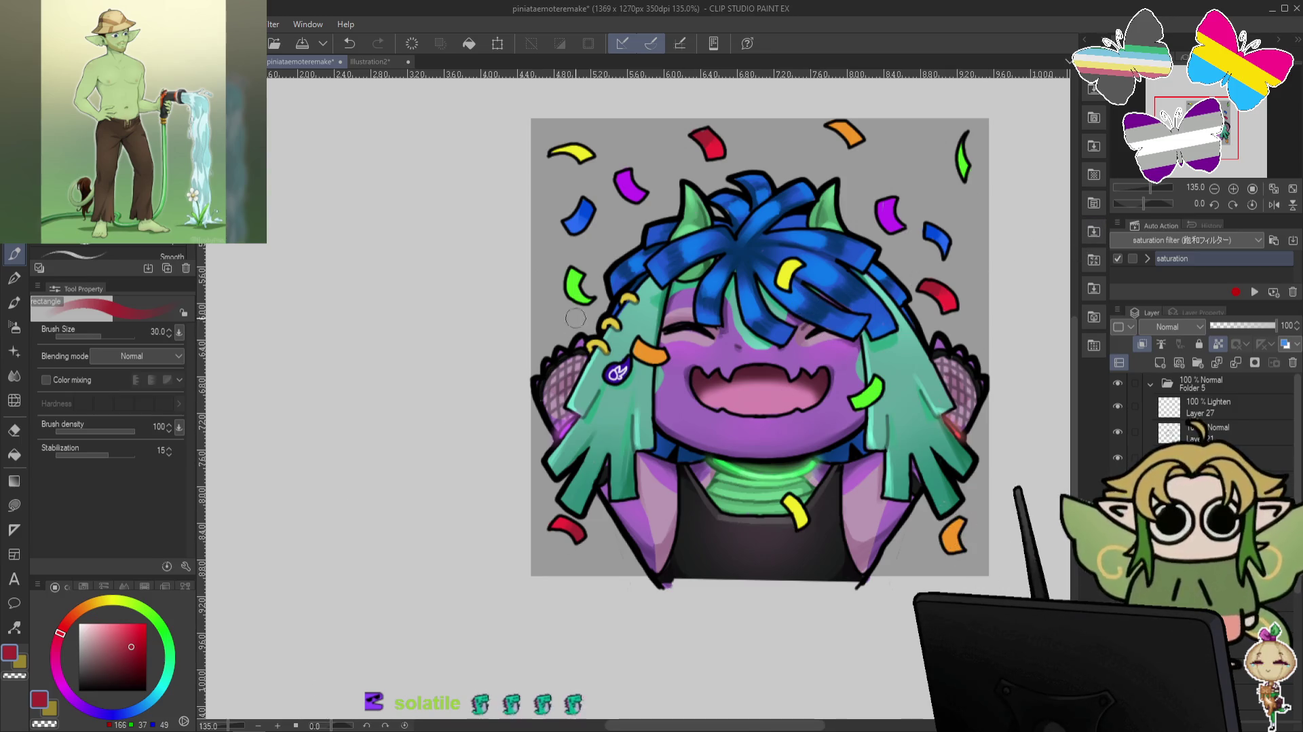
Repaint the yellow confetti piece on the blue hair in saturated yellow, undoing a stray orange stroke.
{"action": "left_click", "coordinate": [97, 602]}
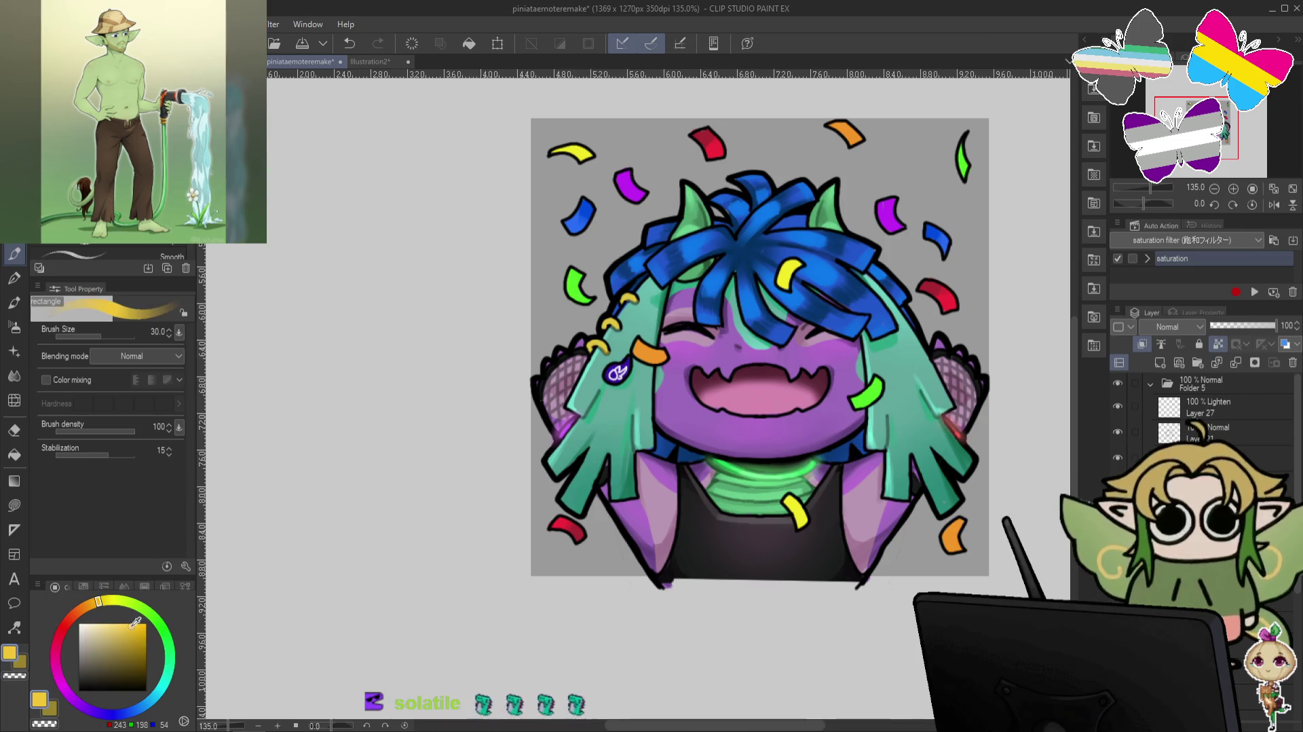
{"action": "left_click_drag", "start_coordinate": [126, 624], "coordinate": [148, 625]}
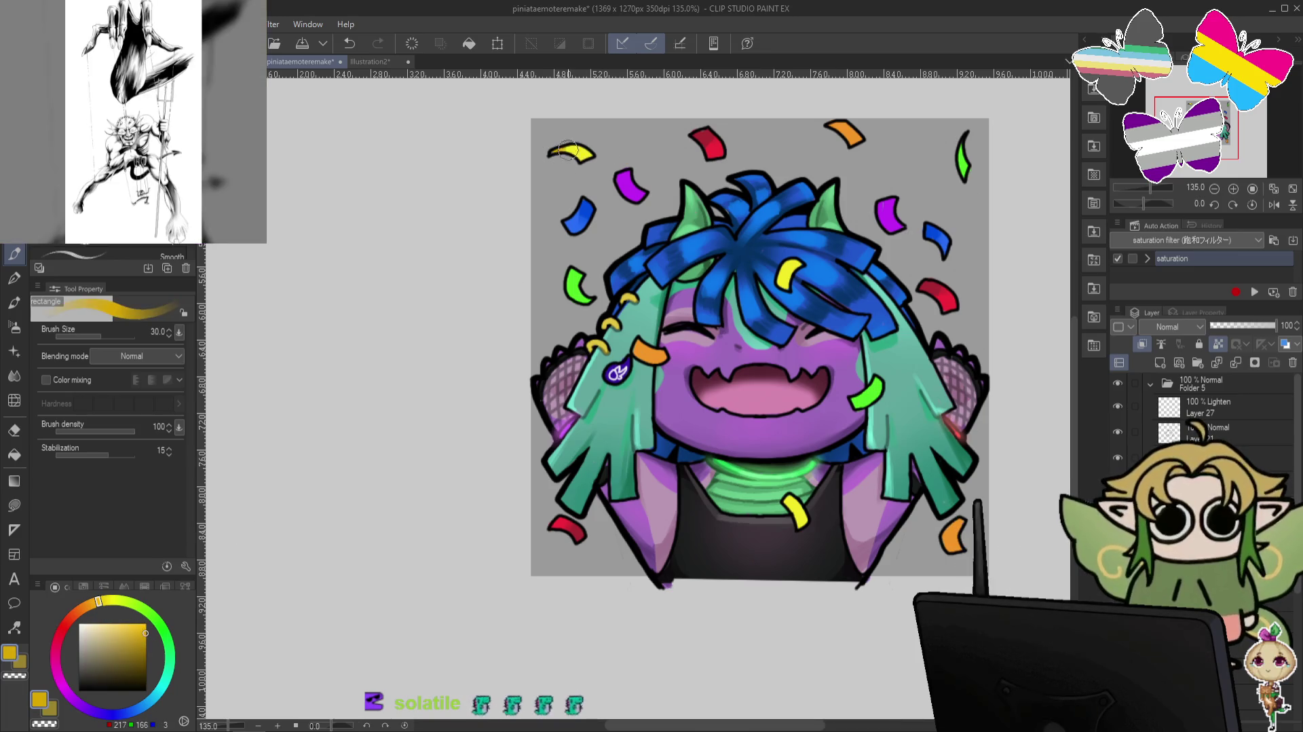
{"action": "left_click_drag", "start_coordinate": [801, 266], "coordinate": [781, 289]}
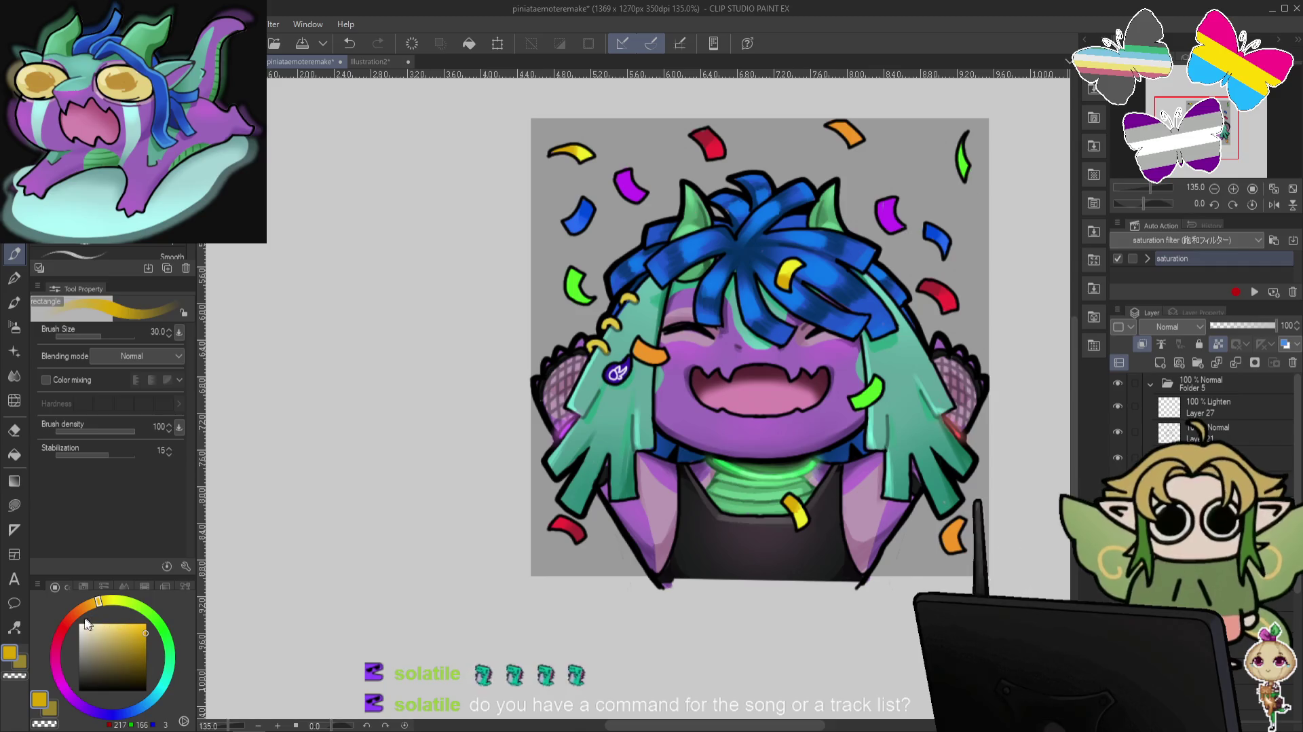
{"action": "left_click", "coordinate": [84, 604]}
{"action": "left_click", "coordinate": [144, 638]}
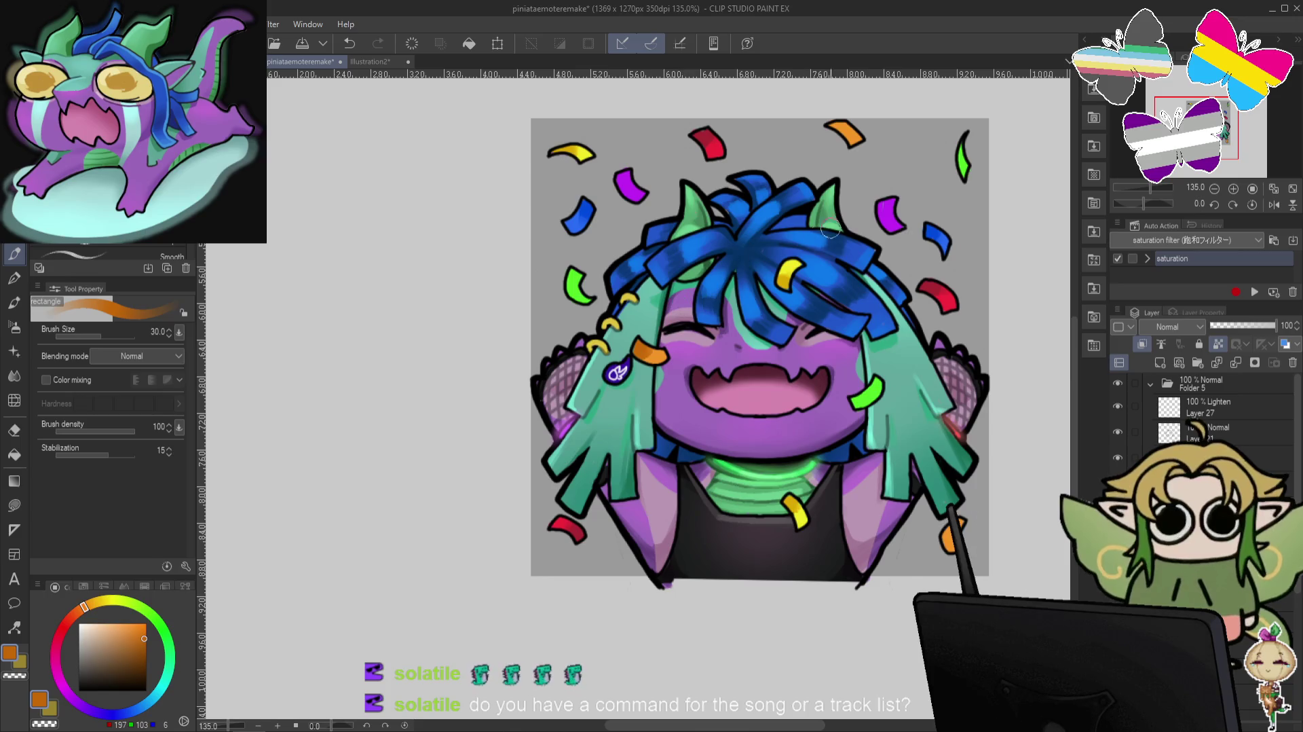
{"action": "key", "text": "ctrl+z"}
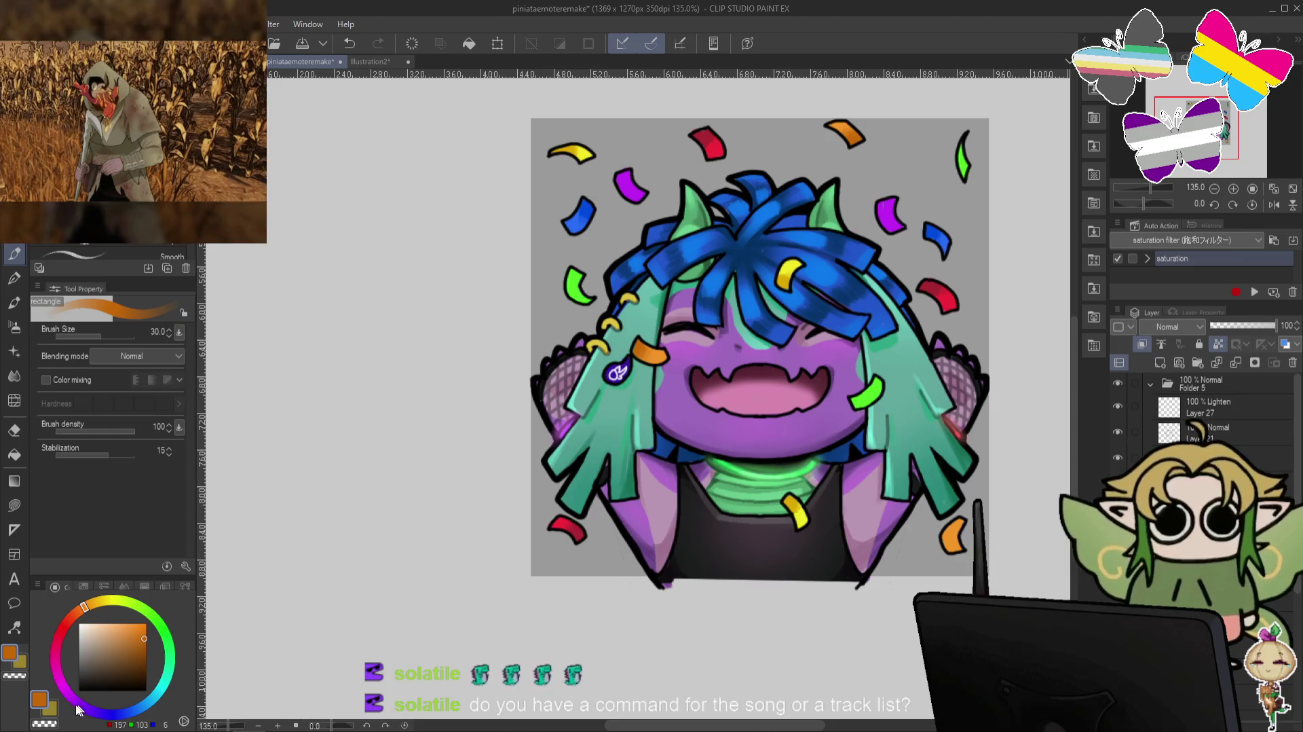
Dab dark purple shading on the purple confetti, then sample orange and pick a darker green.
{"action": "left_click", "coordinate": [146, 655]}
{"action": "left_click", "coordinate": [145, 652]}
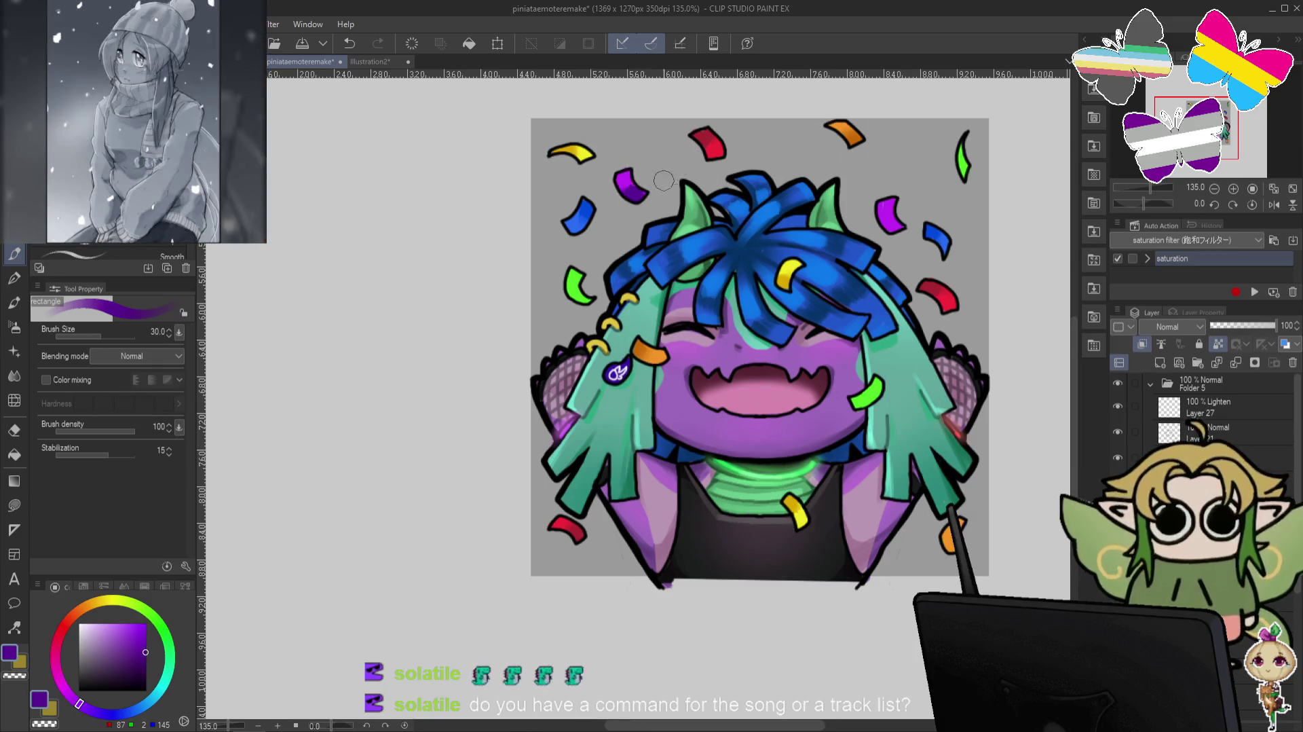
{"action": "left_click", "coordinate": [635, 196]}
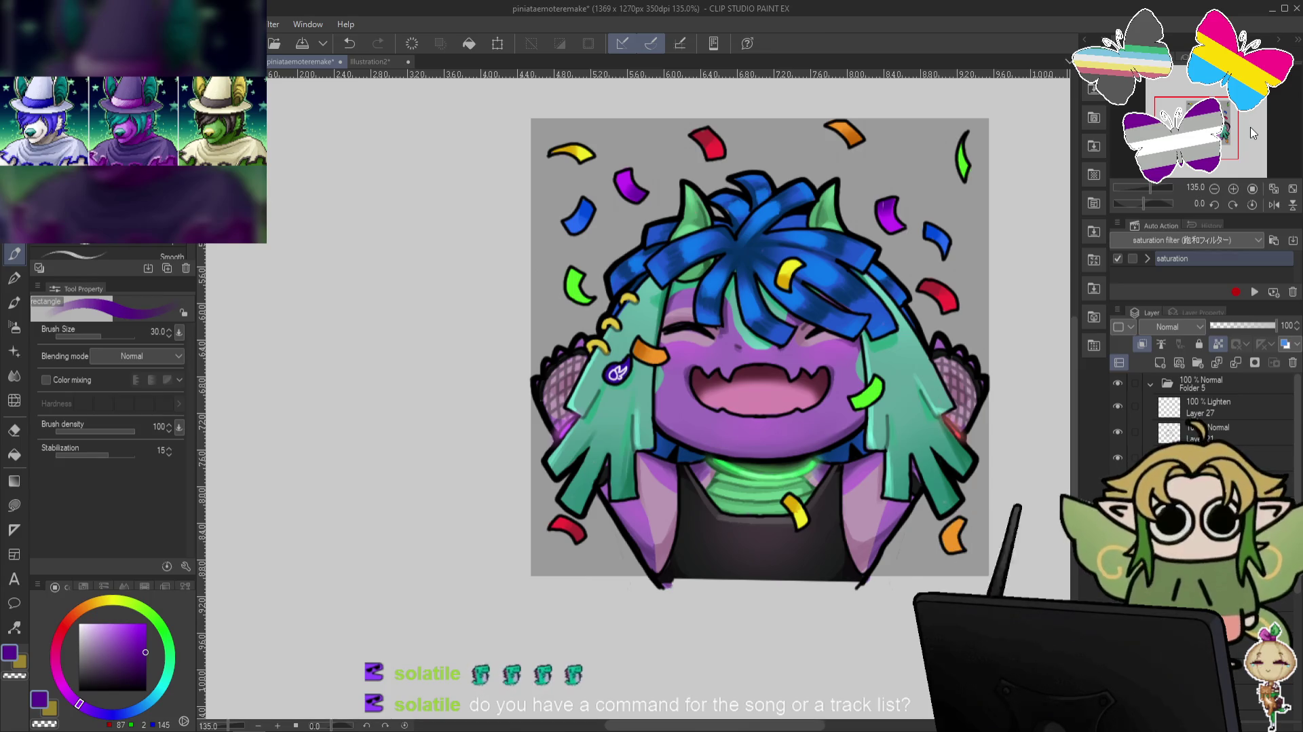
{"action": "left_click", "coordinate": [641, 350], "text": "alt"}
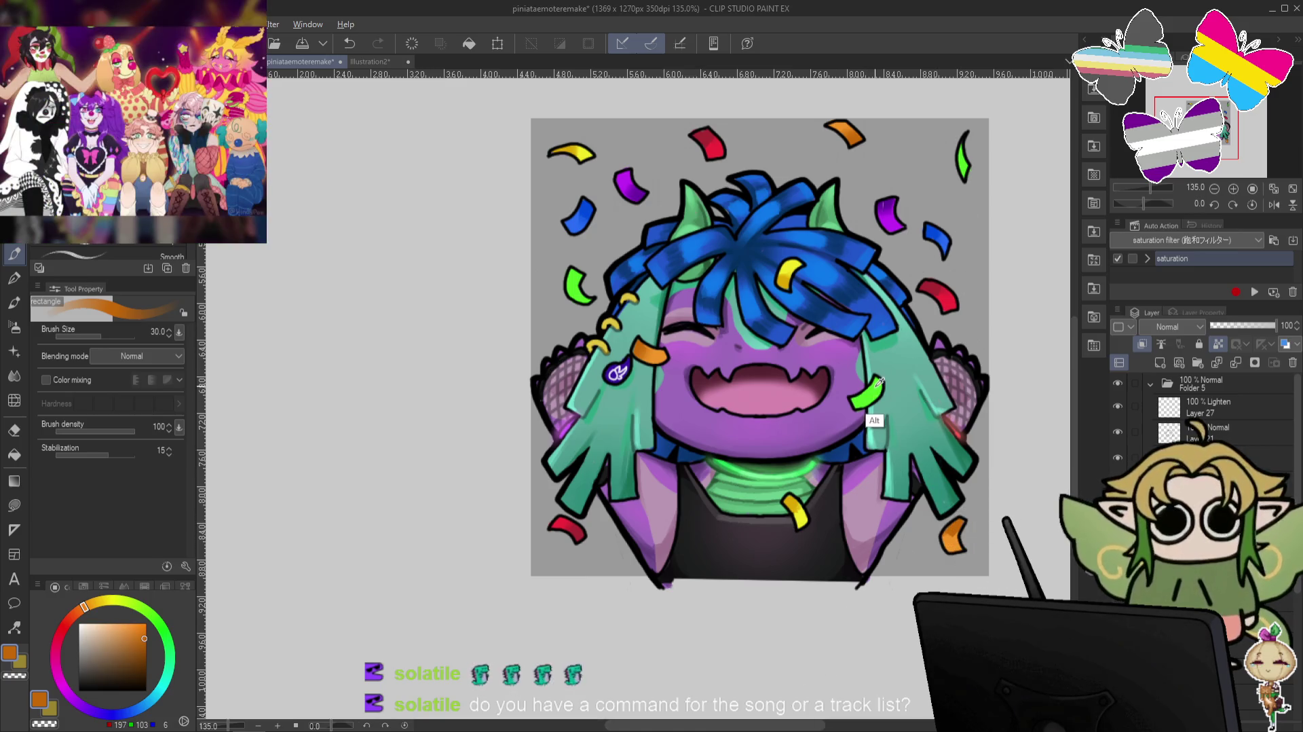
{"action": "left_click", "coordinate": [867, 401], "text": "alt"}
{"action": "left_click_drag", "start_coordinate": [145, 635], "coordinate": [140, 646]}
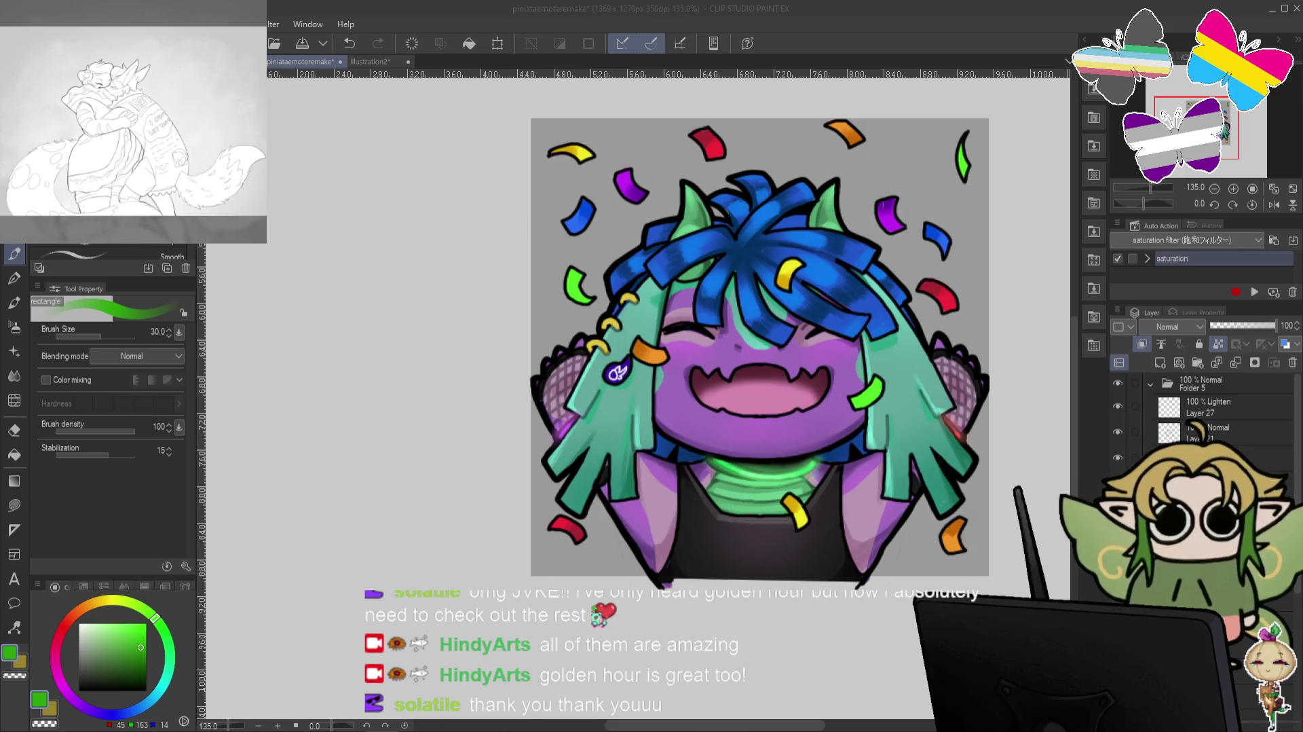
Shade the top-right green confetti piece with darker green and reduce the brush size to 15.
{"action": "left_click", "coordinate": [977, 290]}
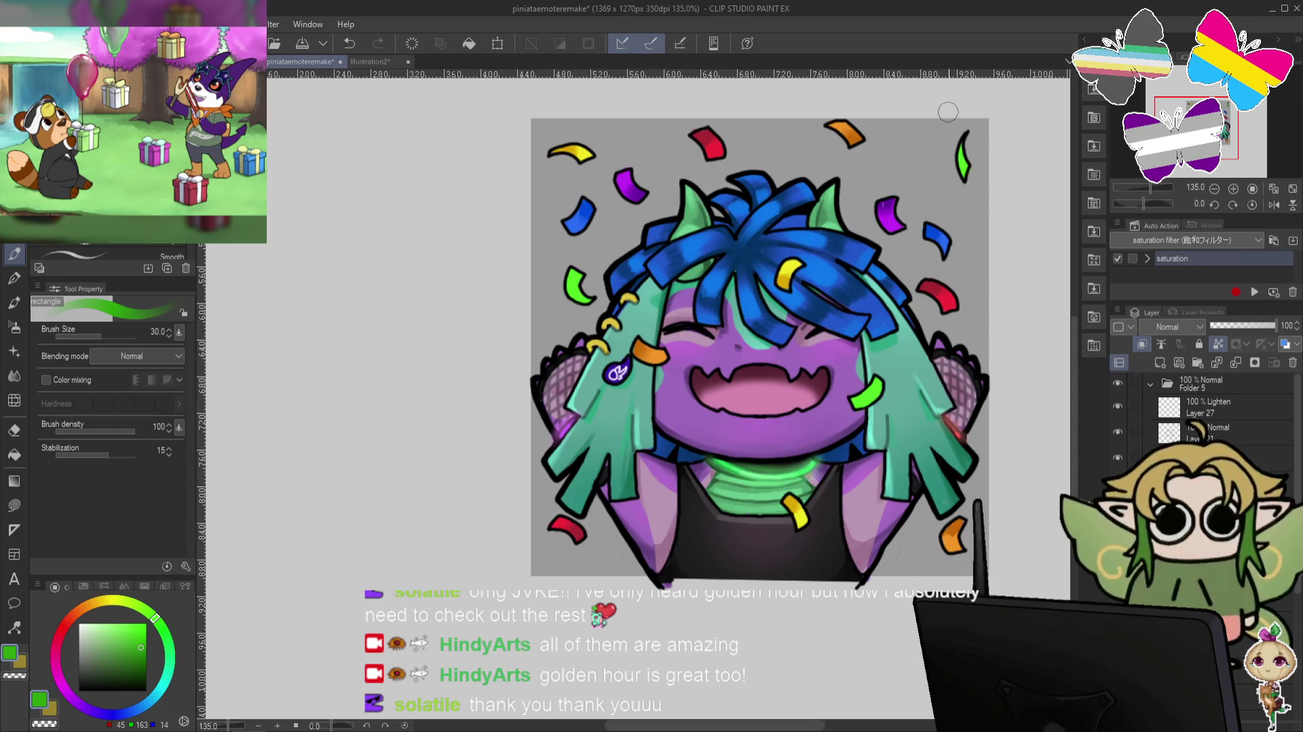
{"action": "left_click", "coordinate": [144, 650]}
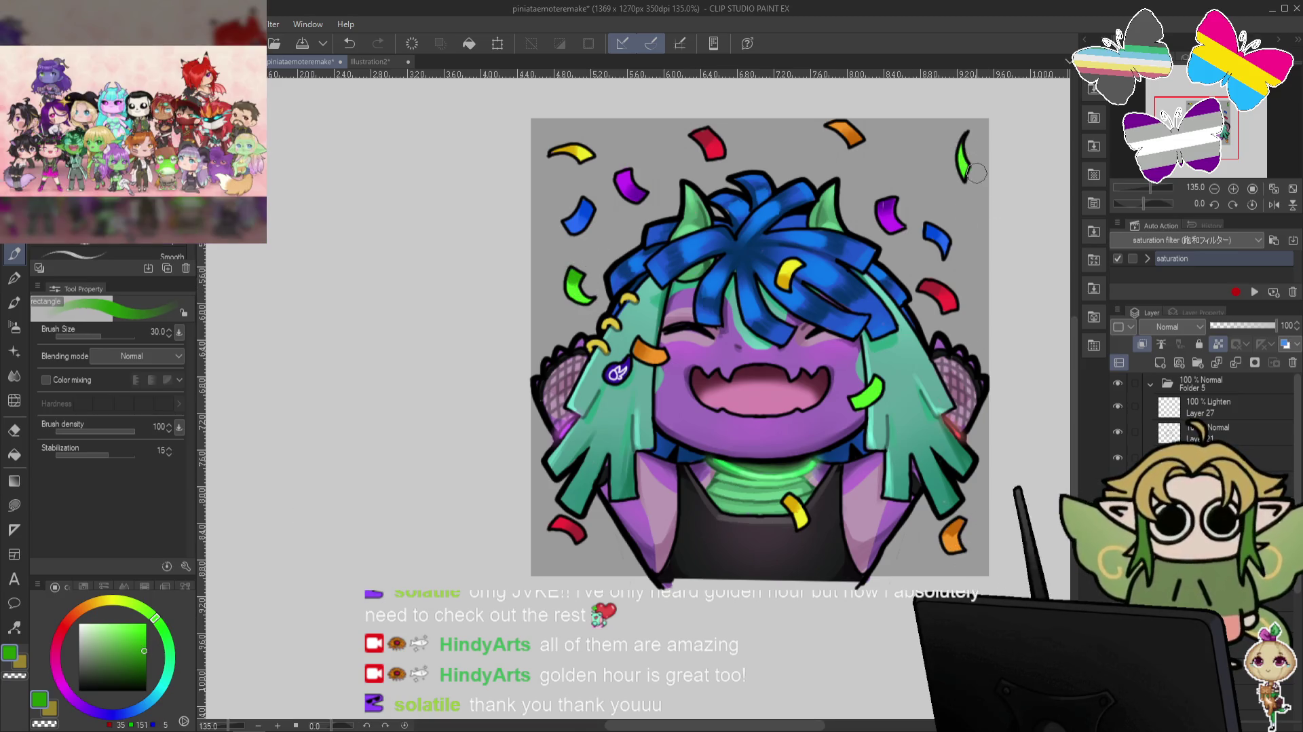
{"action": "left_click_drag", "start_coordinate": [963, 146], "coordinate": [963, 163]}
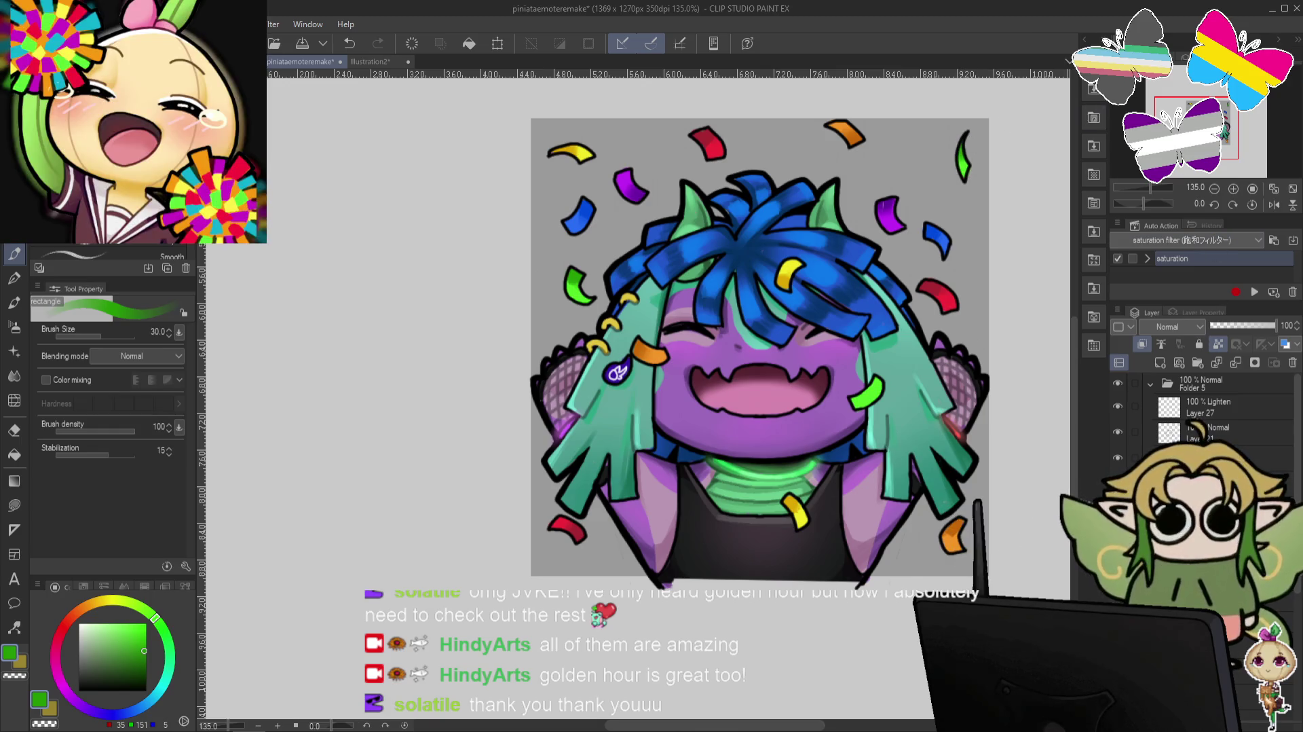
{"action": "left_click", "coordinate": [75, 336]}
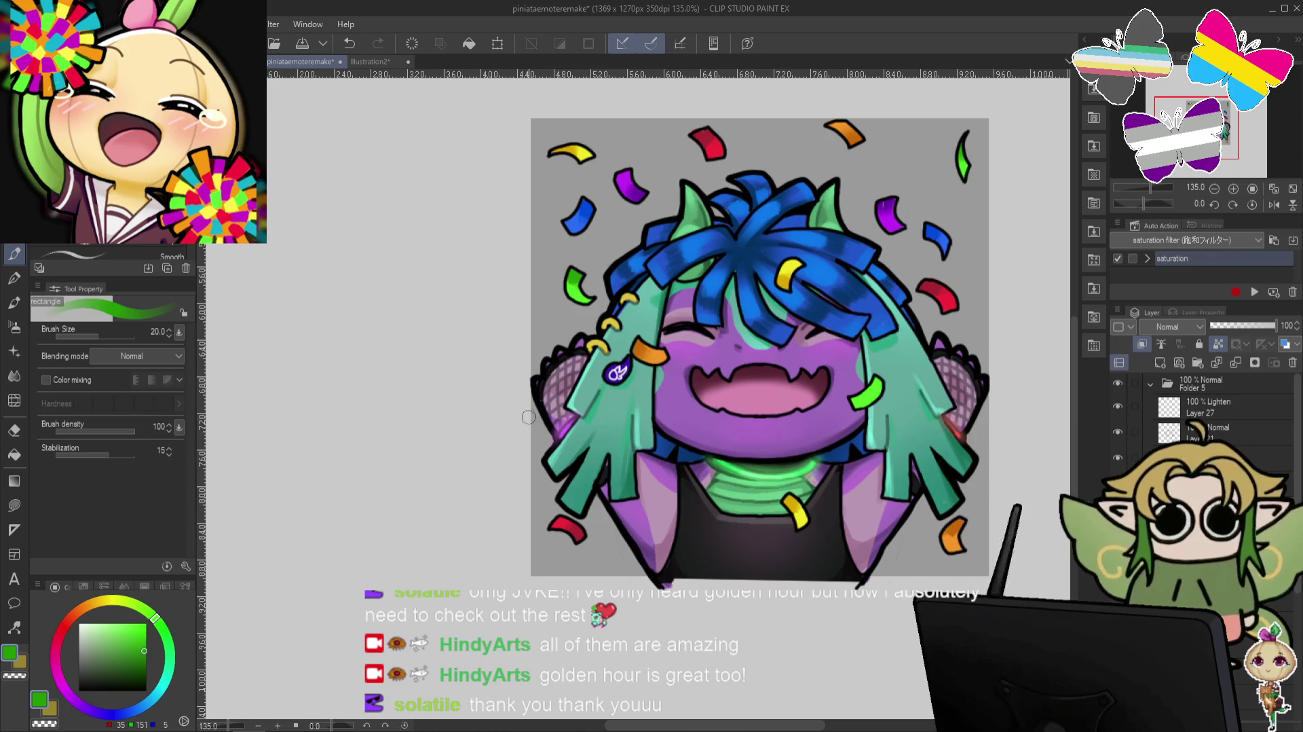
{"action": "key", "text": "bracketleft"}
Try light blue, cyan, pink and pale yellow as painting colours.
{"action": "left_click", "coordinate": [132, 710]}
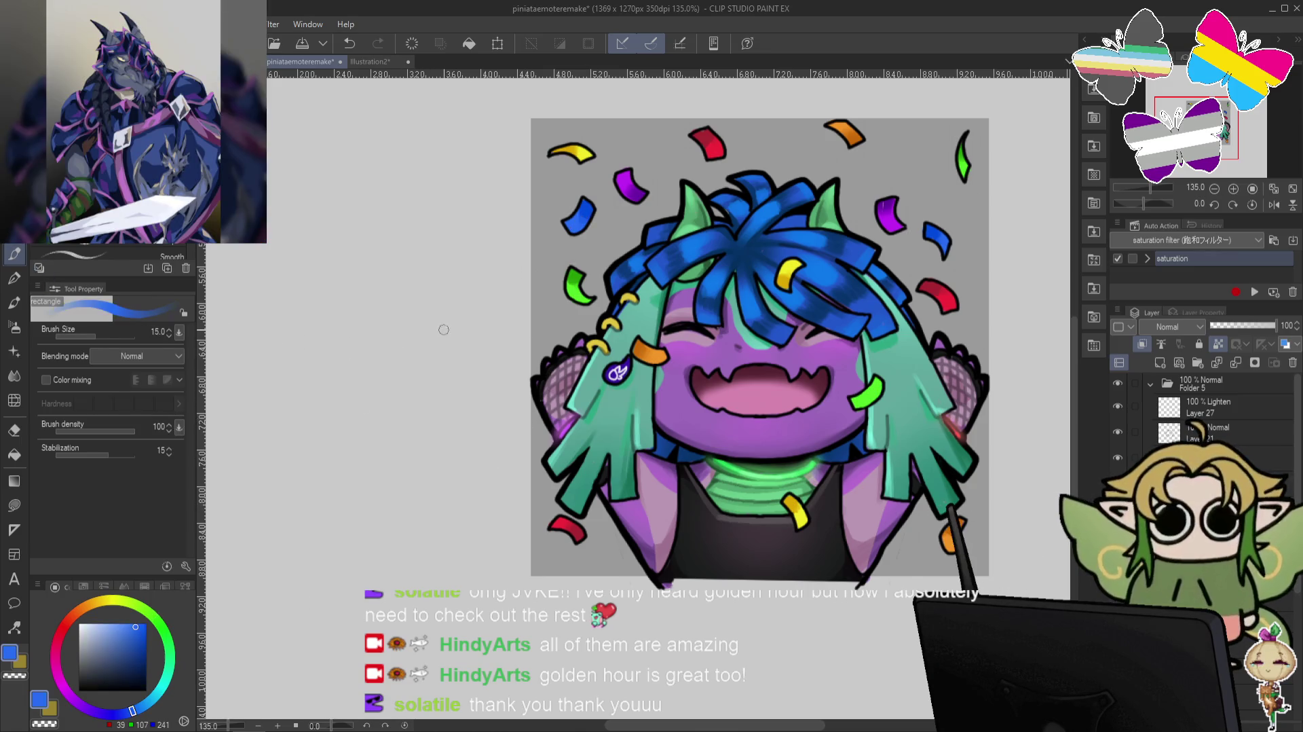
{"action": "left_click", "coordinate": [114, 624]}
{"action": "left_click", "coordinate": [152, 698]}
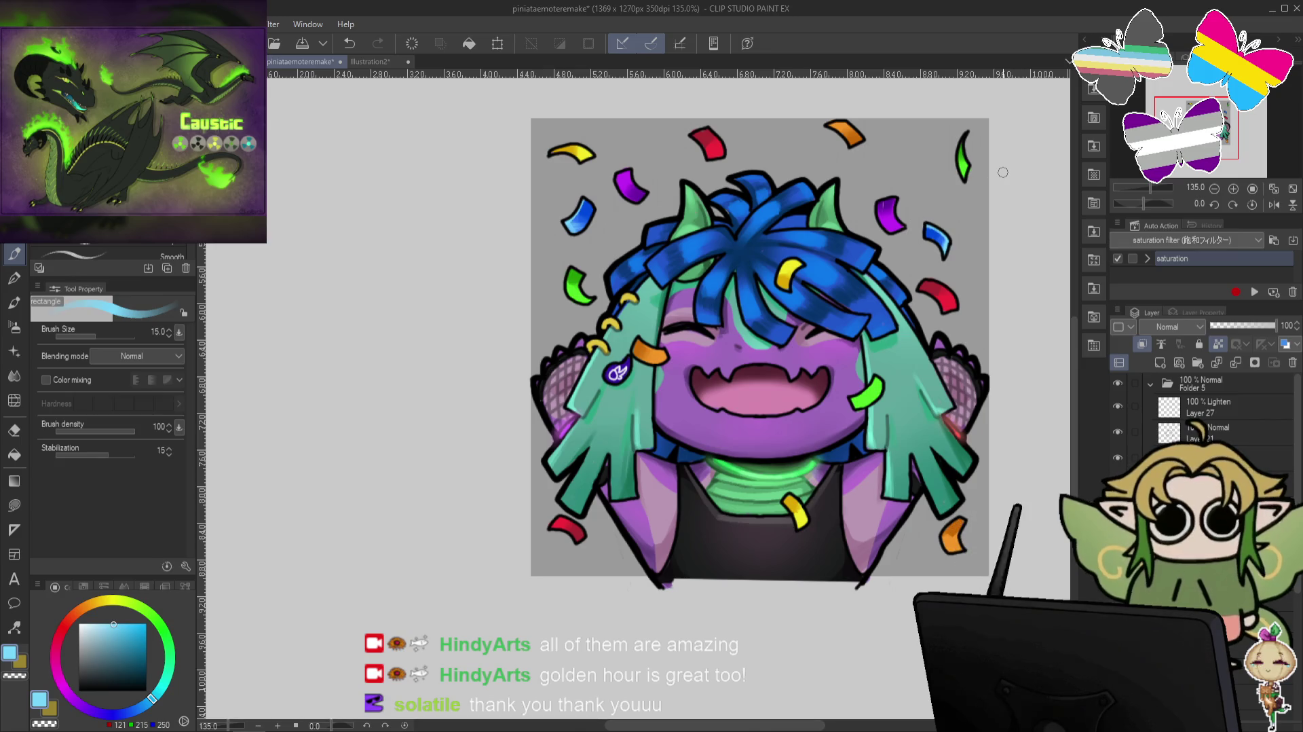
{"action": "left_click", "coordinate": [59, 636]}
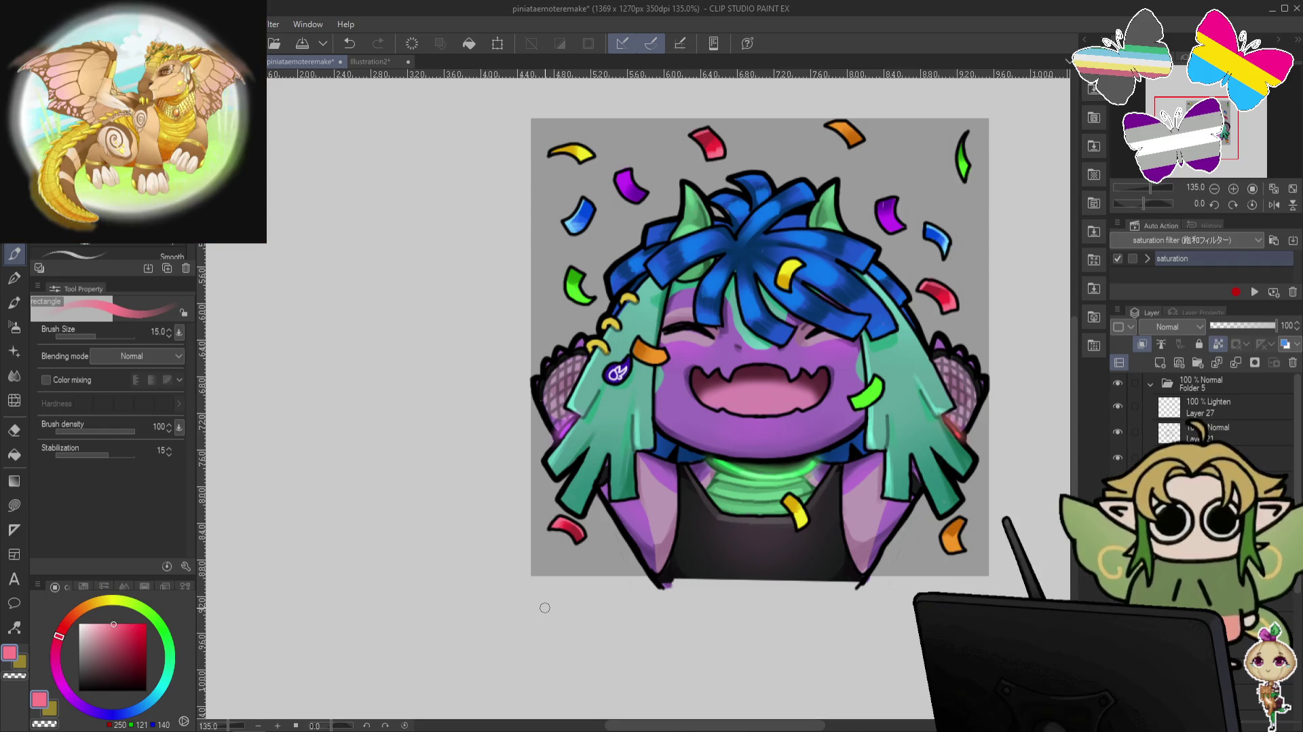
{"action": "left_click", "coordinate": [94, 601]}
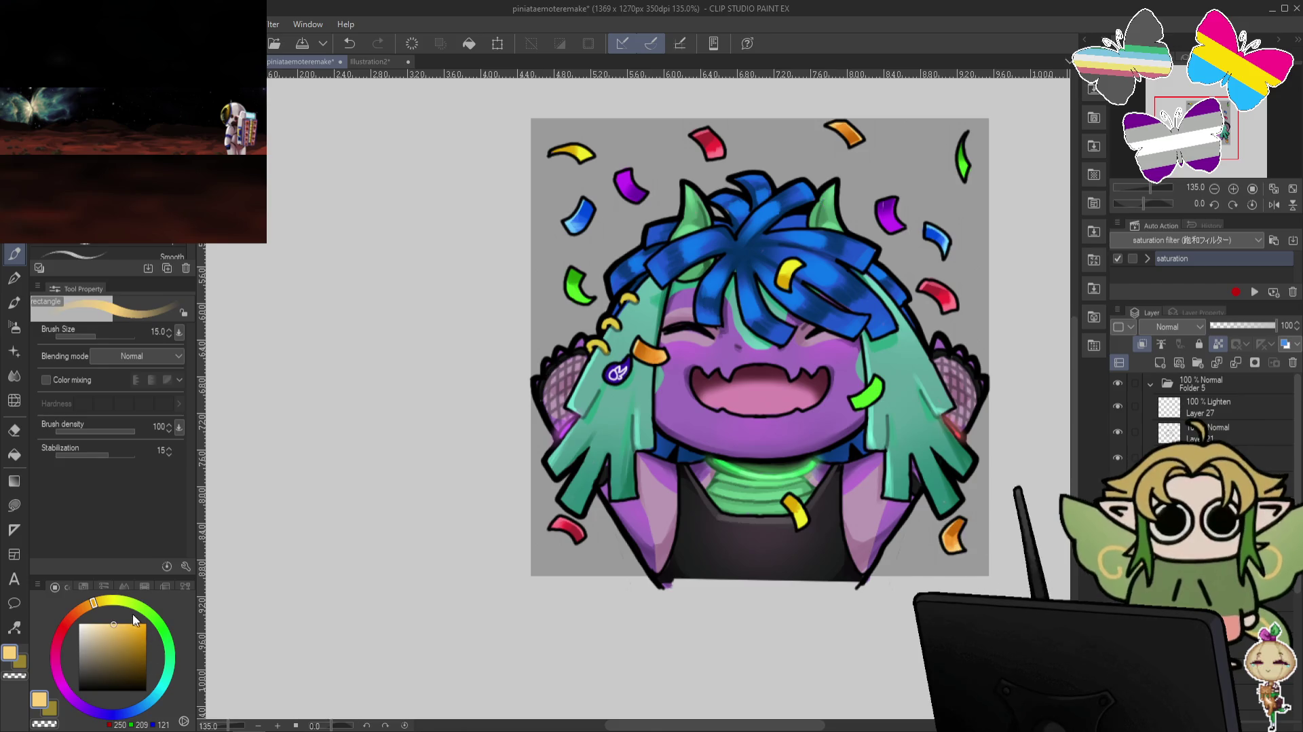
Eyedrop dark green from the confetti and add a shading mark to the top-right confetti tip.
{"action": "left_click", "coordinate": [119, 601]}
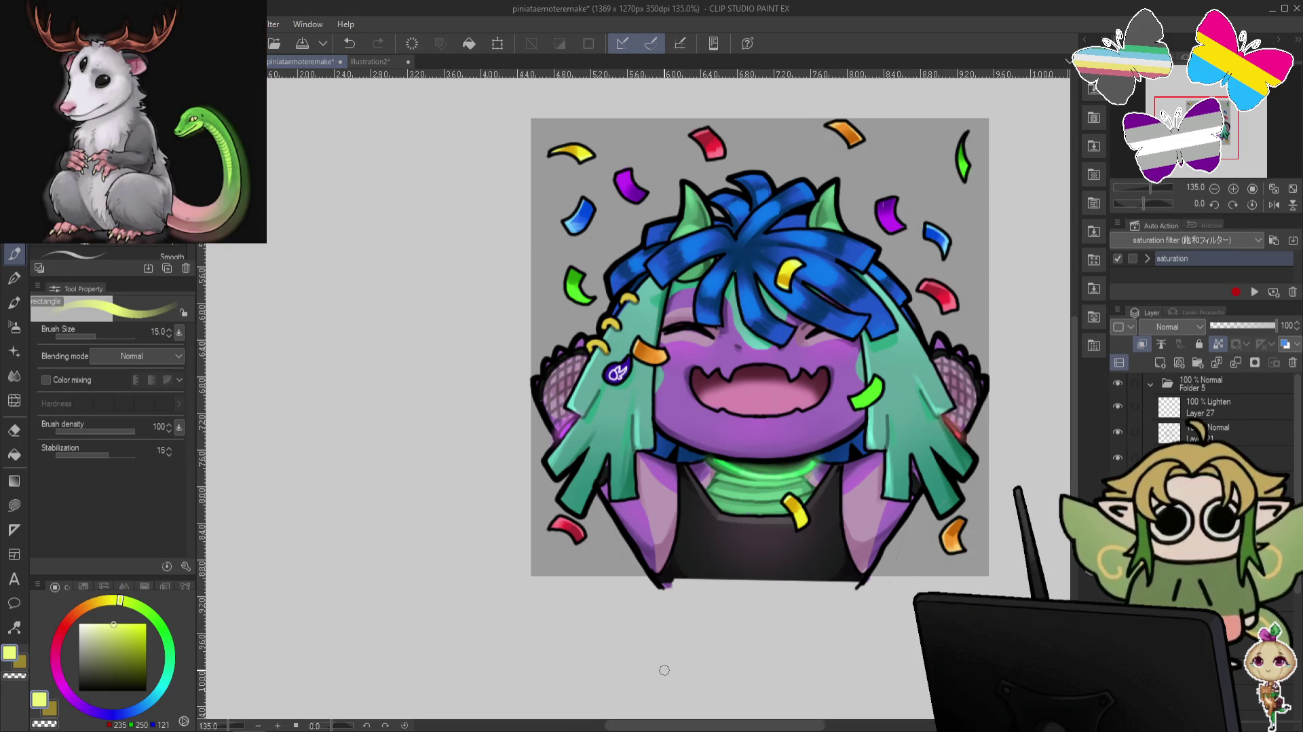
{"action": "left_click", "coordinate": [156, 623]}
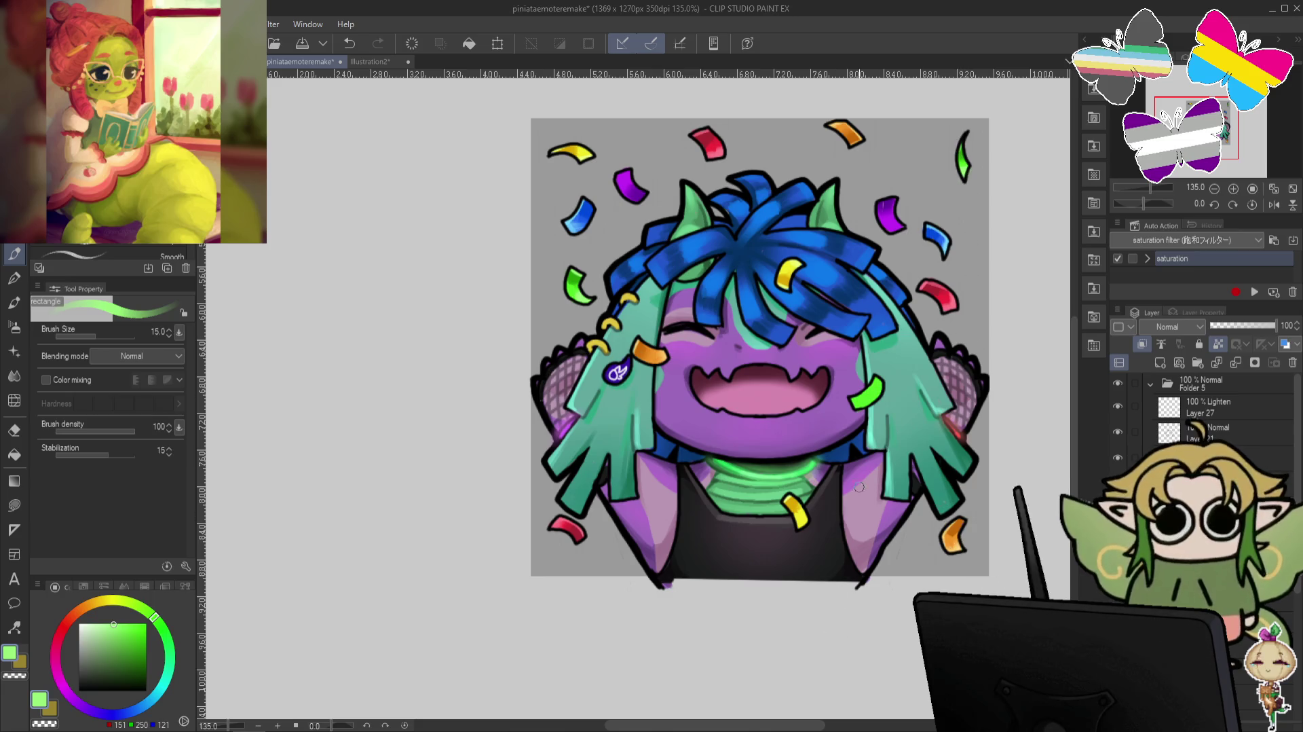
{"action": "left_click", "coordinate": [572, 304], "text": "alt"}
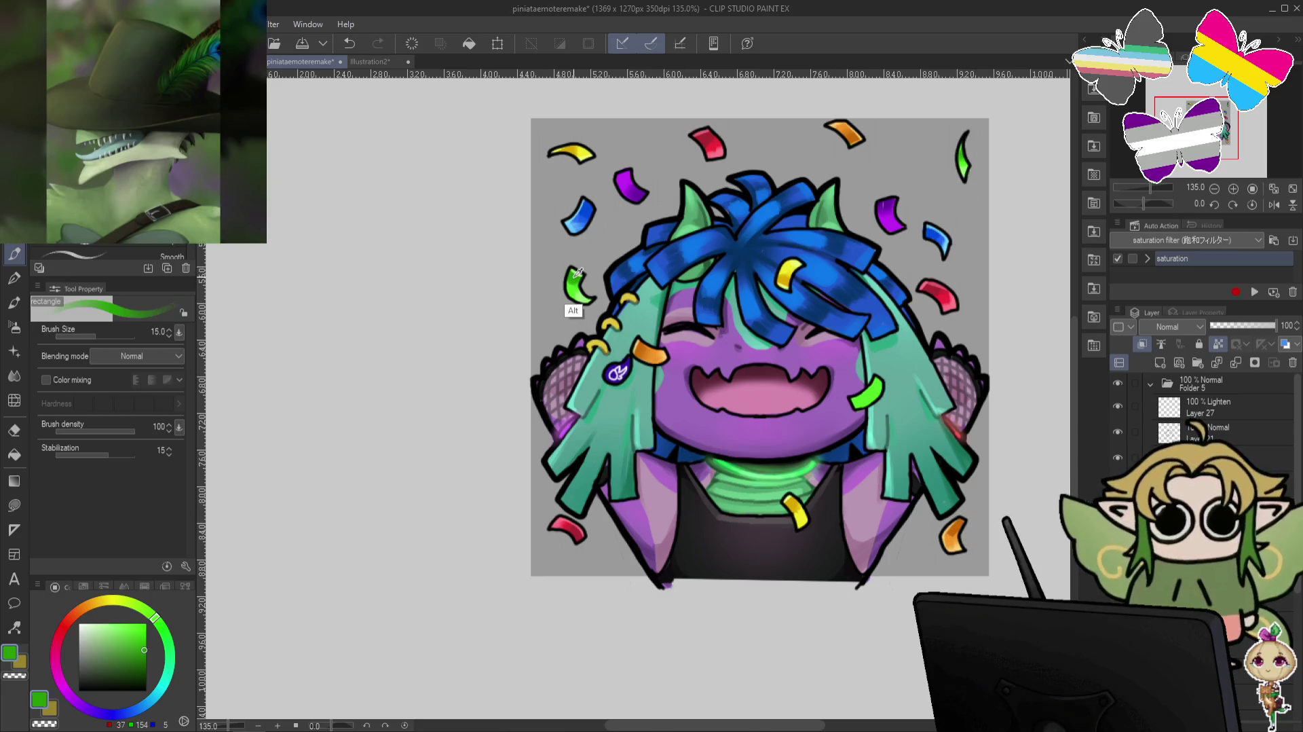
{"action": "left_click_drag", "start_coordinate": [873, 386], "coordinate": [877, 385]}
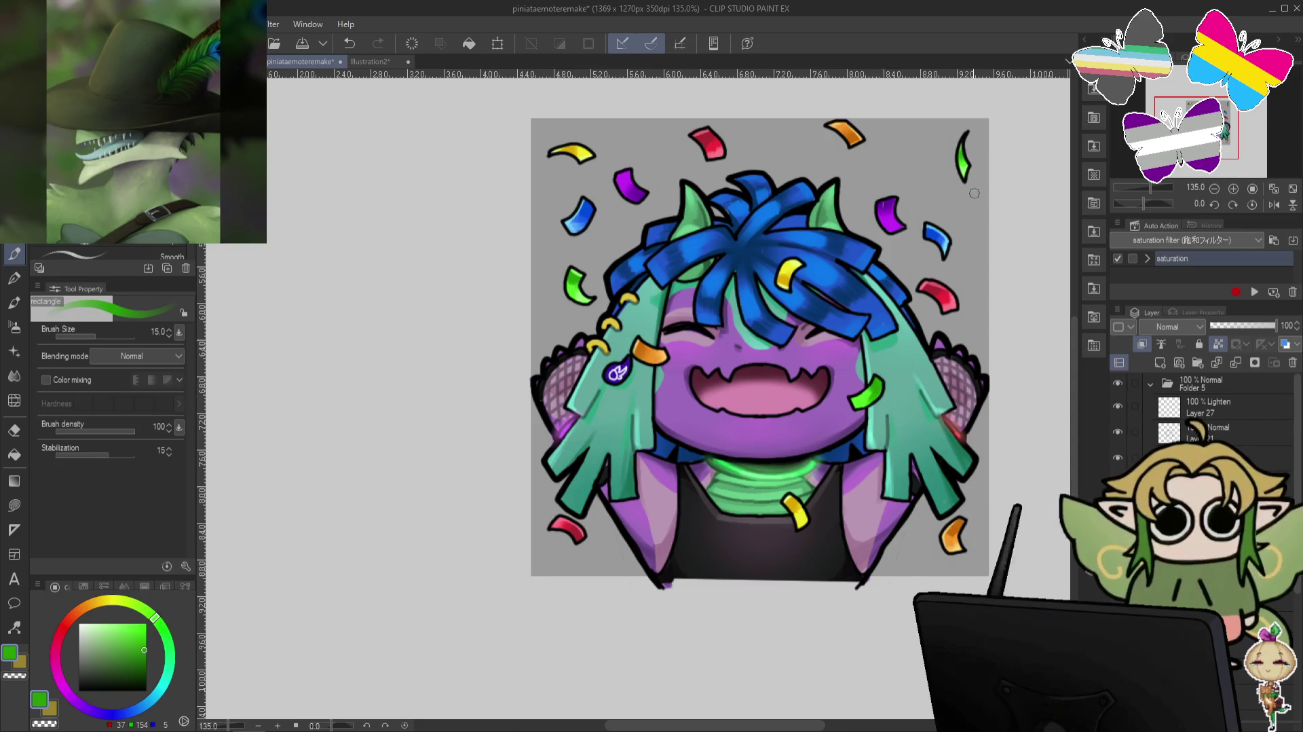
Sample light green, pick a pinkish purple, and view the emote at 100% zoom.
{"action": "left_click", "coordinate": [964, 163], "text": "alt"}
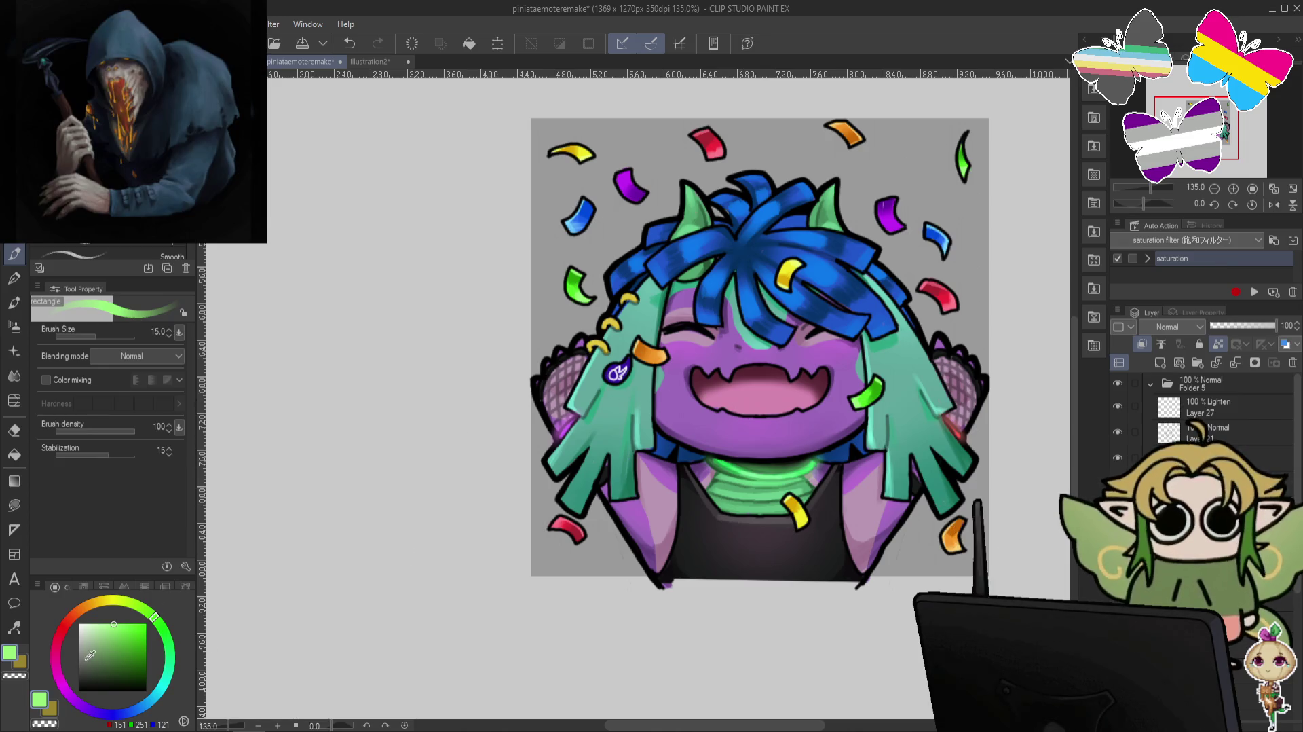
{"action": "left_click", "coordinate": [79, 706]}
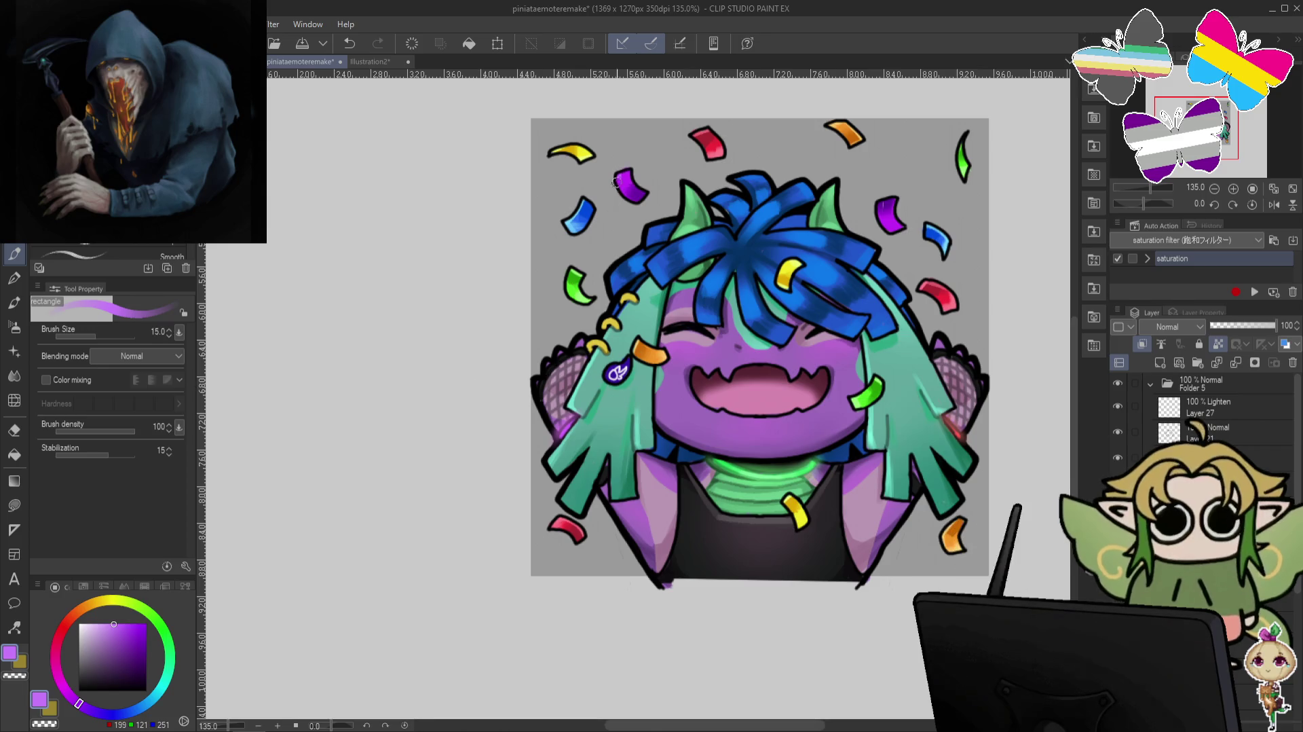
{"action": "left_click", "coordinate": [71, 696]}
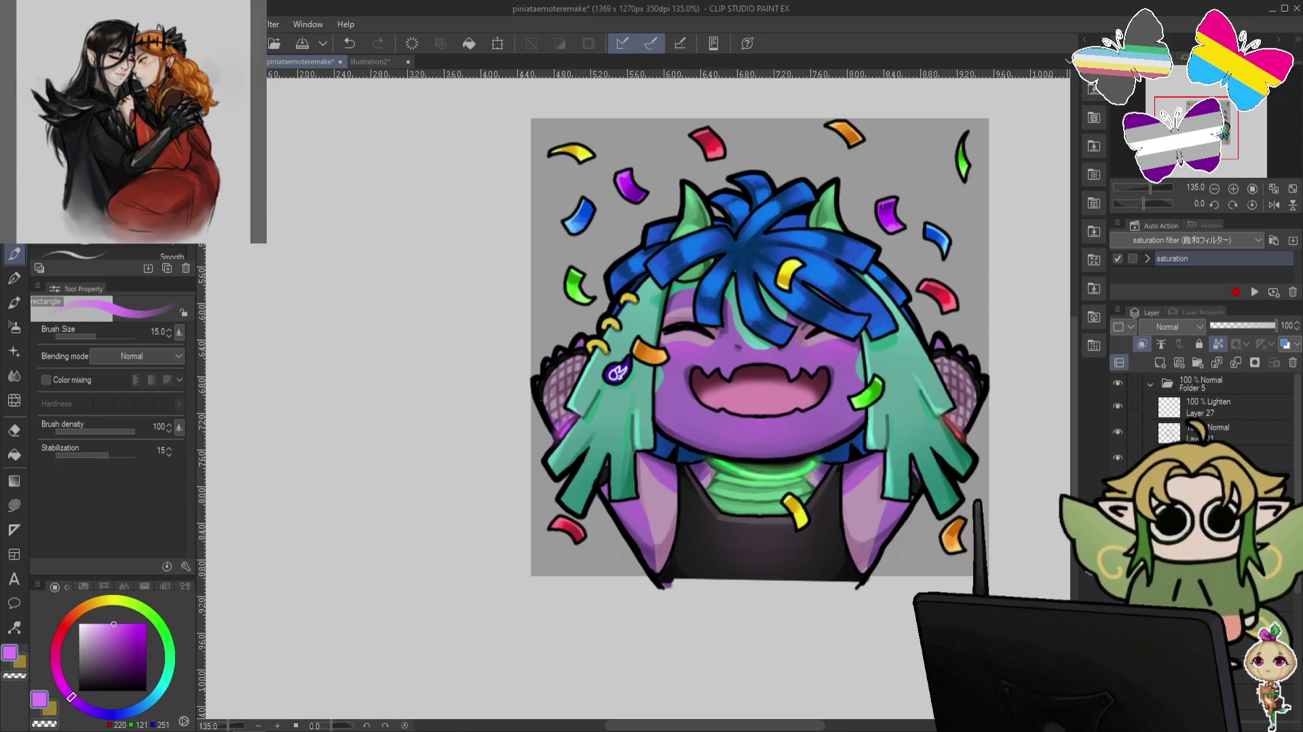
{"action": "key", "text": "ctrl+alt+0"}
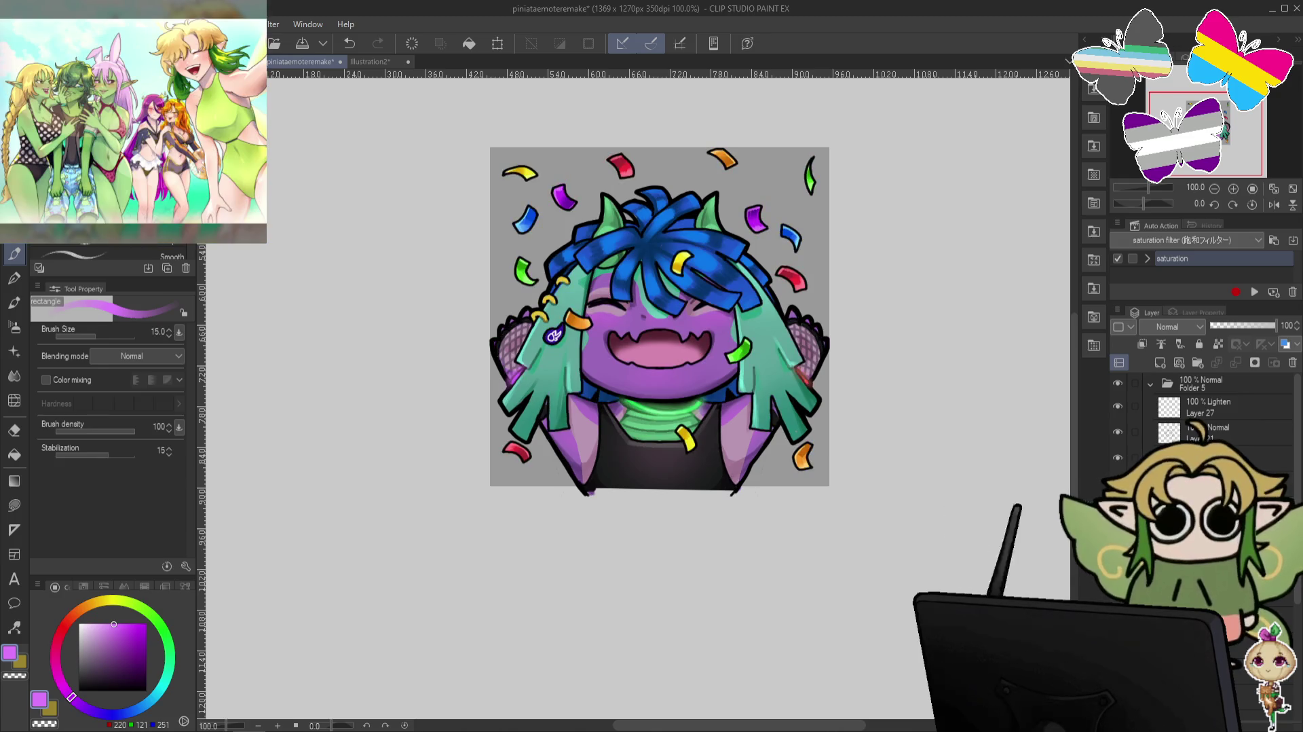
Change the layer blending mode from Normal through Lighten to Screen.
{"action": "left_click", "coordinate": [1211, 235]}
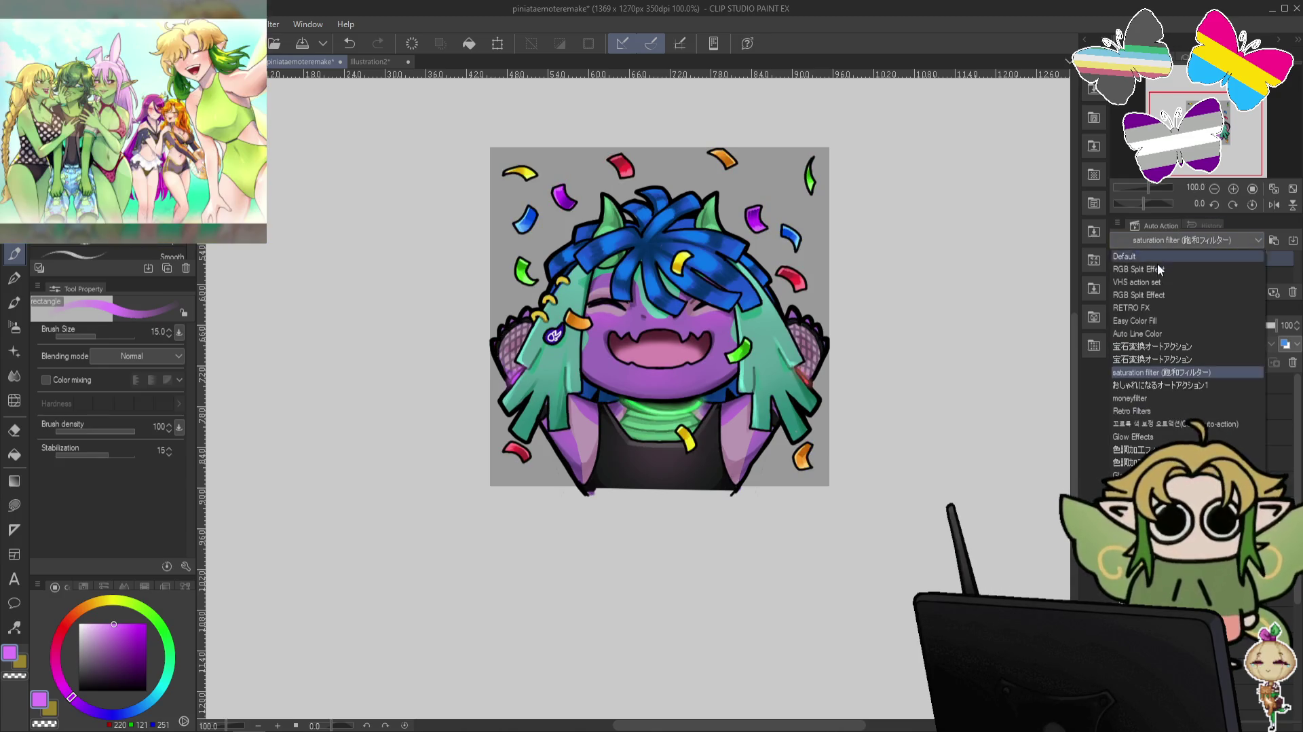
{"action": "left_click", "coordinate": [1156, 333]}
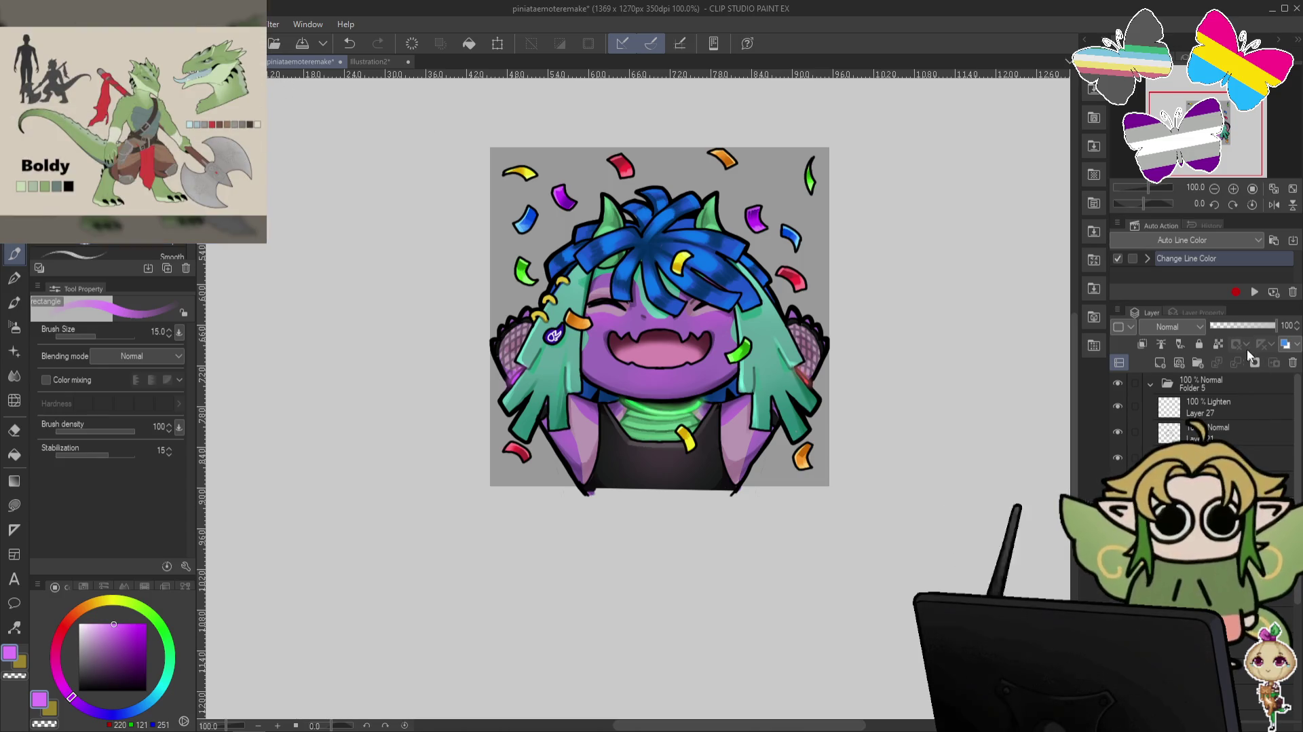
{"action": "left_click", "coordinate": [1256, 291]}
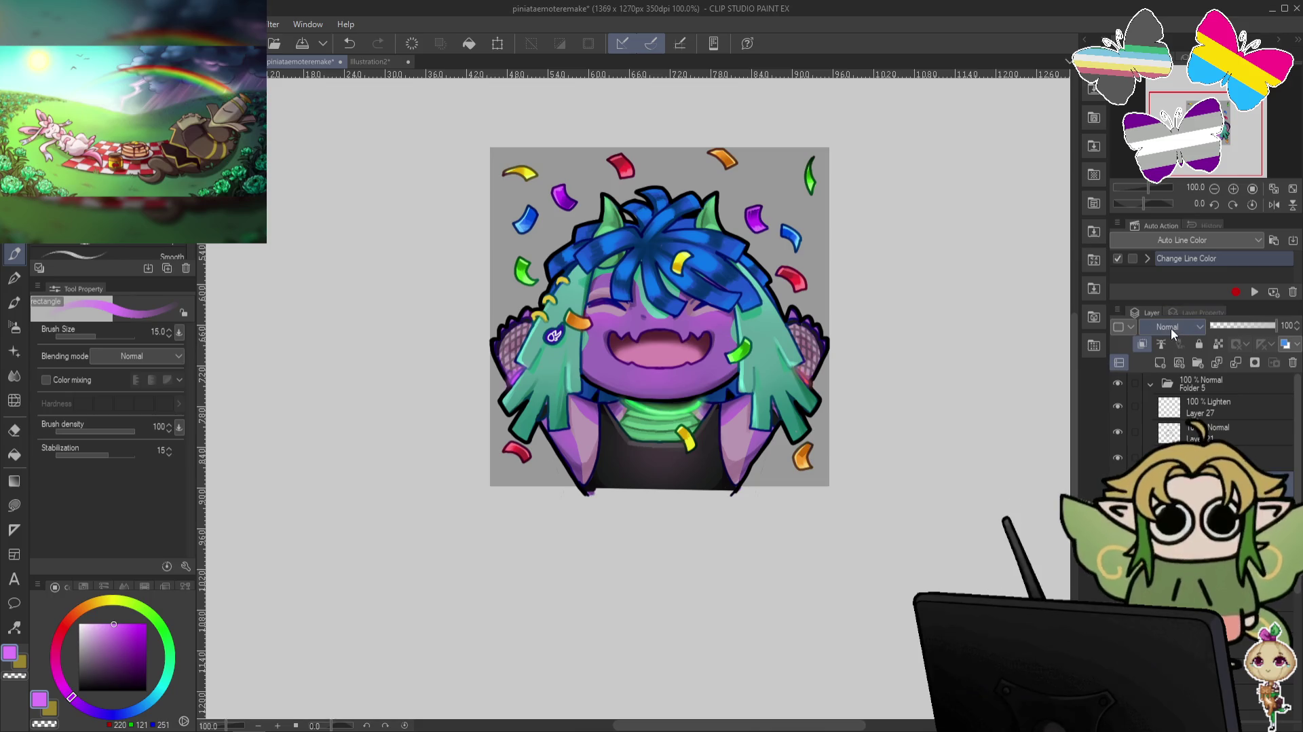
{"action": "scroll", "coordinate": [1171, 328], "scroll_direction": "down", "scroll_amount": 1}
{"action": "scroll", "coordinate": [1171, 327], "scroll_direction": "down", "scroll_amount": 6}
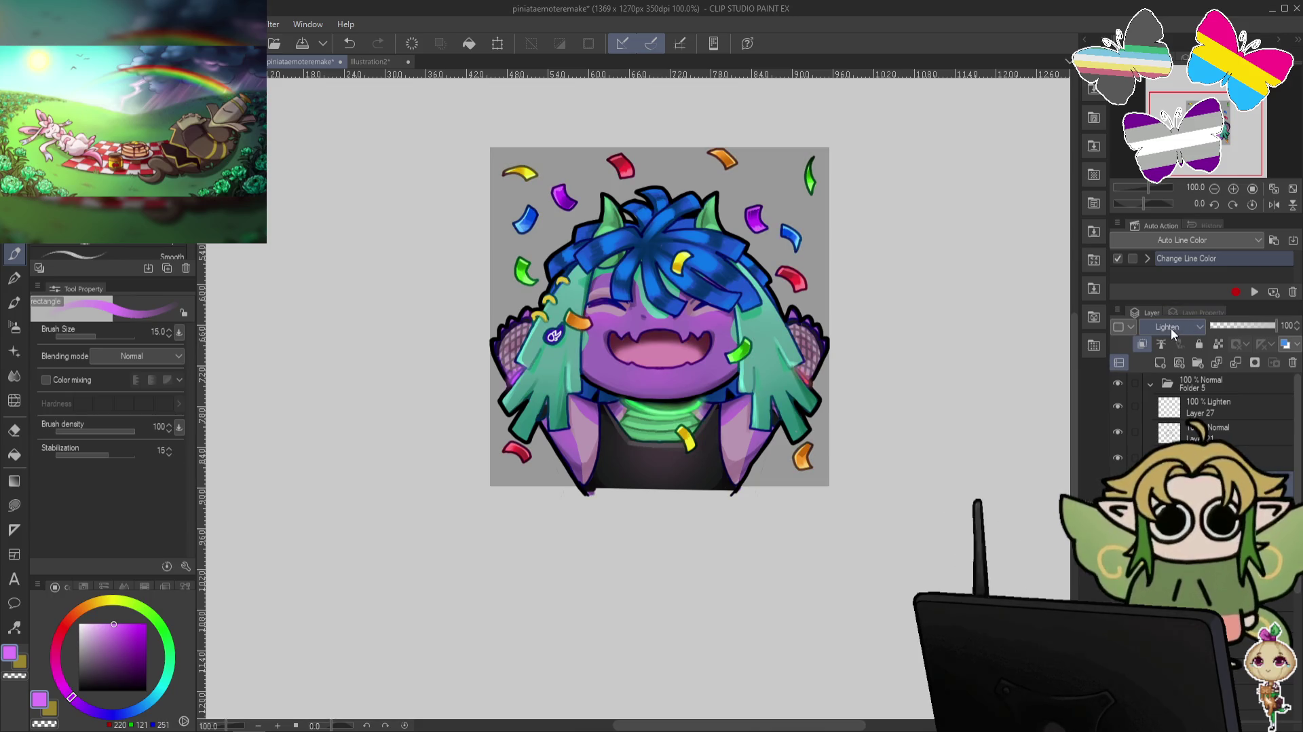
{"action": "scroll", "coordinate": [1171, 328], "scroll_direction": "down", "scroll_amount": 1}
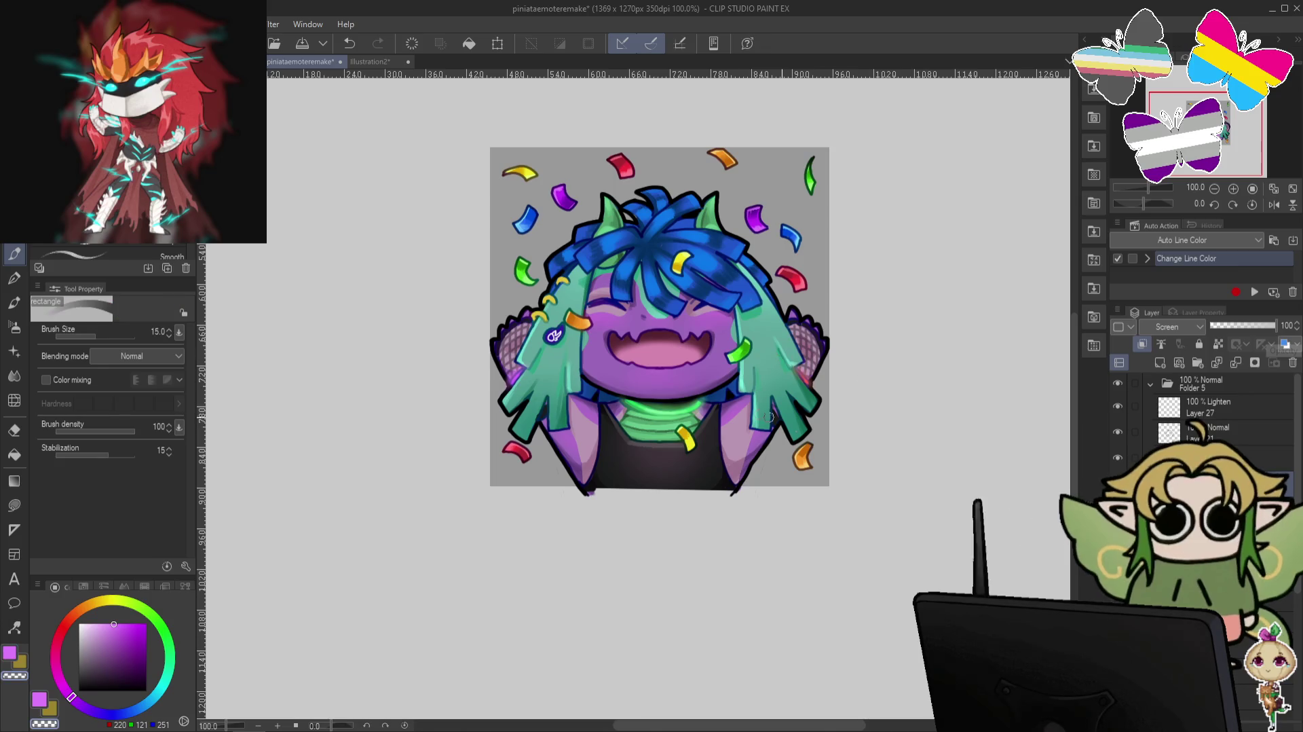
Zoom in and redraw the dragon's closed-eye line with the pen.
{"action": "key", "text": "ctrl+plus"}
{"action": "left_click_drag", "start_coordinate": [528, 332], "coordinate": [580, 320]}
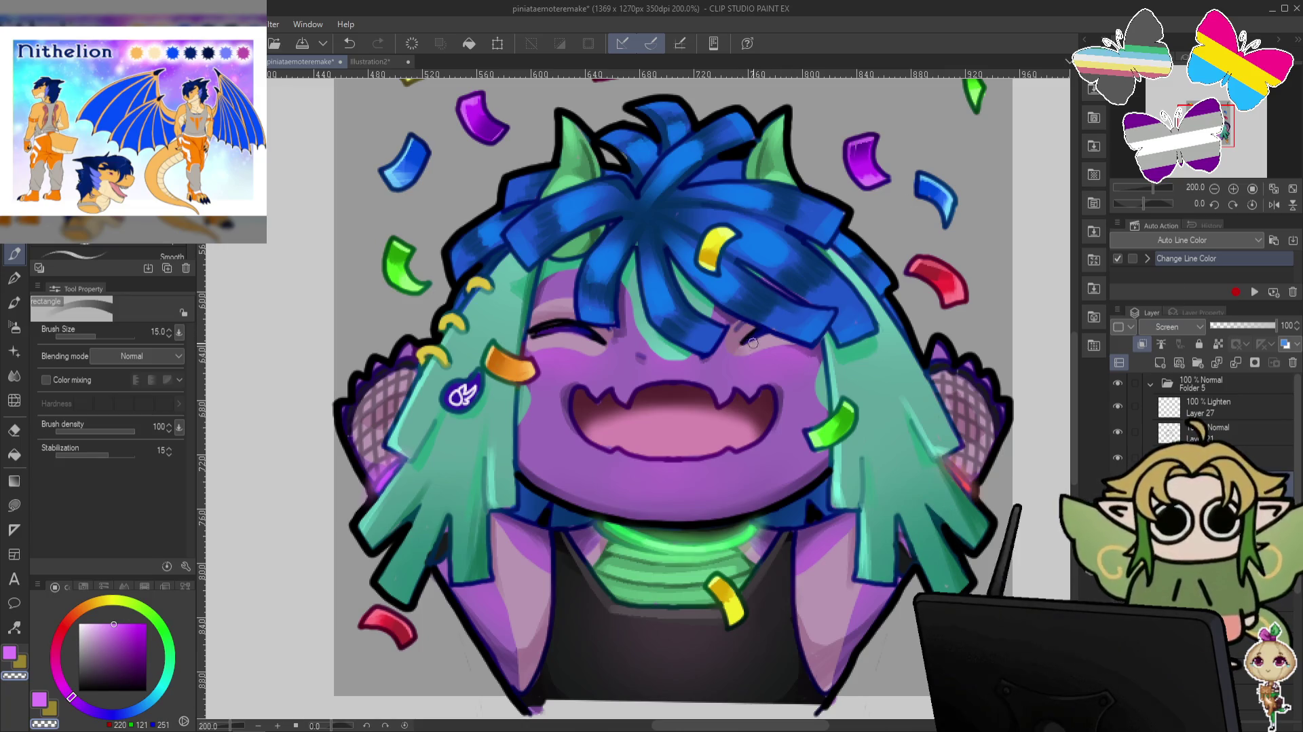
{"action": "scroll", "coordinate": [891, 278], "scroll_direction": "down", "scroll_amount": 1}
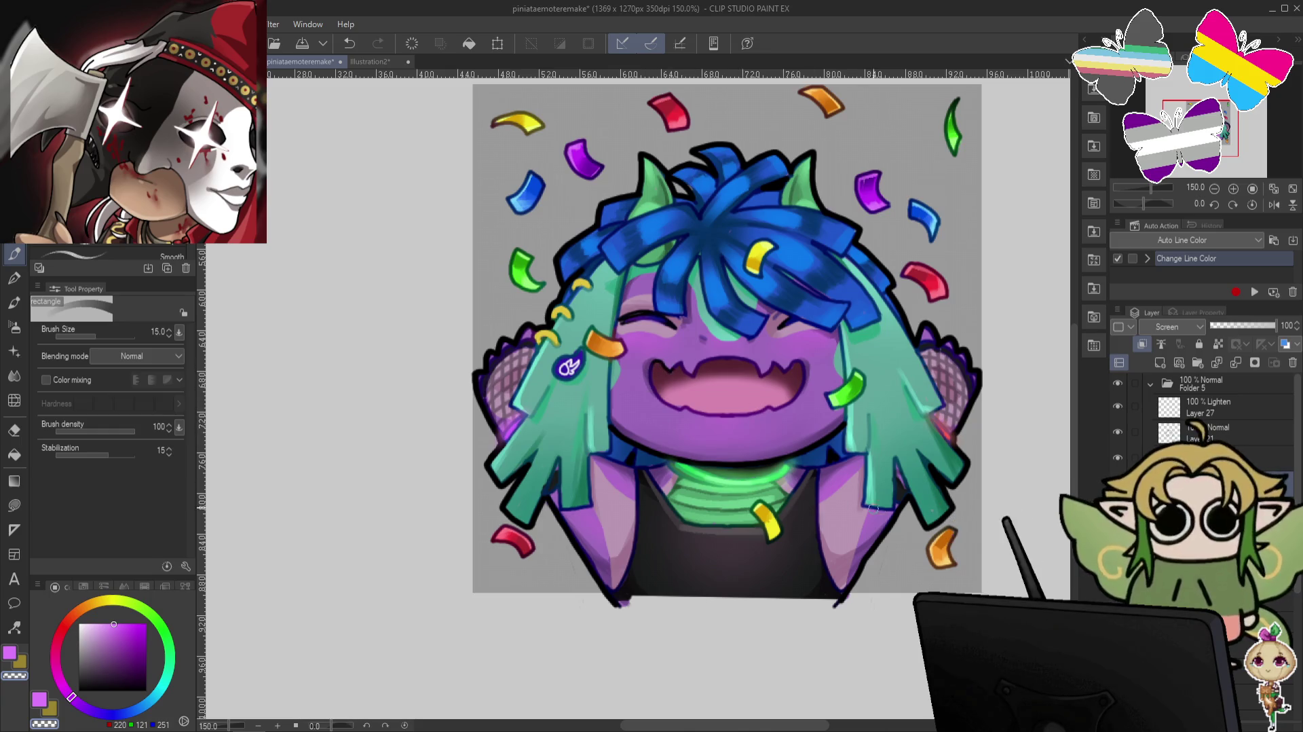
Shade the emote with the Soft airbrush, then return to the Smooth pen with the hair's dark blue.
{"action": "left_click", "coordinate": [14, 327]}
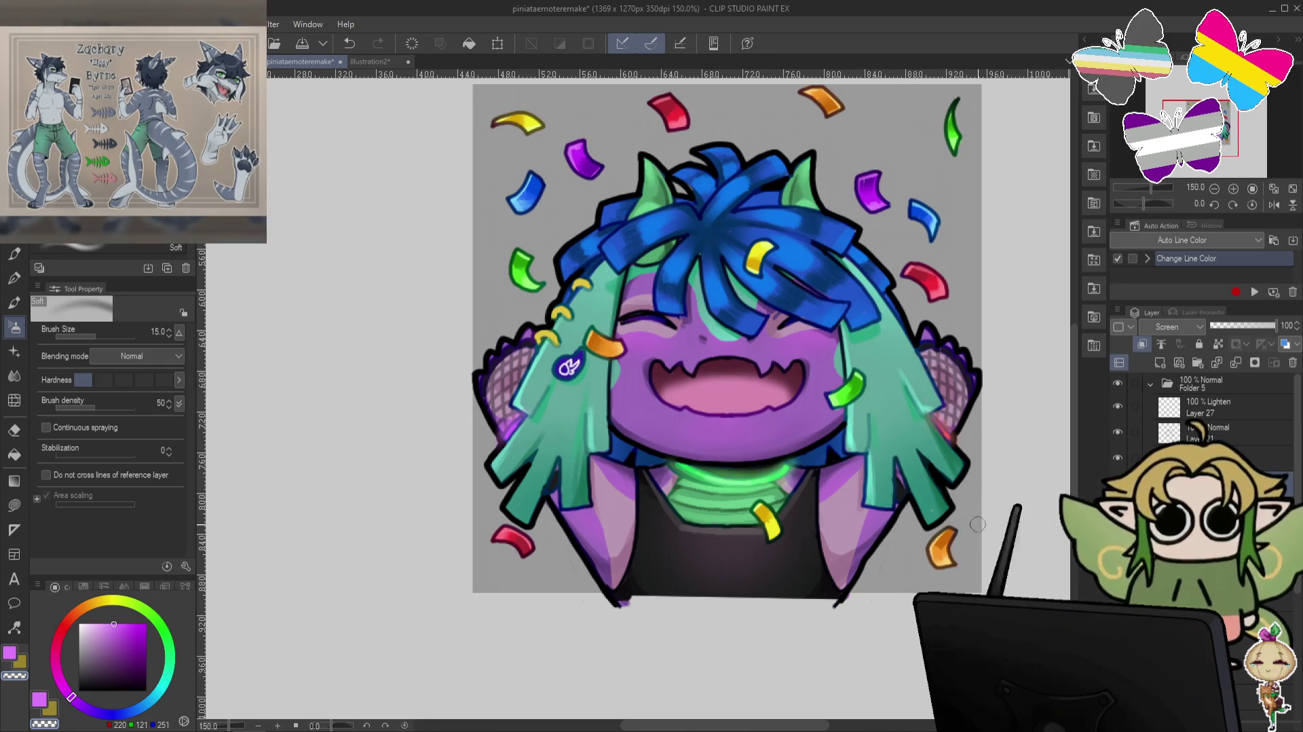
{"action": "left_click", "coordinate": [21, 254]}
{"action": "left_click", "coordinate": [546, 482], "text": "alt"}
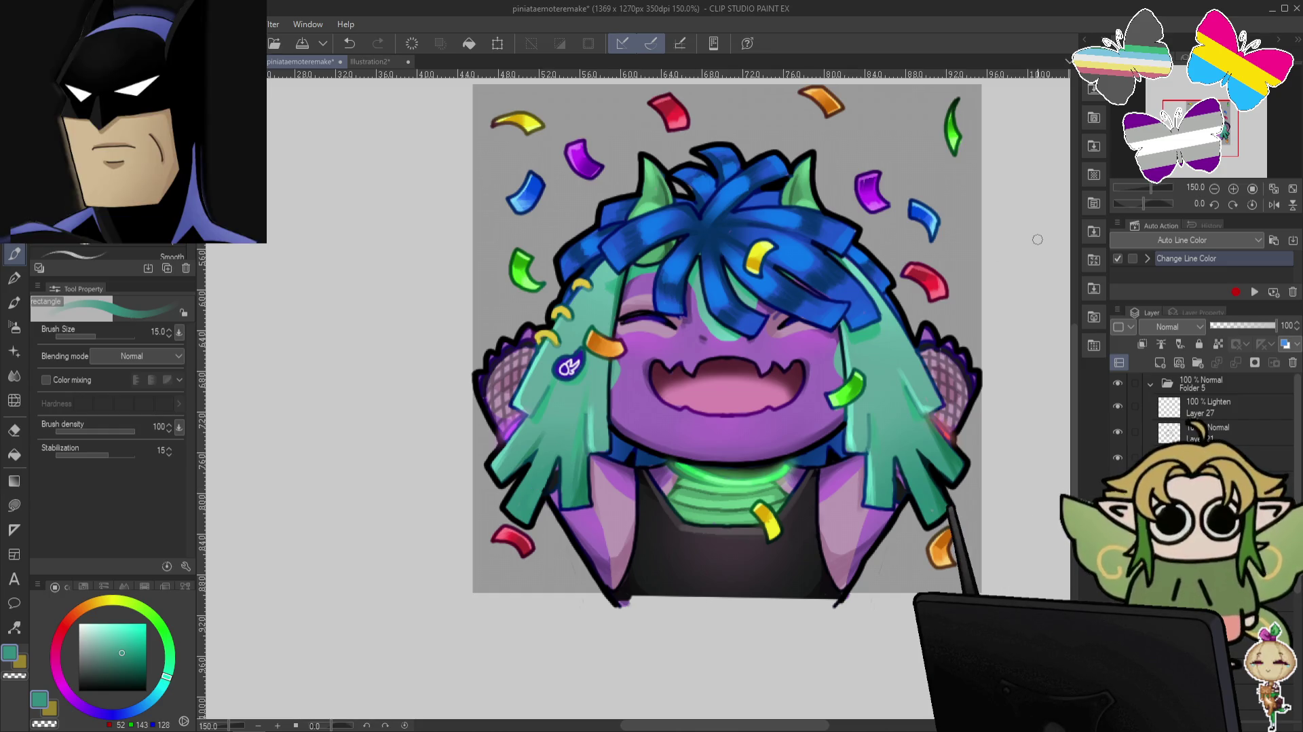
{"action": "left_click", "coordinate": [741, 231], "text": "alt"}
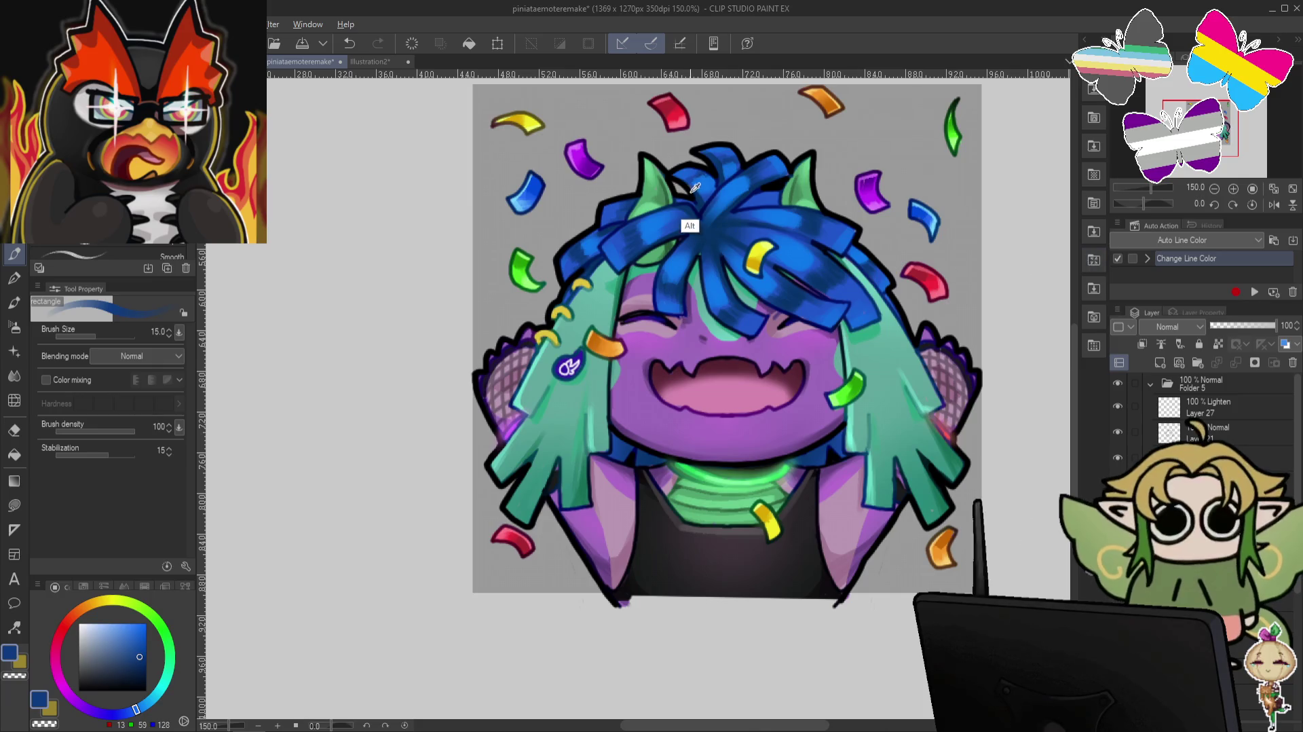
Pick a brighter hair blue, shrink the brush to 7, and stroke the hair on a rotated canvas, then straighten it.
{"action": "left_click", "coordinate": [700, 228], "text": "alt"}
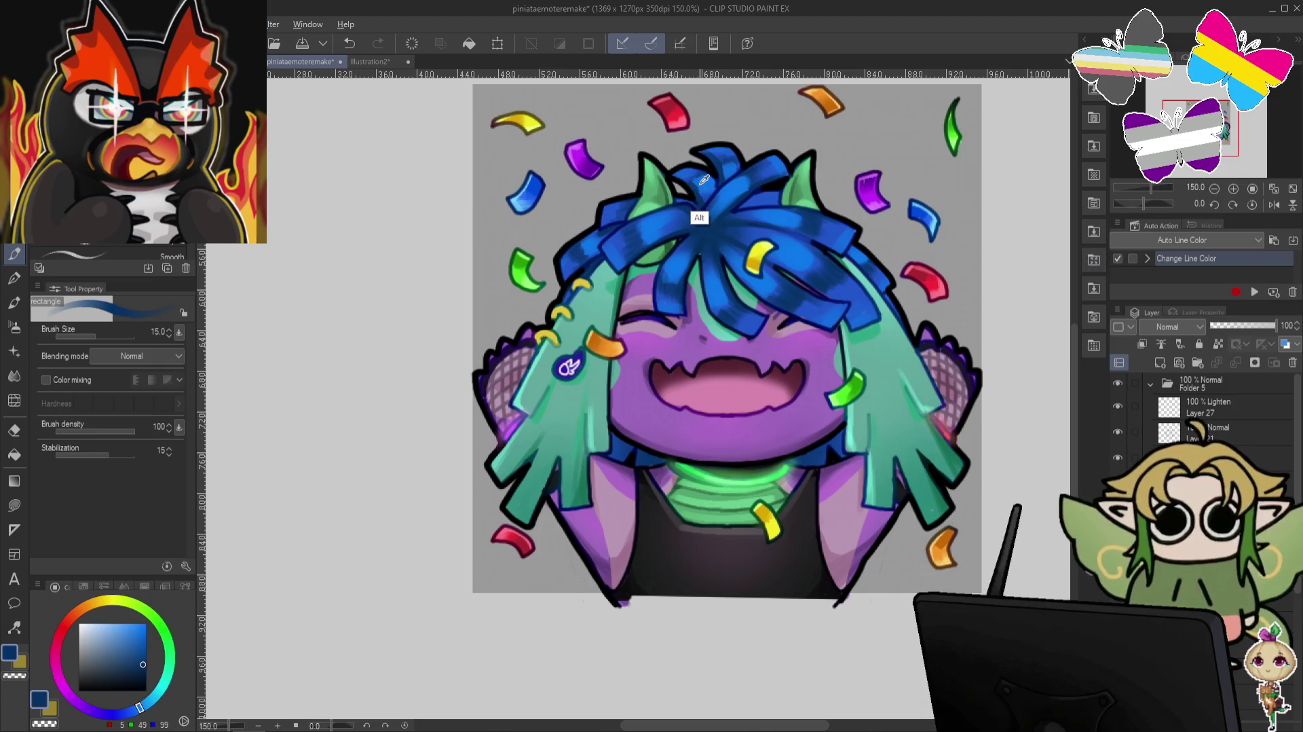
{"action": "left_click", "coordinate": [700, 218], "text": "alt"}
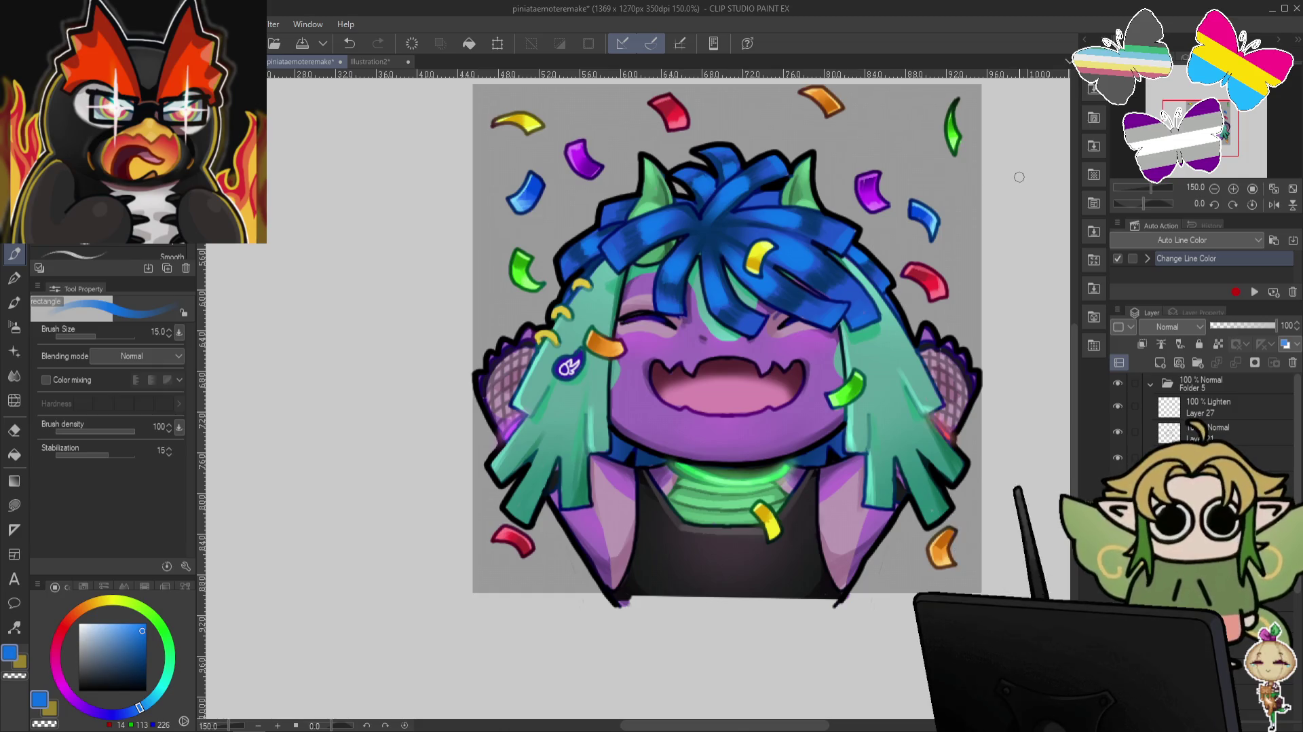
{"action": "key", "text": "bracketleft"}
{"action": "key", "text": "bracketleft"}
{"action": "key", "text": "bracketleft"}
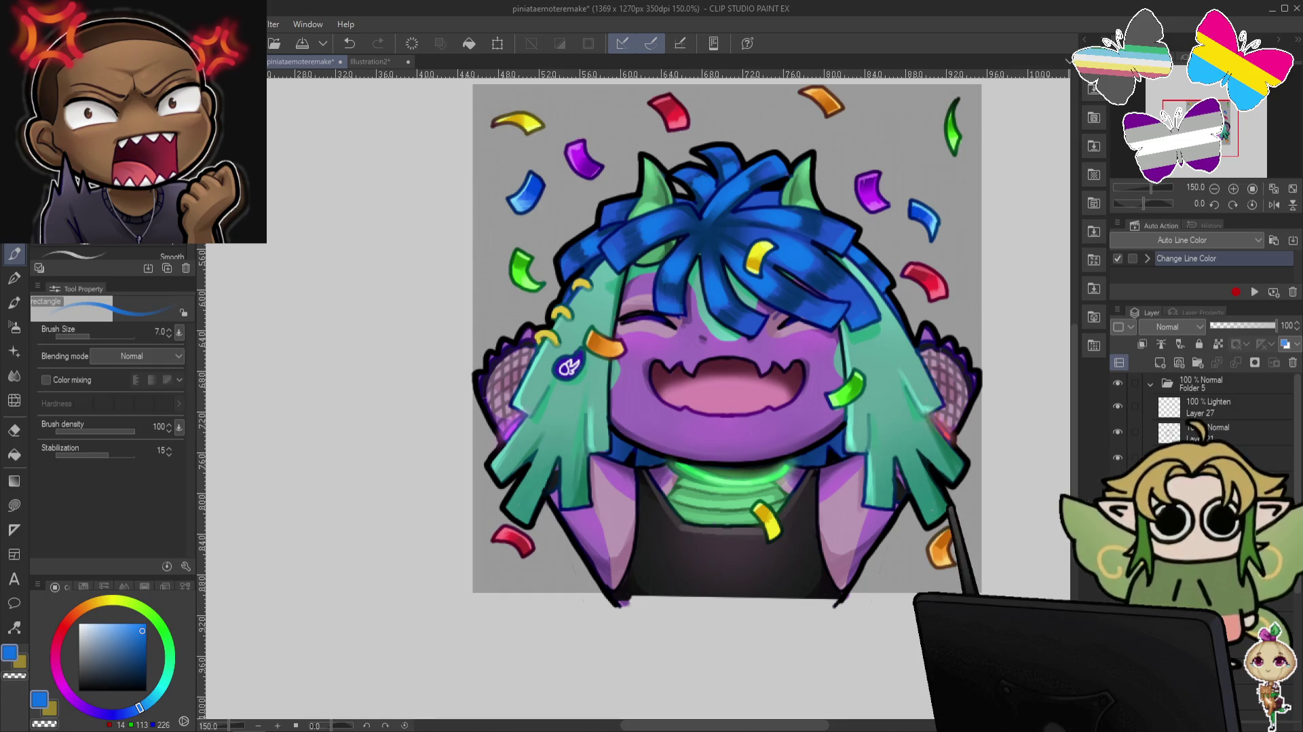
{"action": "key", "text": "minus"}
{"action": "key", "text": "minus"}
{"action": "key", "text": "minus"}
{"action": "key", "text": "minus"}
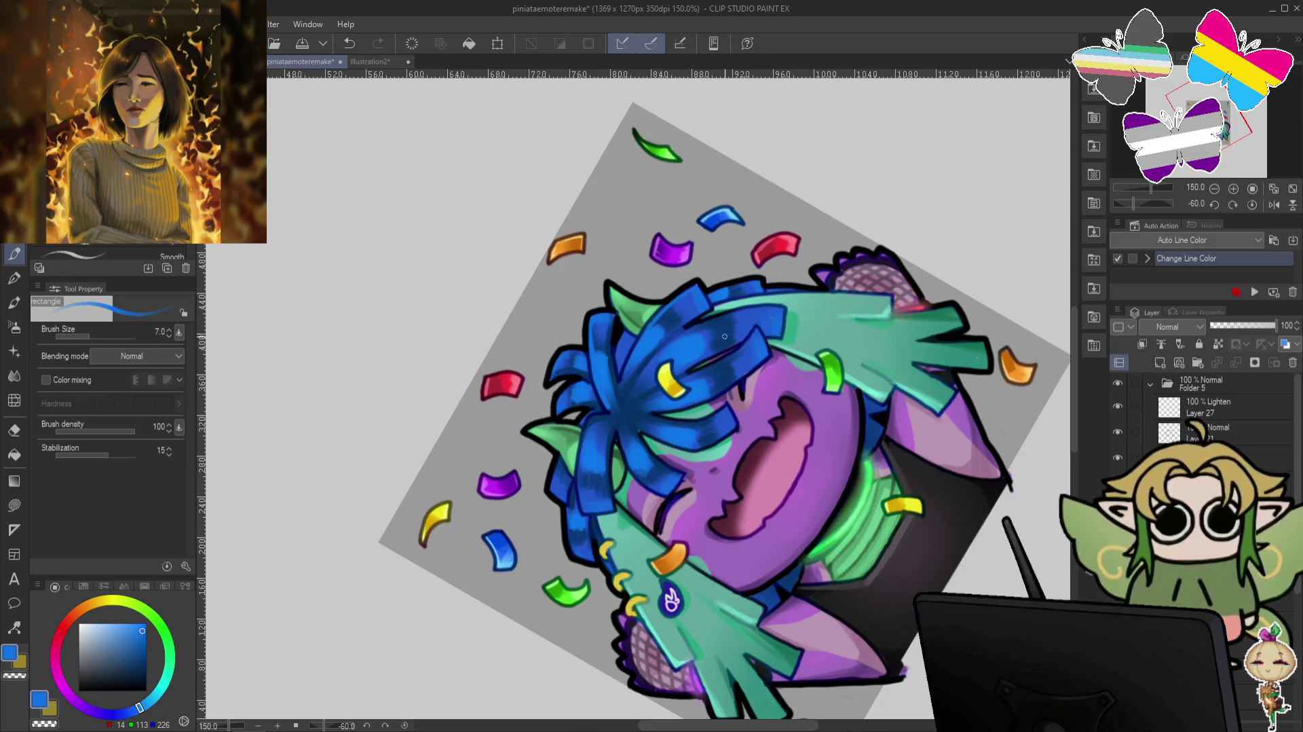
{"action": "key", "text": "minus"}
{"action": "key", "text": "minus"}
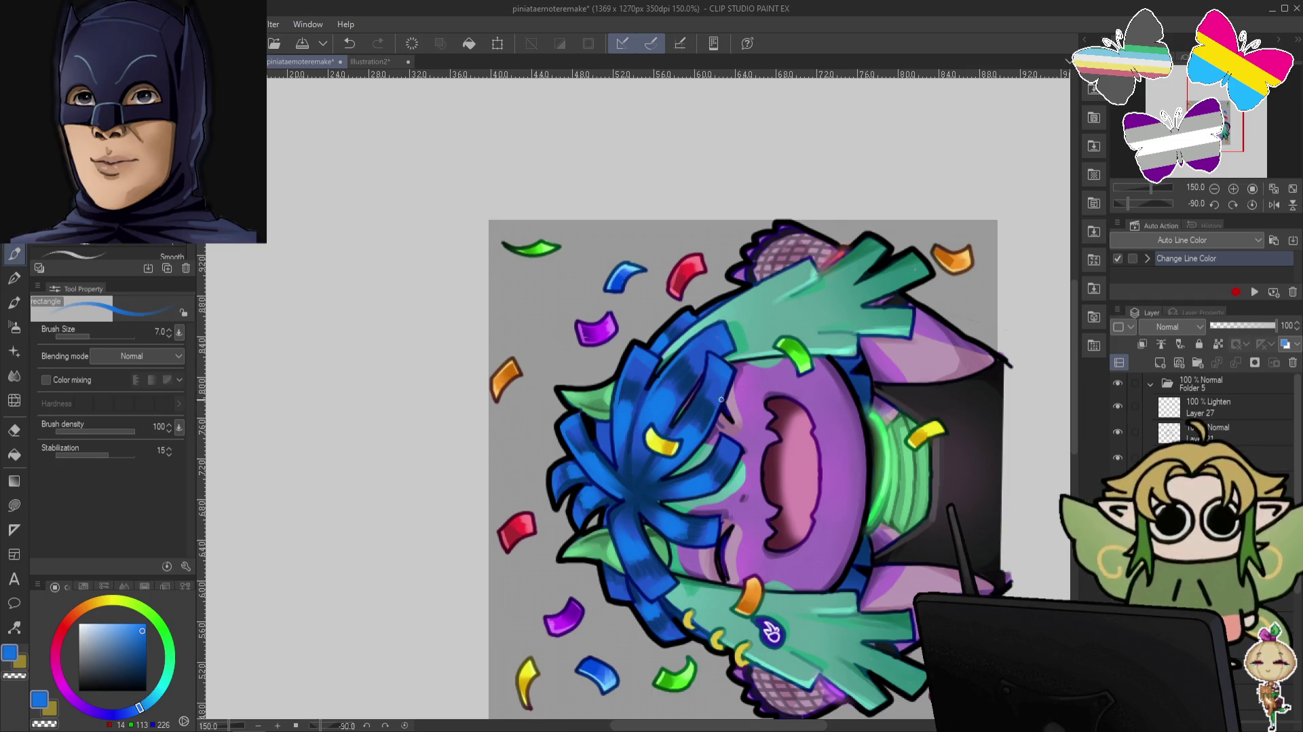
{"action": "key", "text": "ctrl+@"}
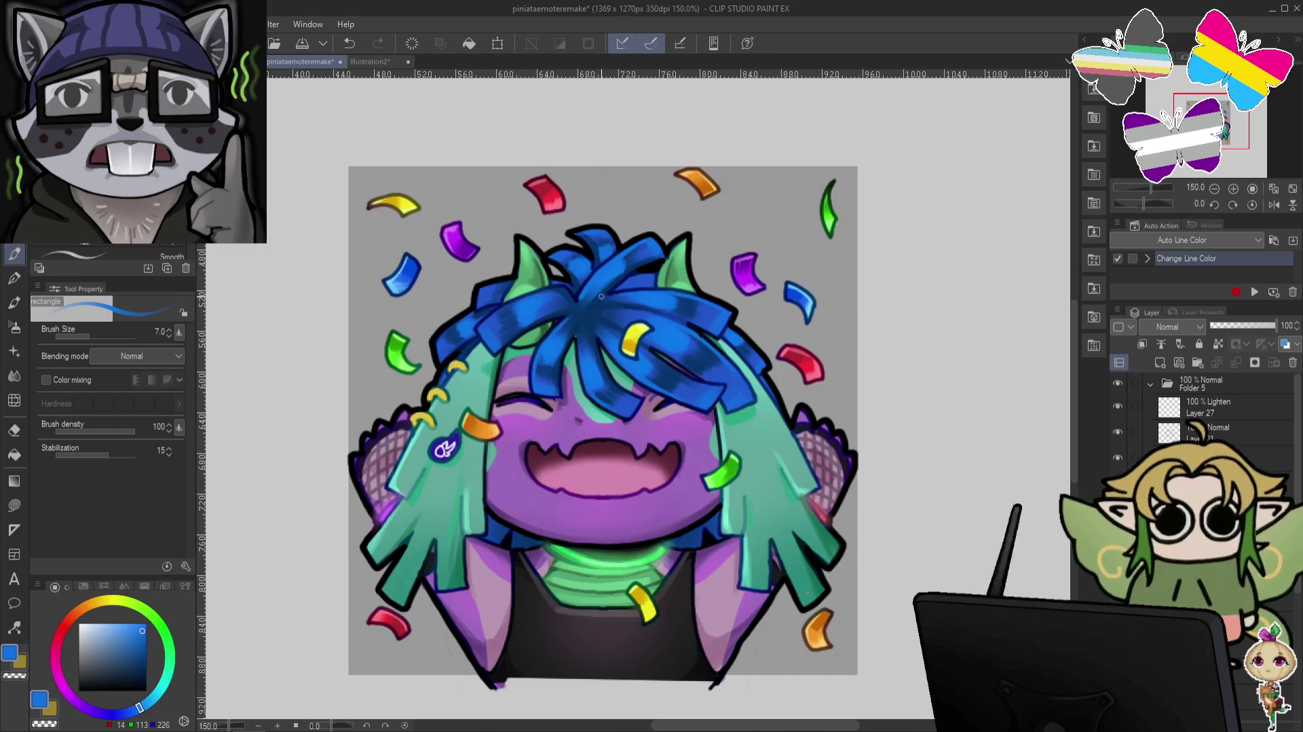
{"action": "left_click_drag", "start_coordinate": [988, 180], "coordinate": [684, 469]}
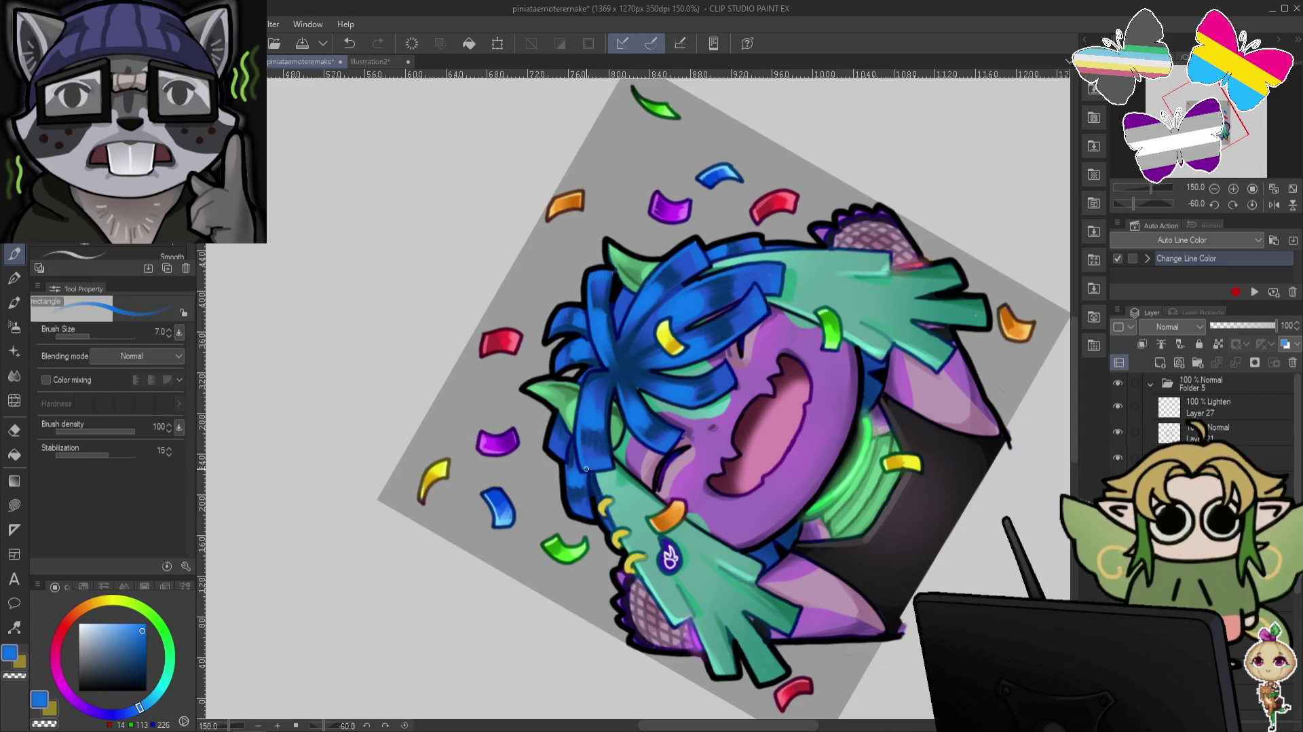
{"action": "key", "text": "r"}
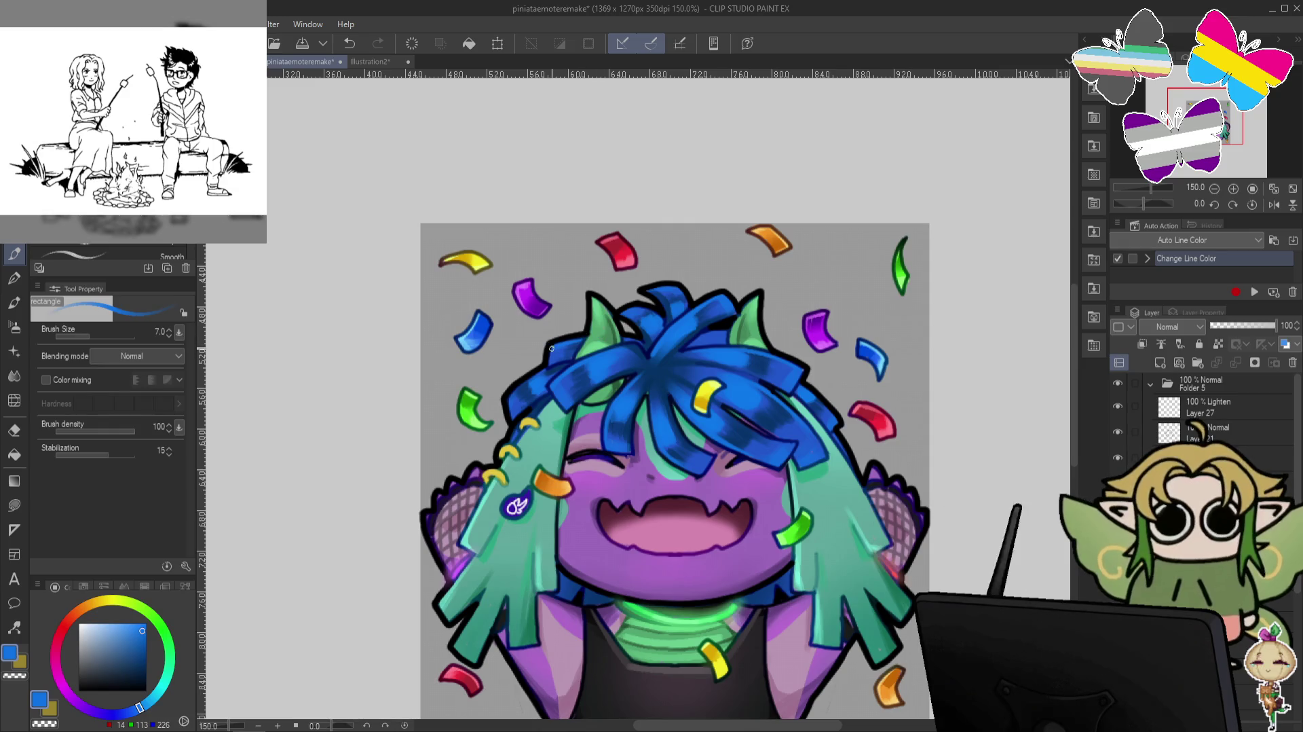
{"action": "key", "text": "minus"}
{"action": "key", "text": "minus"}
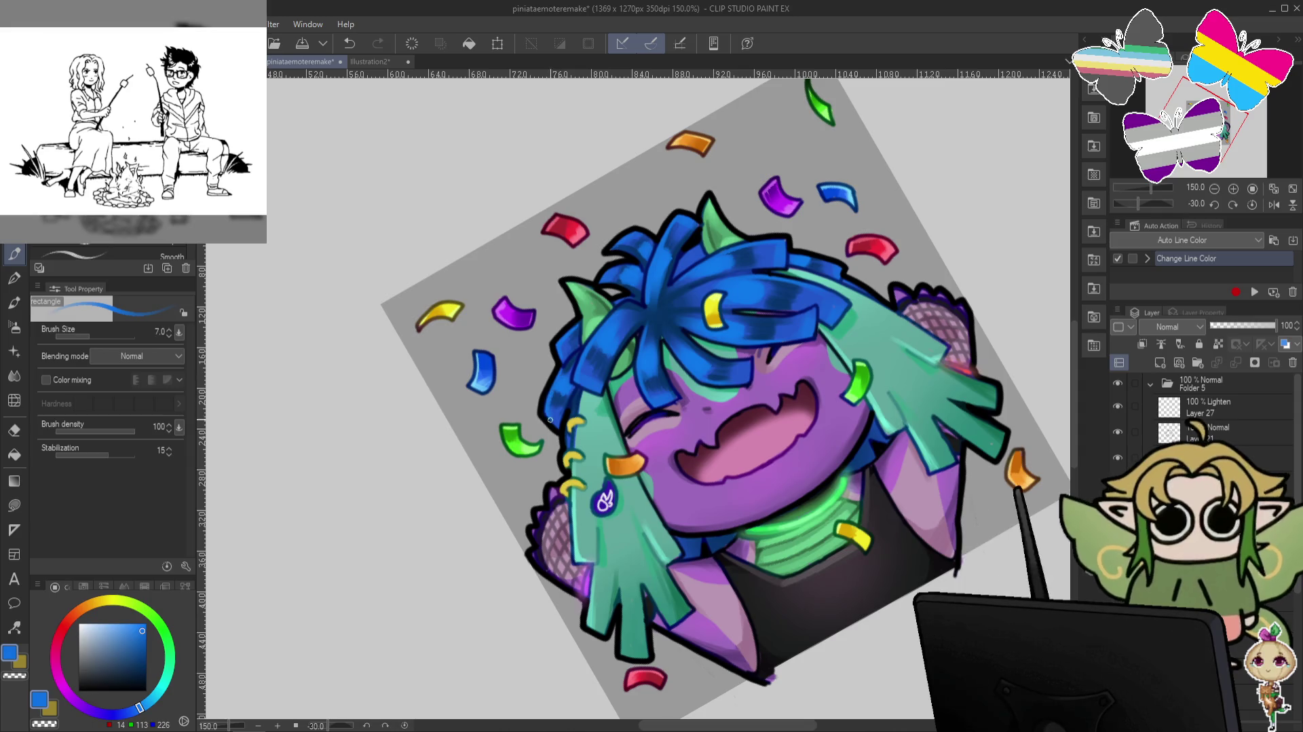
{"action": "key", "text": "r"}
{"action": "left_click_drag", "start_coordinate": [908, 443], "coordinate": [889, 387]}
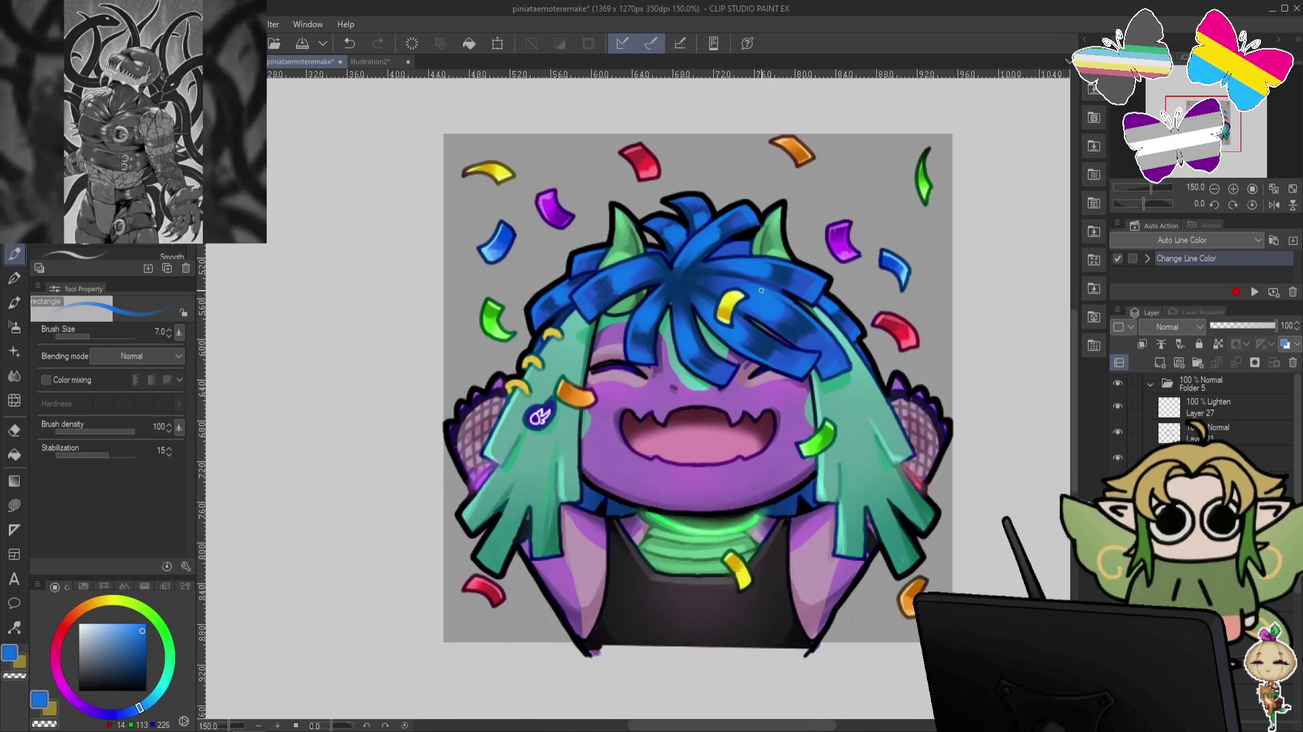
Eyedrop the confetti yellow and adjust it from olive to a pale cream for touch-ups.
{"action": "left_click", "coordinate": [725, 310], "text": "alt"}
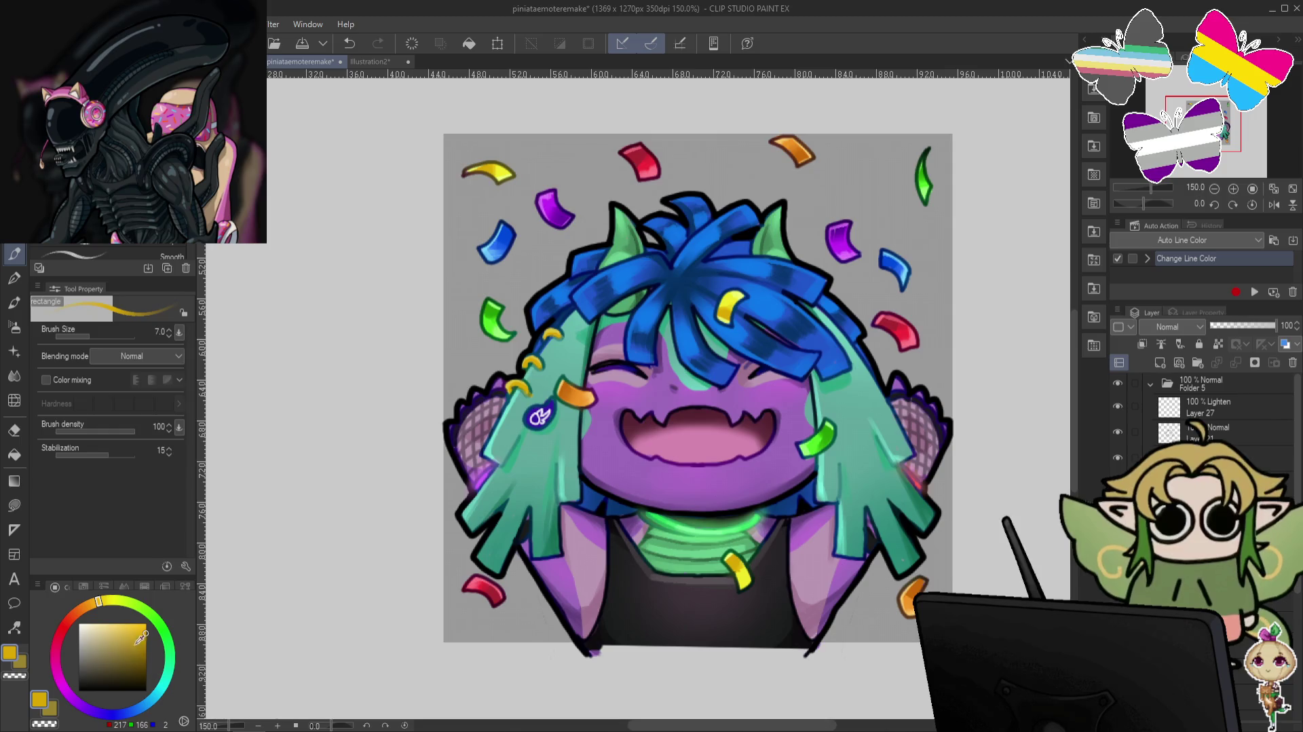
{"action": "left_click", "coordinate": [527, 392], "text": "alt"}
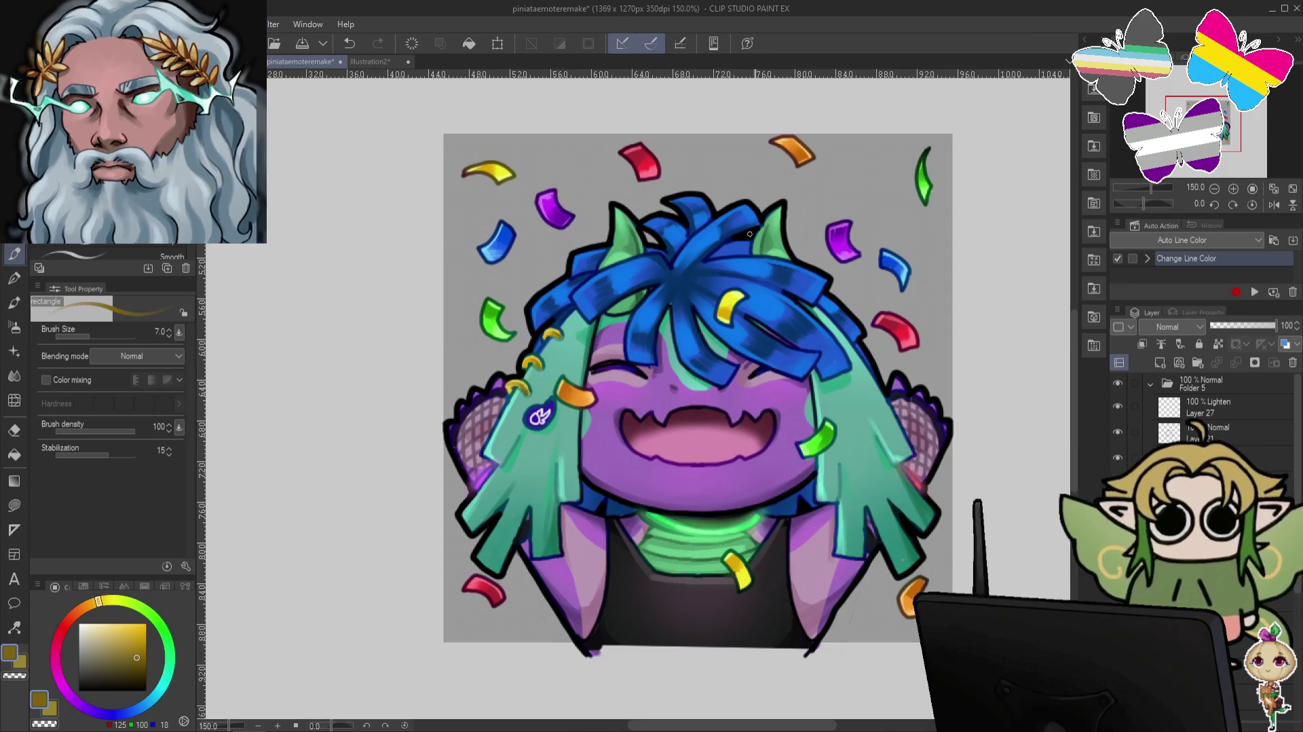
{"action": "left_click_drag", "start_coordinate": [143, 634], "coordinate": [104, 617]}
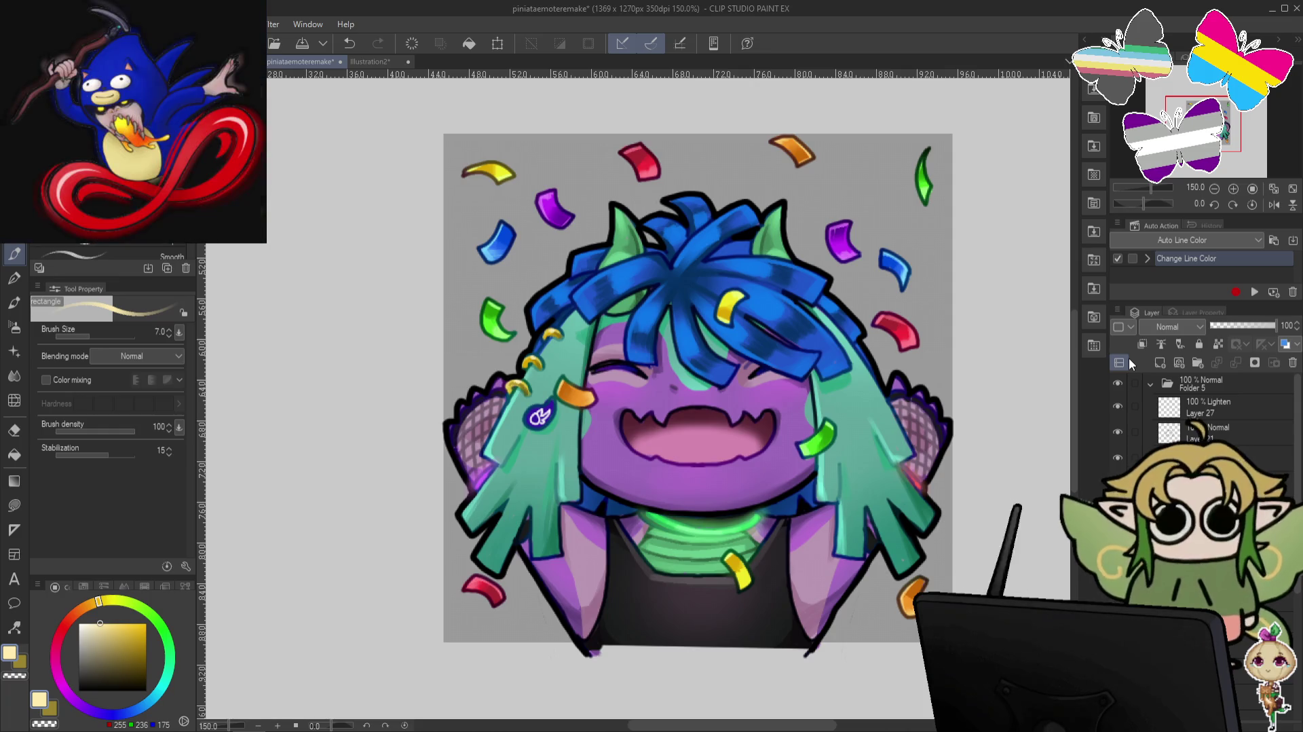
Sample the teal and dark blue hair colours to touch up the hair.
{"action": "left_click", "coordinate": [902, 558], "text": "alt"}
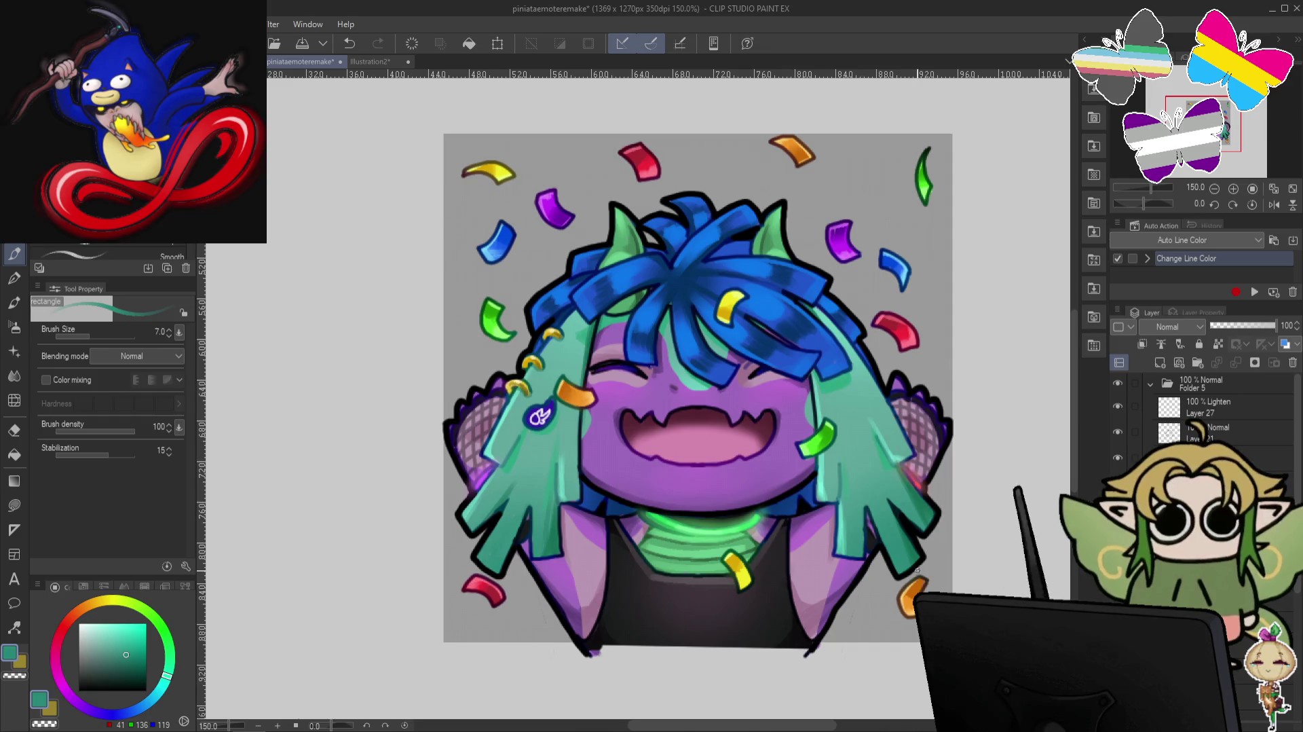
{"action": "left_click", "coordinate": [911, 565], "text": "alt"}
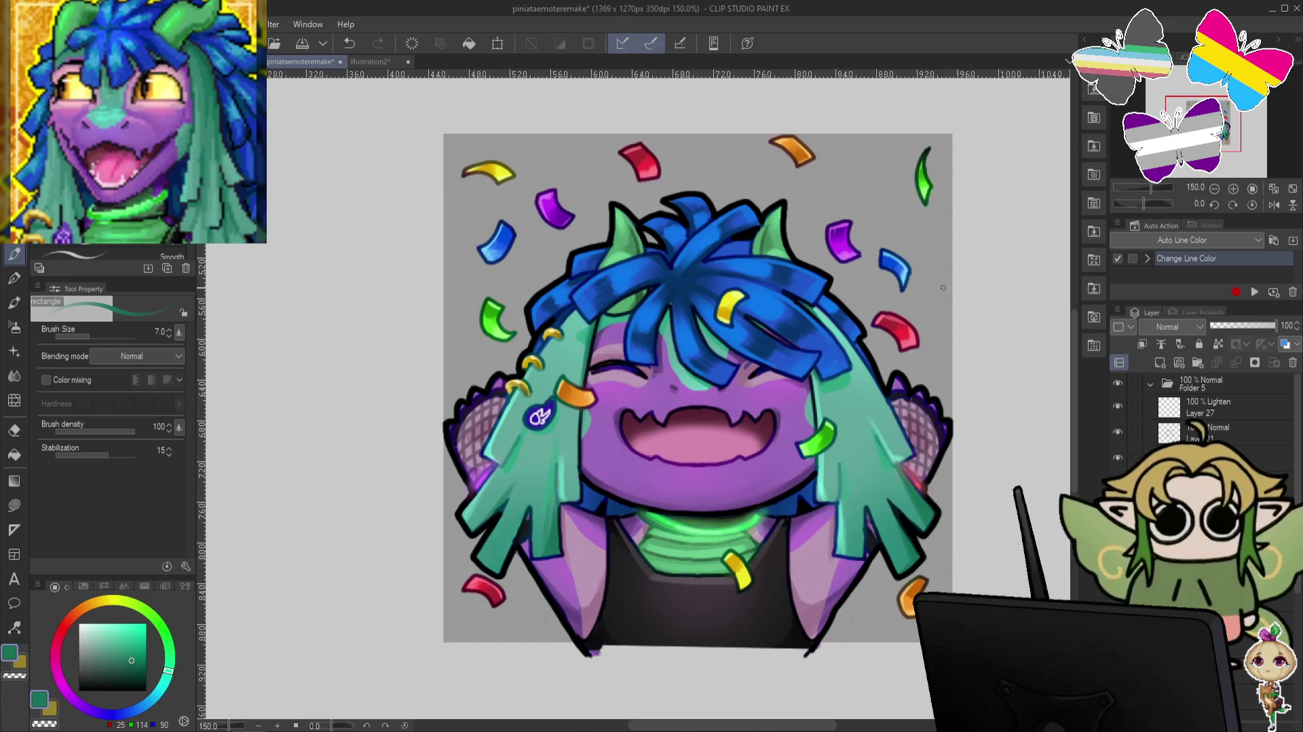
{"action": "left_click", "coordinate": [804, 343], "text": "alt"}
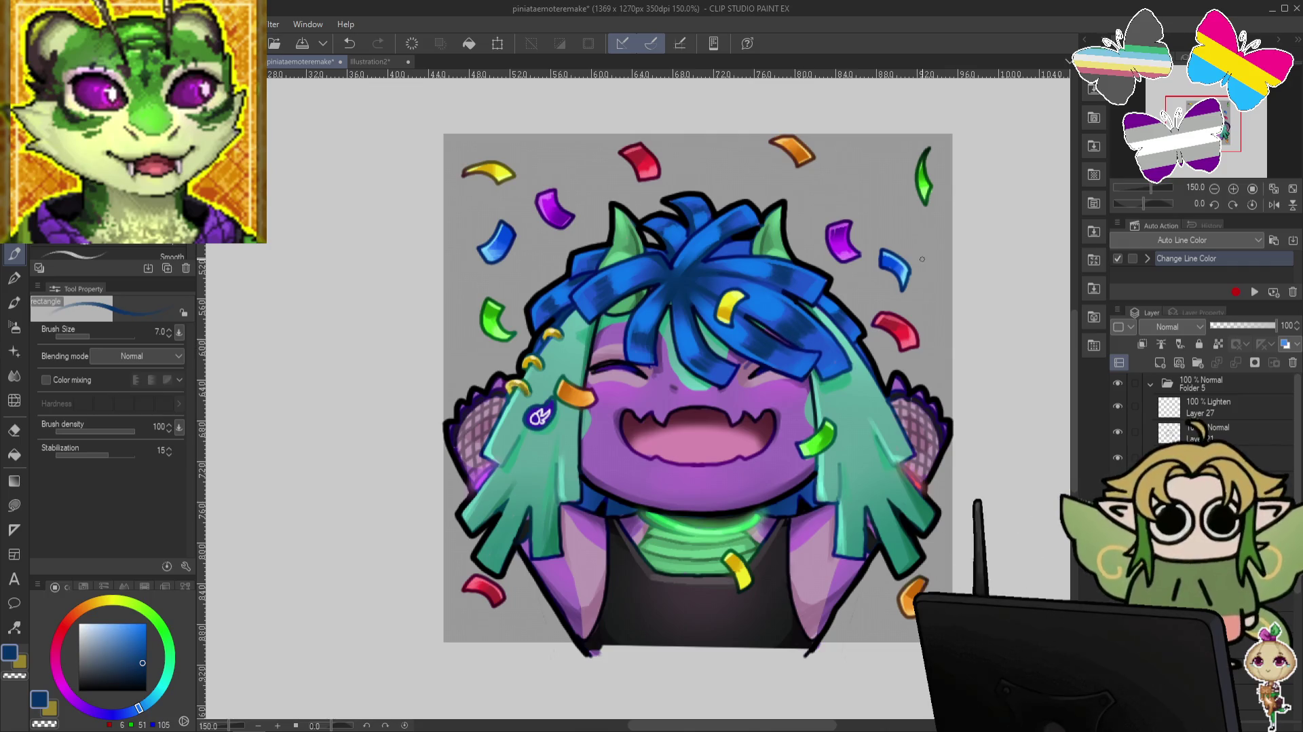
{"action": "left_click", "coordinate": [670, 373], "text": "alt"}
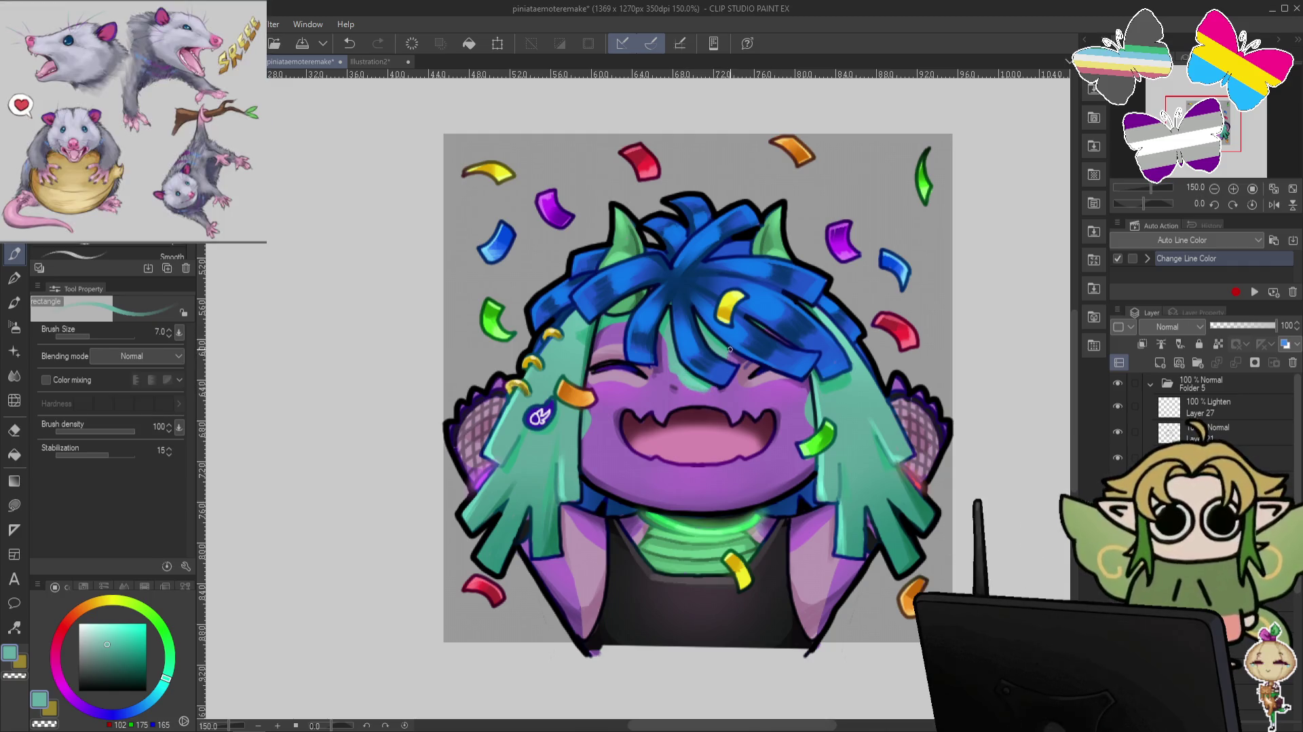
Sample the face purple and pick a darker purple to shade the face.
{"action": "left_click", "coordinate": [669, 393], "text": "alt"}
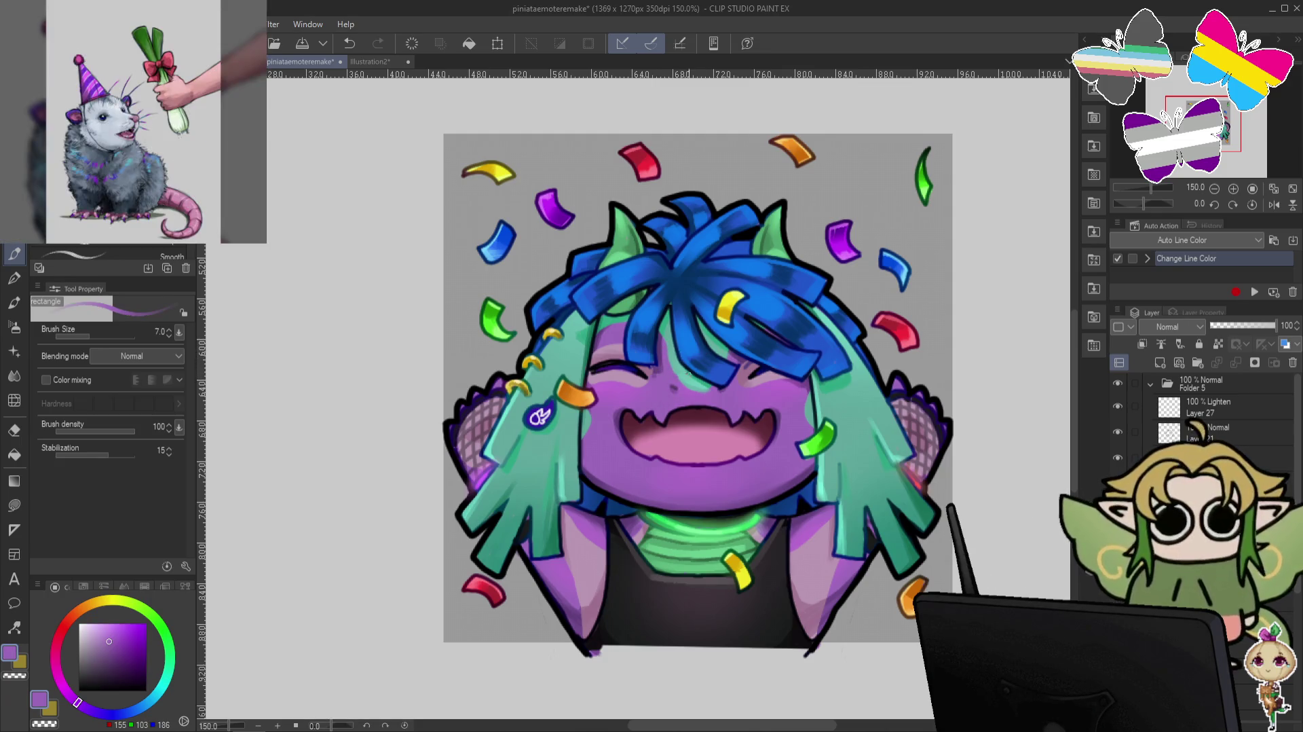
{"action": "left_click", "coordinate": [673, 365], "text": "alt"}
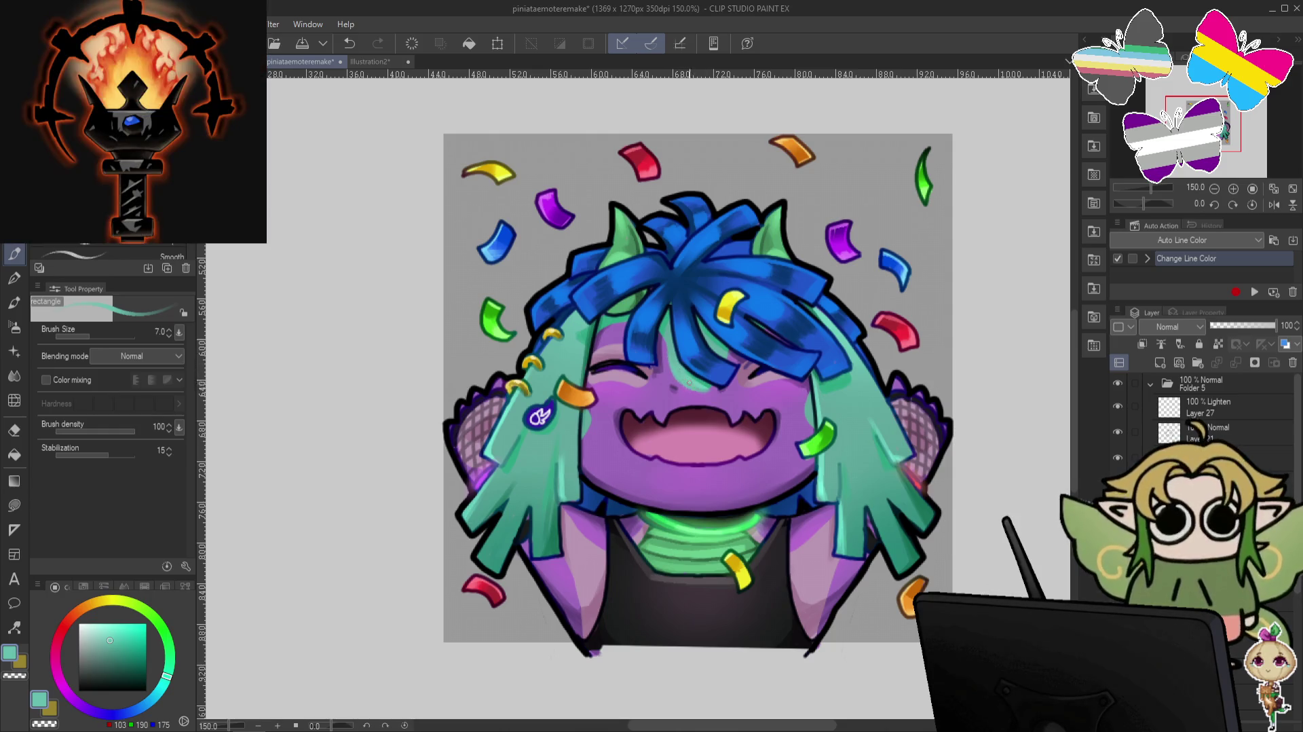
{"action": "left_click", "coordinate": [709, 389], "text": "alt"}
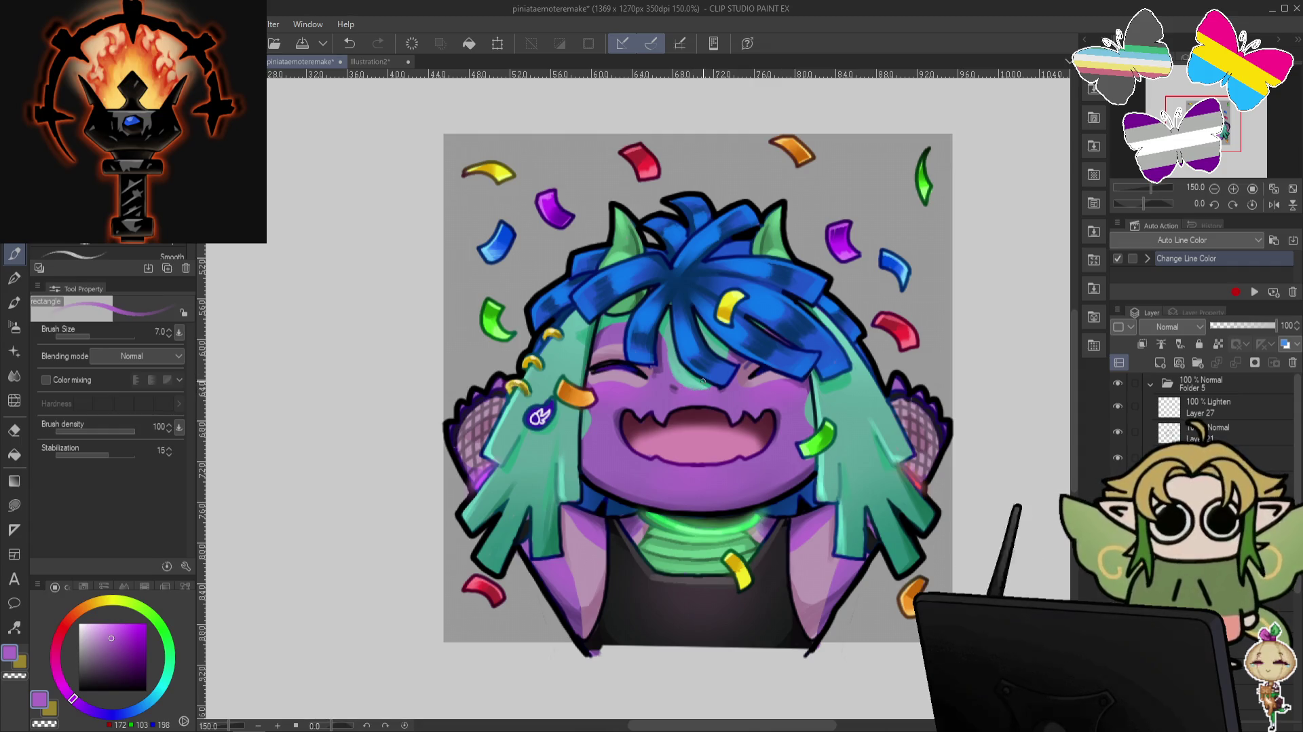
{"action": "left_click", "coordinate": [739, 391], "text": "alt"}
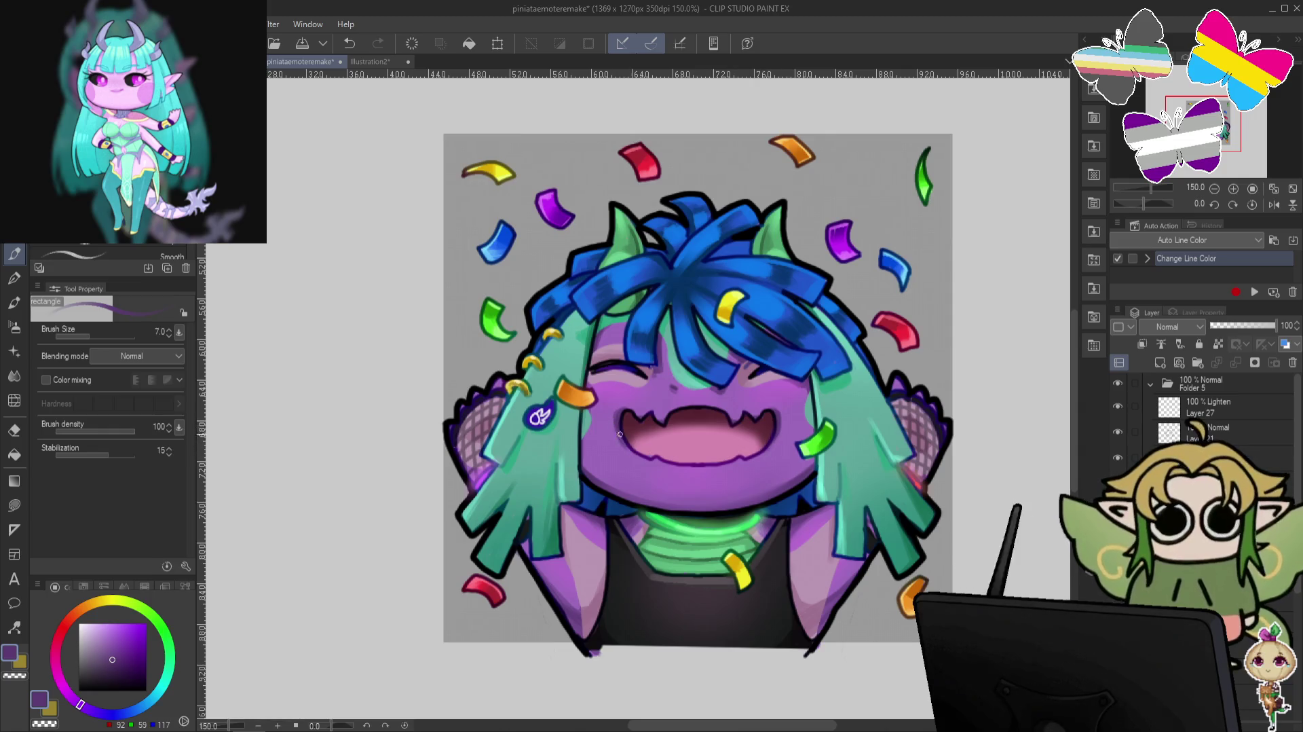
{"action": "key", "text": "alt"}
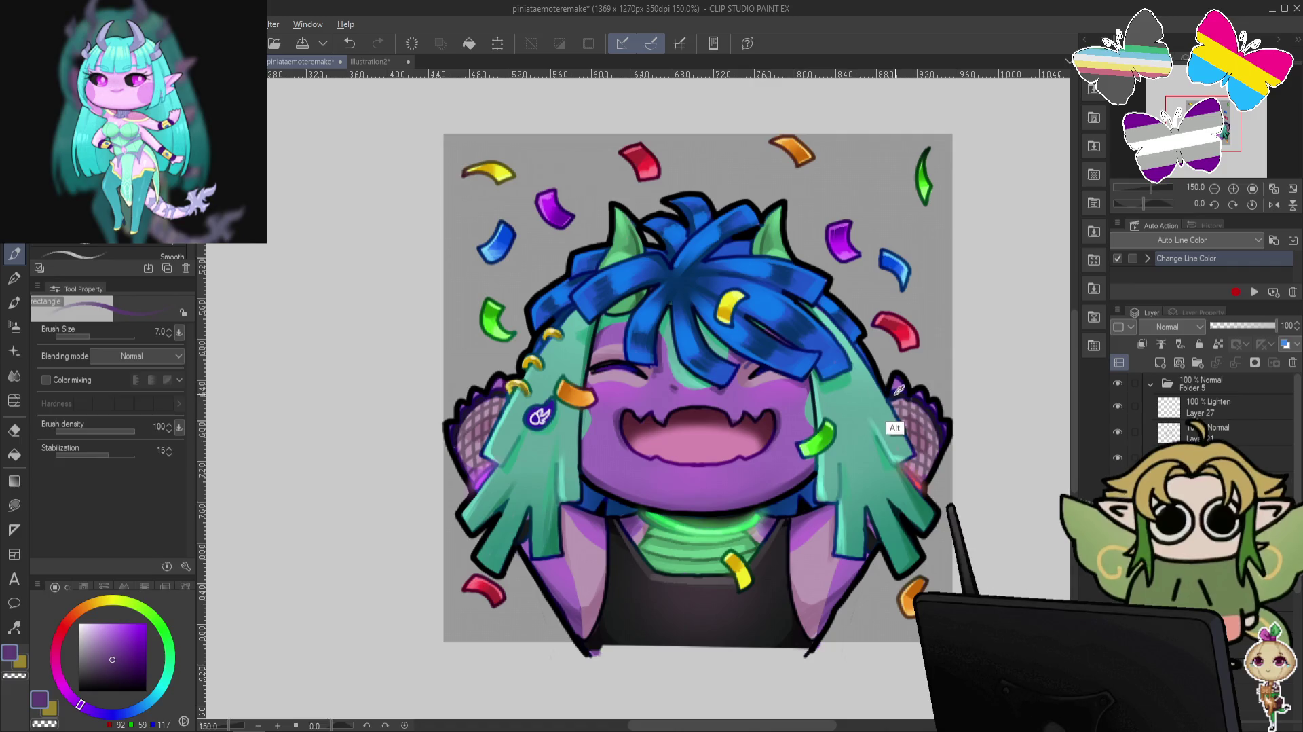
{"action": "left_click", "coordinate": [702, 398], "text": "alt"}
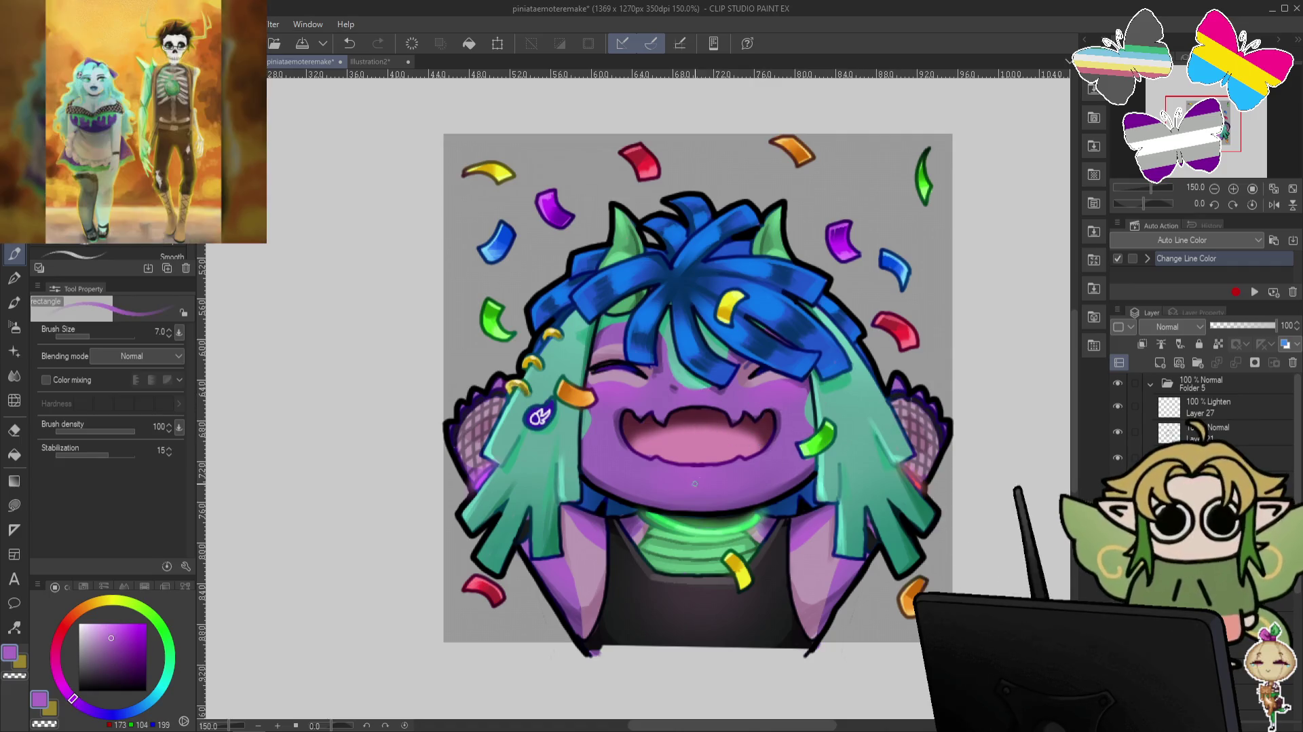
{"action": "left_click_drag", "start_coordinate": [676, 469], "coordinate": [751, 371]}
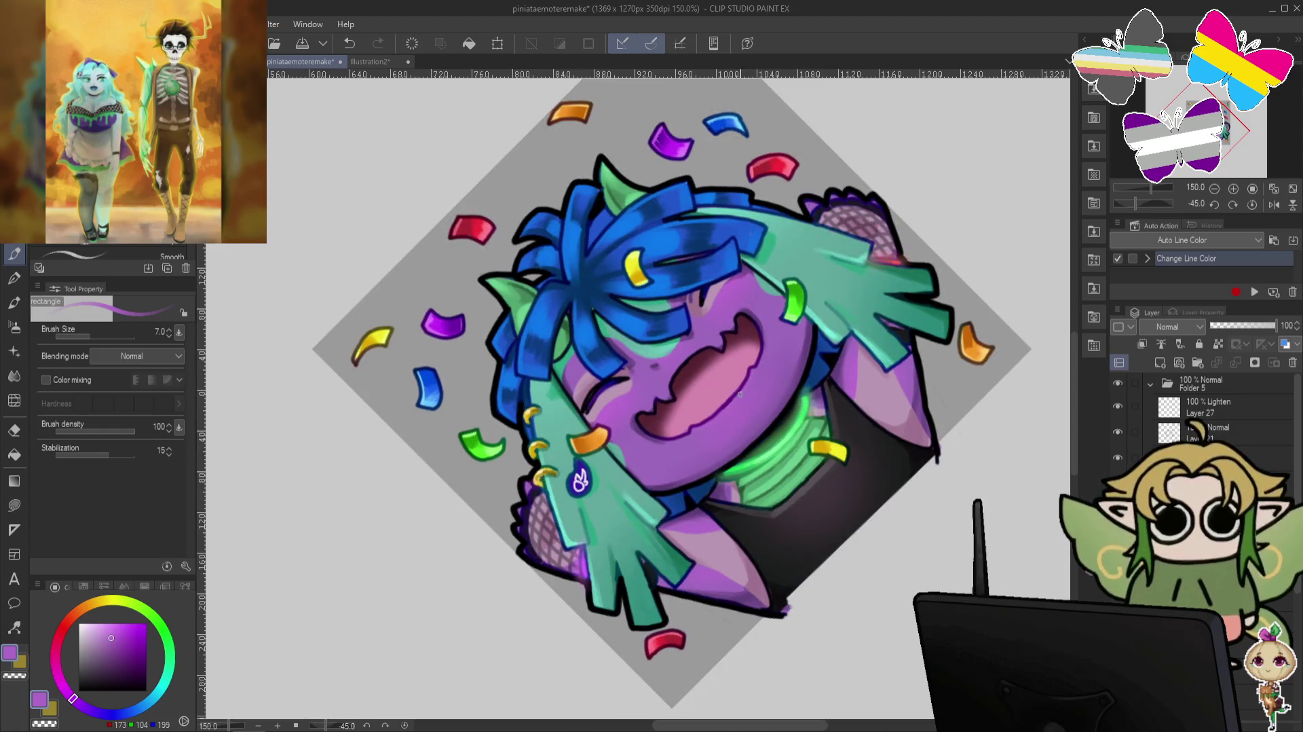
{"action": "key", "text": "ctrl+@"}
{"action": "scroll", "coordinate": [1054, 266], "scroll_direction": "down", "scroll_amount": 2}
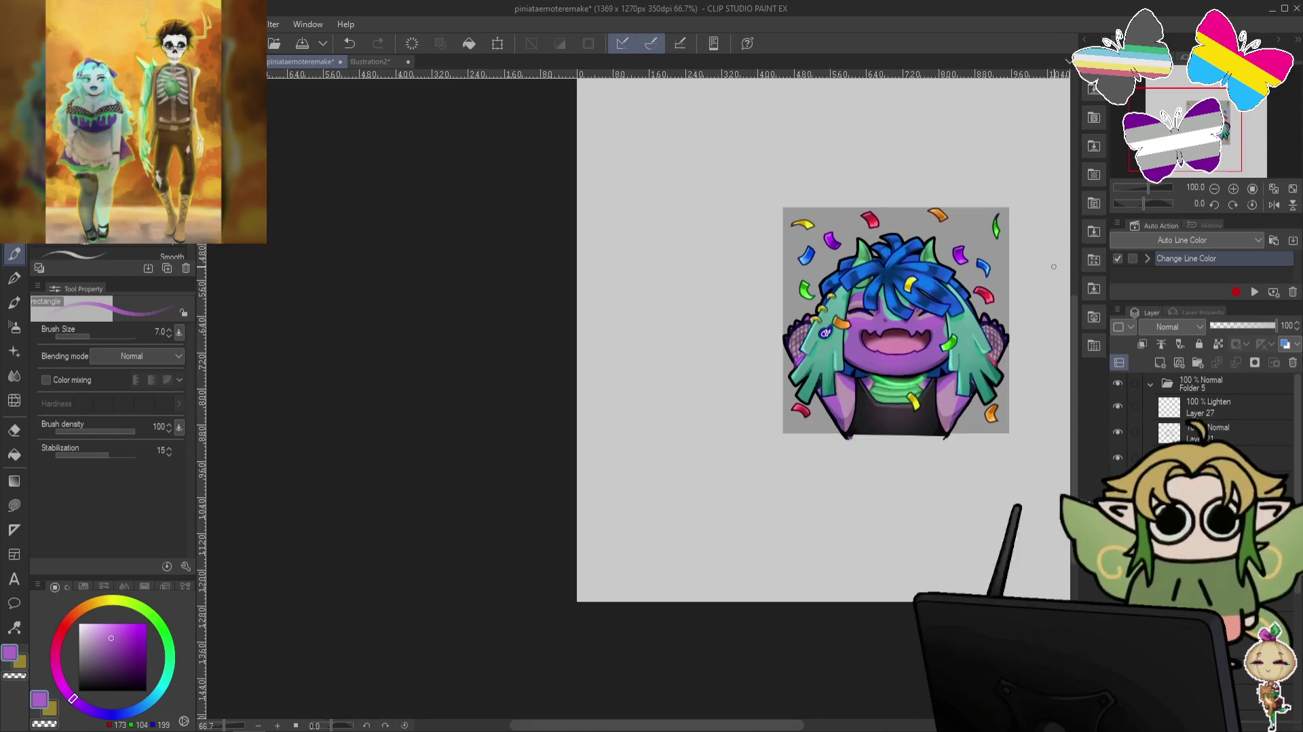
{"action": "scroll", "coordinate": [1055, 266], "scroll_direction": "up", "scroll_amount": 1}
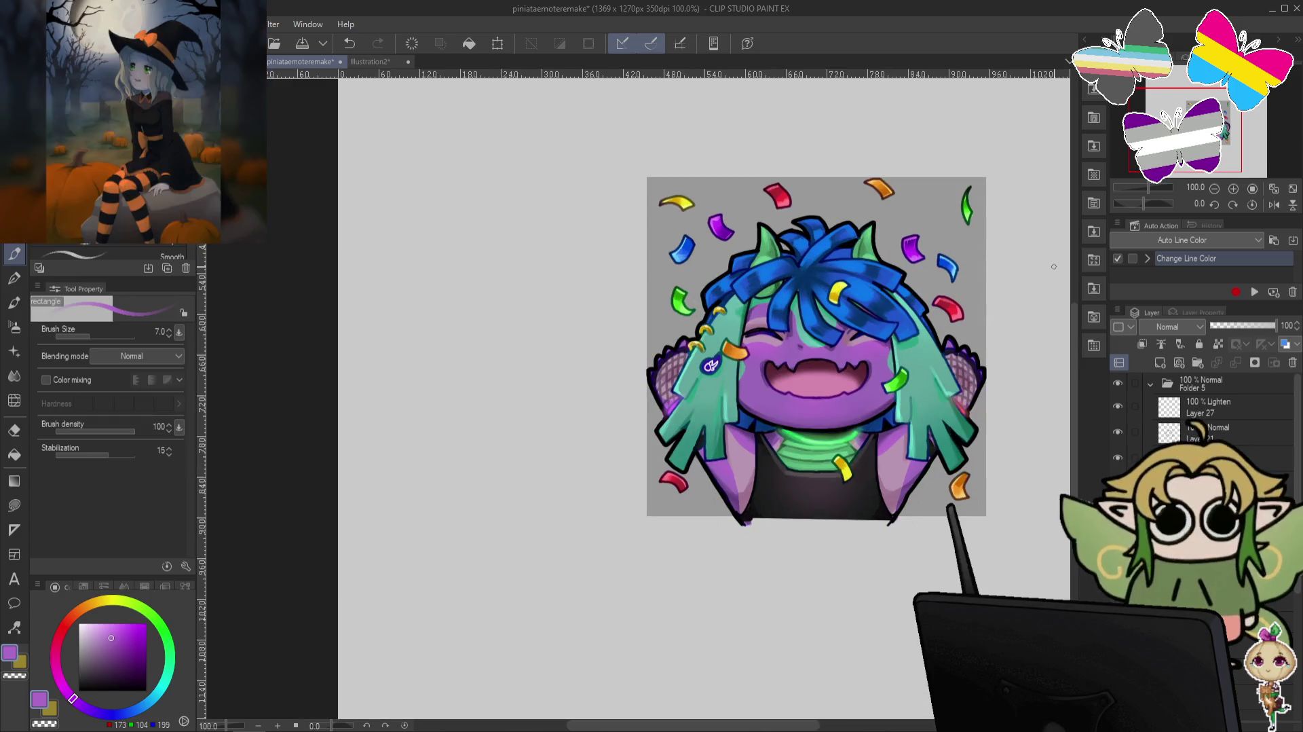
{"action": "scroll", "coordinate": [698, 325], "scroll_direction": "up", "scroll_amount": 1}
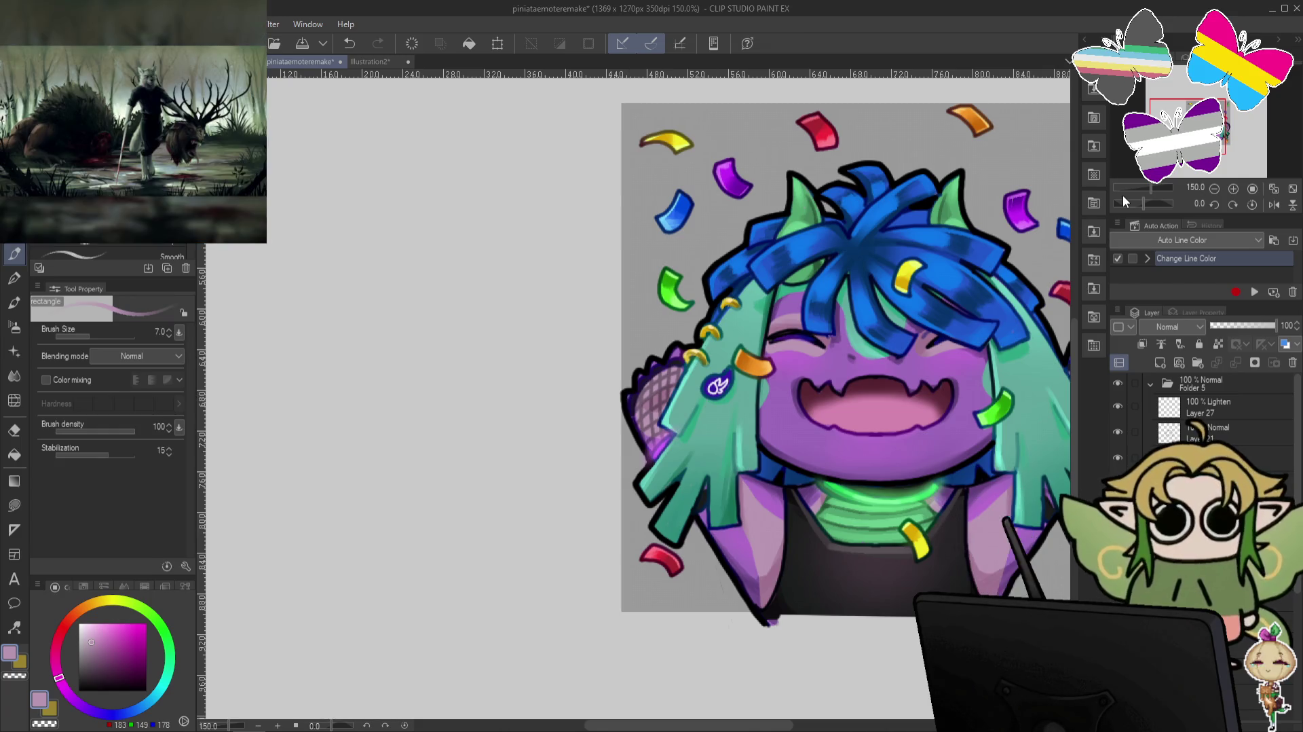
{"action": "left_click", "coordinate": [1215, 410]}
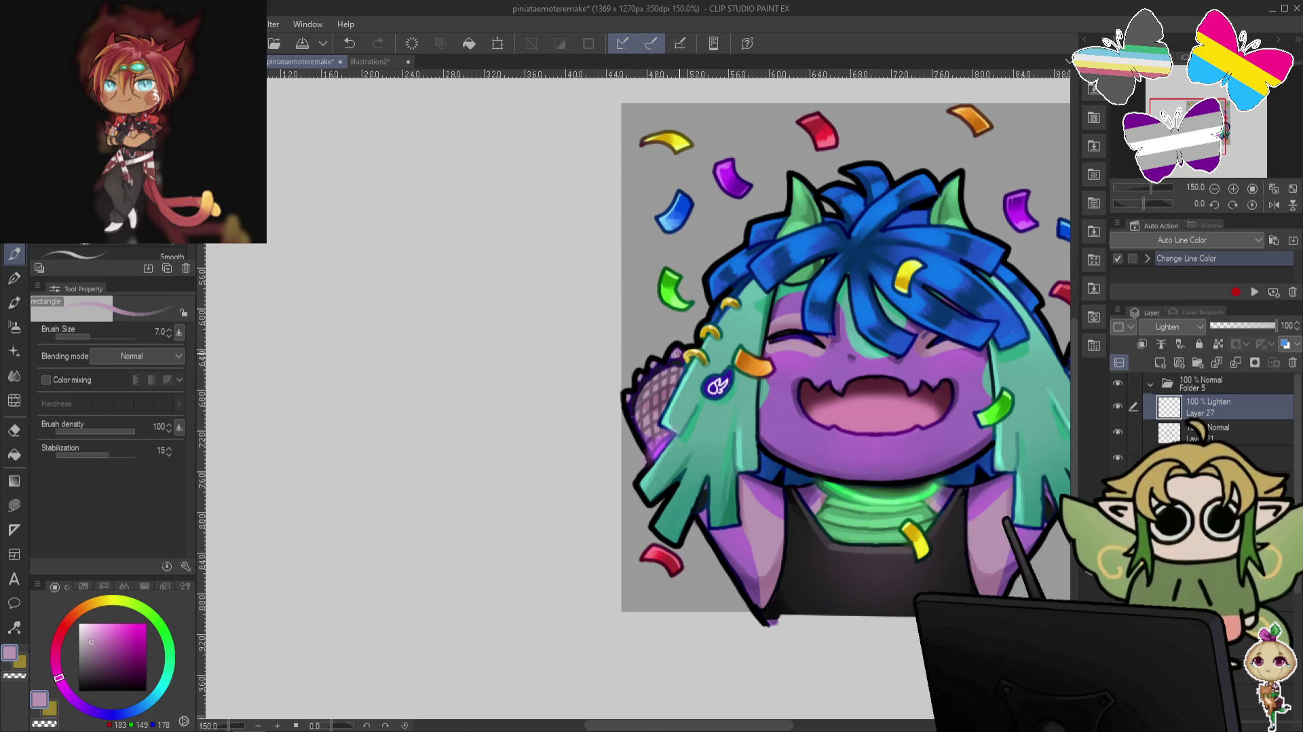
{"action": "left_click_drag", "start_coordinate": [1030, 383], "coordinate": [826, 384]}
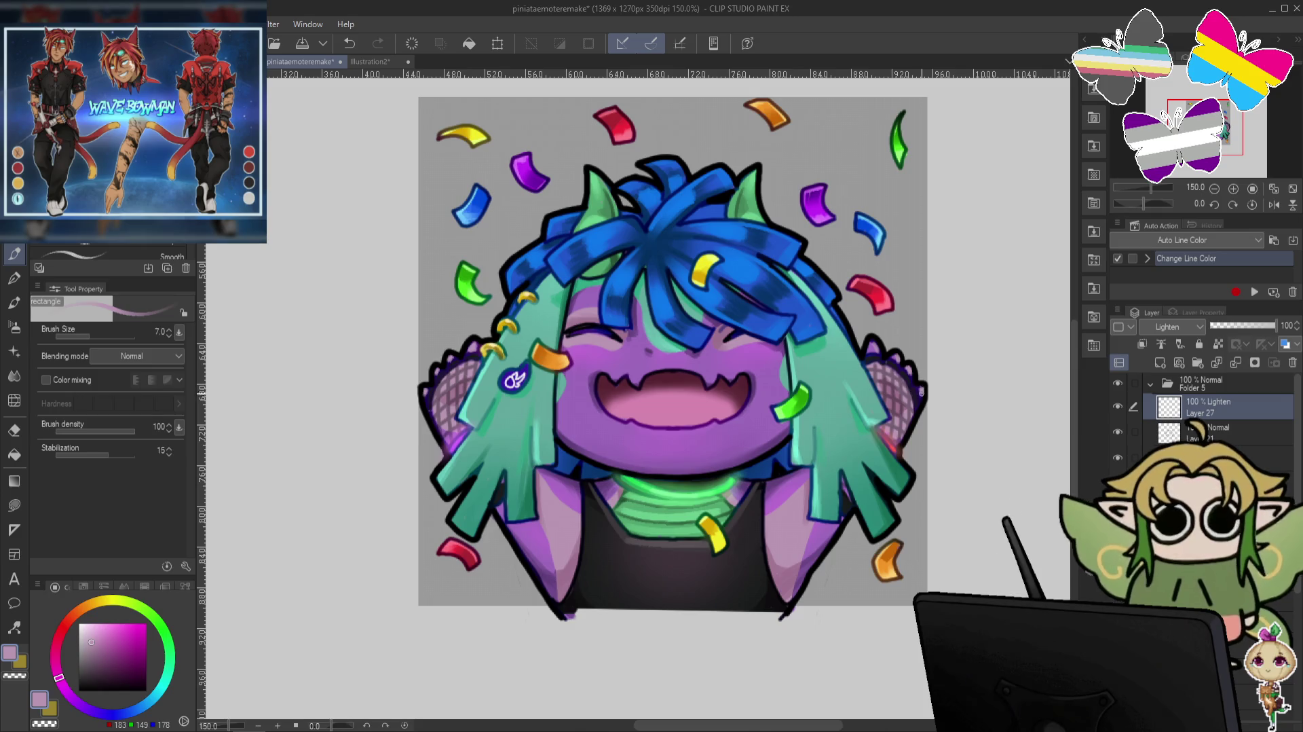
{"action": "key", "text": "ctrl+minus"}
{"action": "key", "text": "ctrl+minus"}
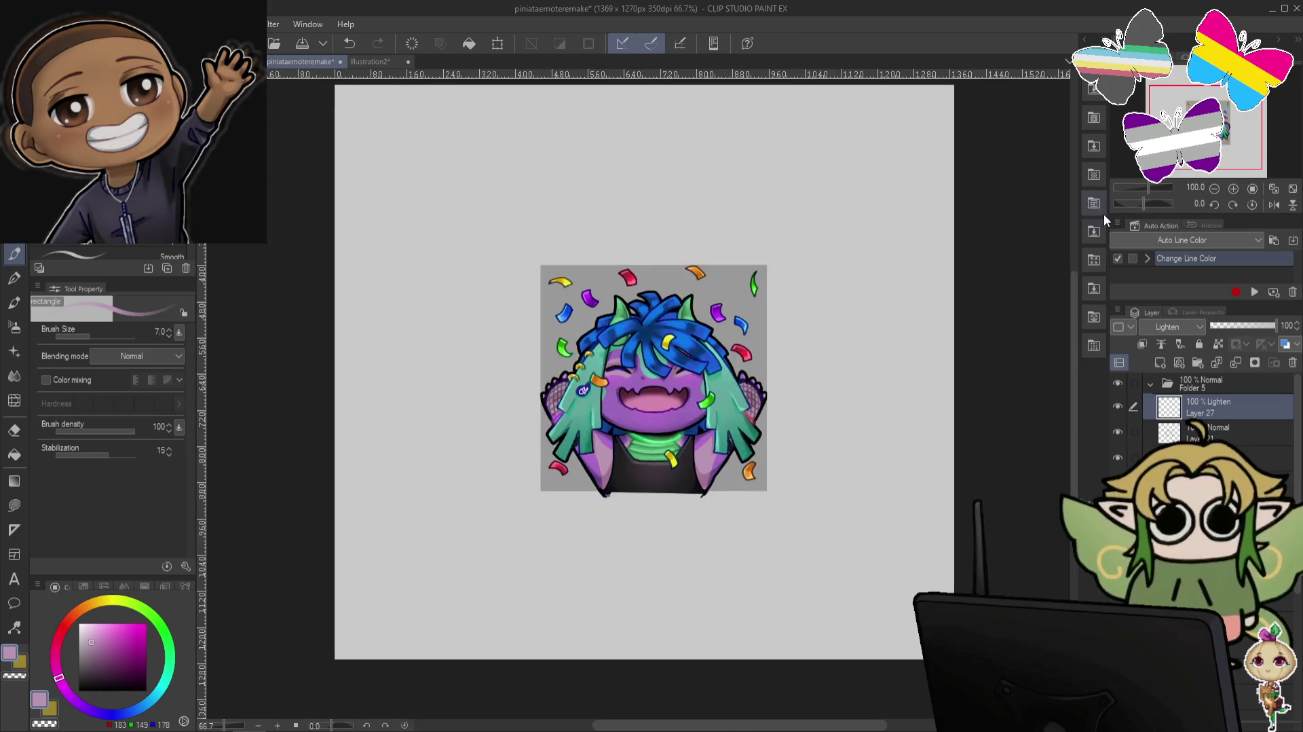
Hide the purple ear-mesh layer, eyedrop the hair's dark blue, and collapse Folder 5.
{"action": "key", "text": "ctrl+plus"}
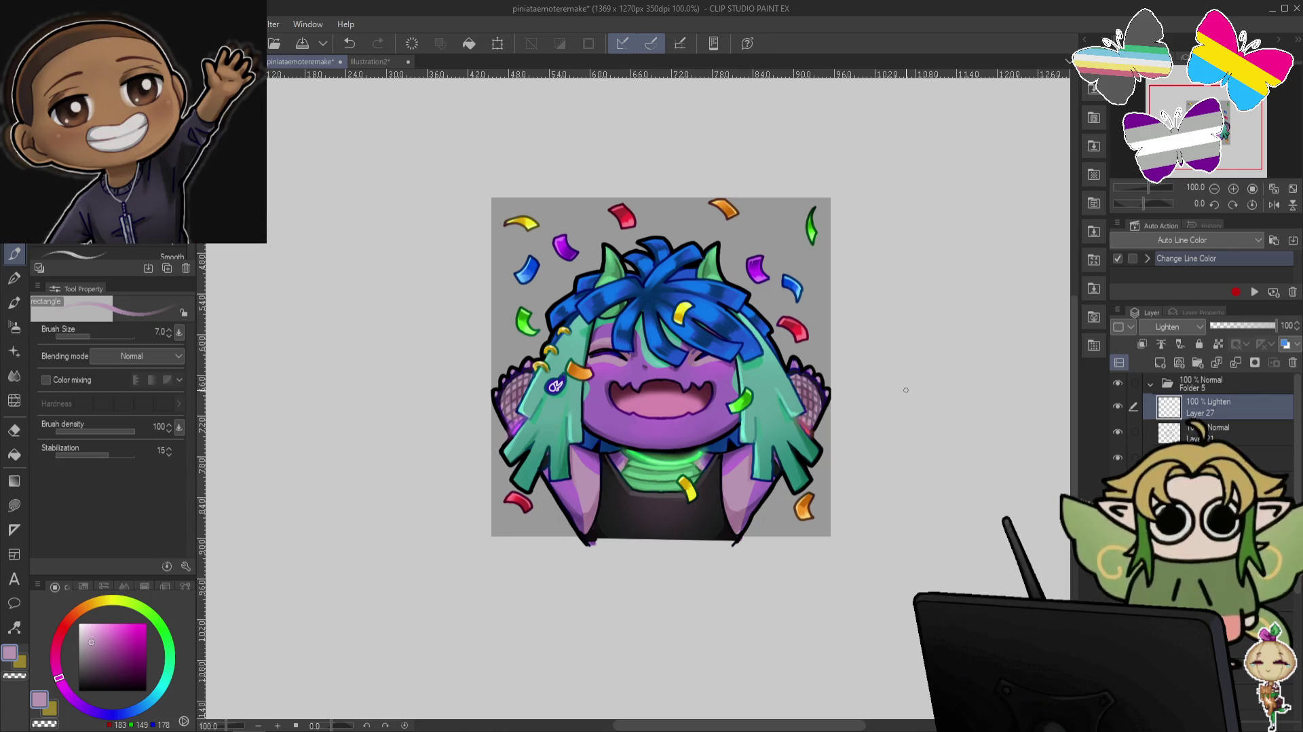
{"action": "key", "text": "ctrl+plus"}
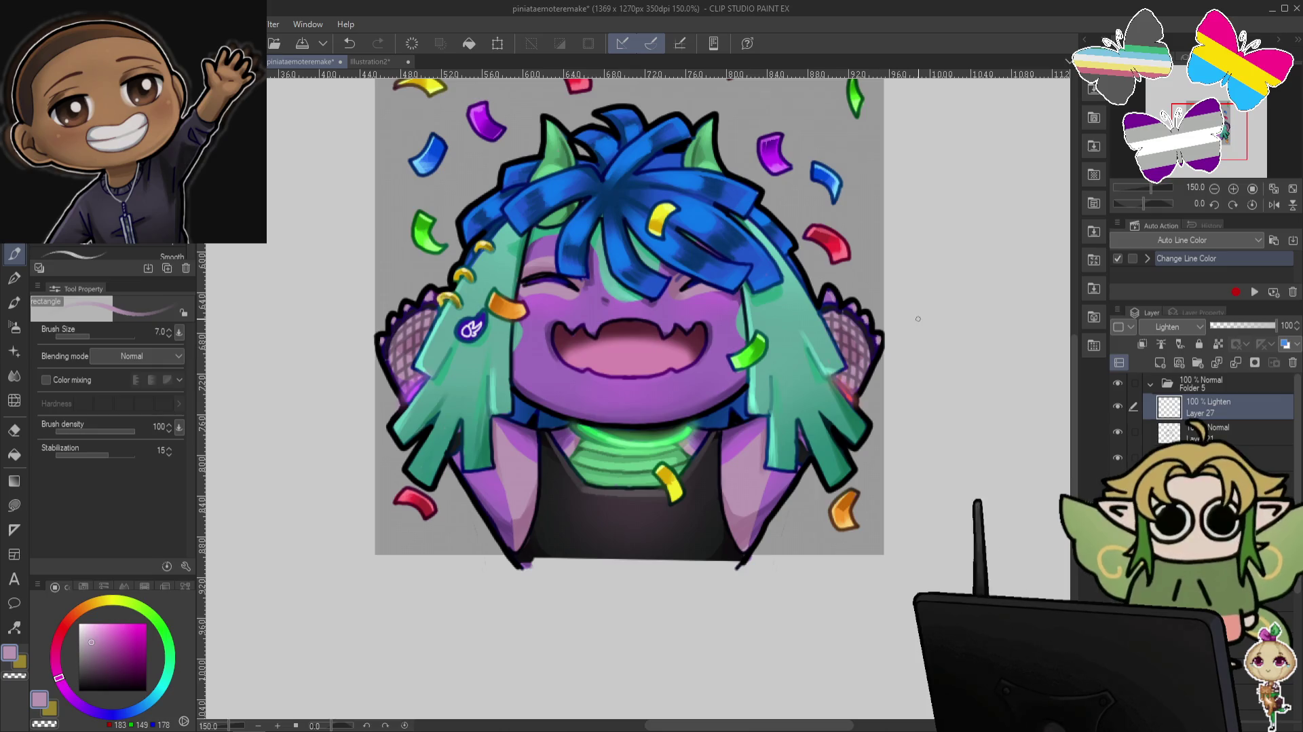
{"action": "left_click", "coordinate": [1174, 454]}
{"action": "left_click", "coordinate": [1117, 457]}
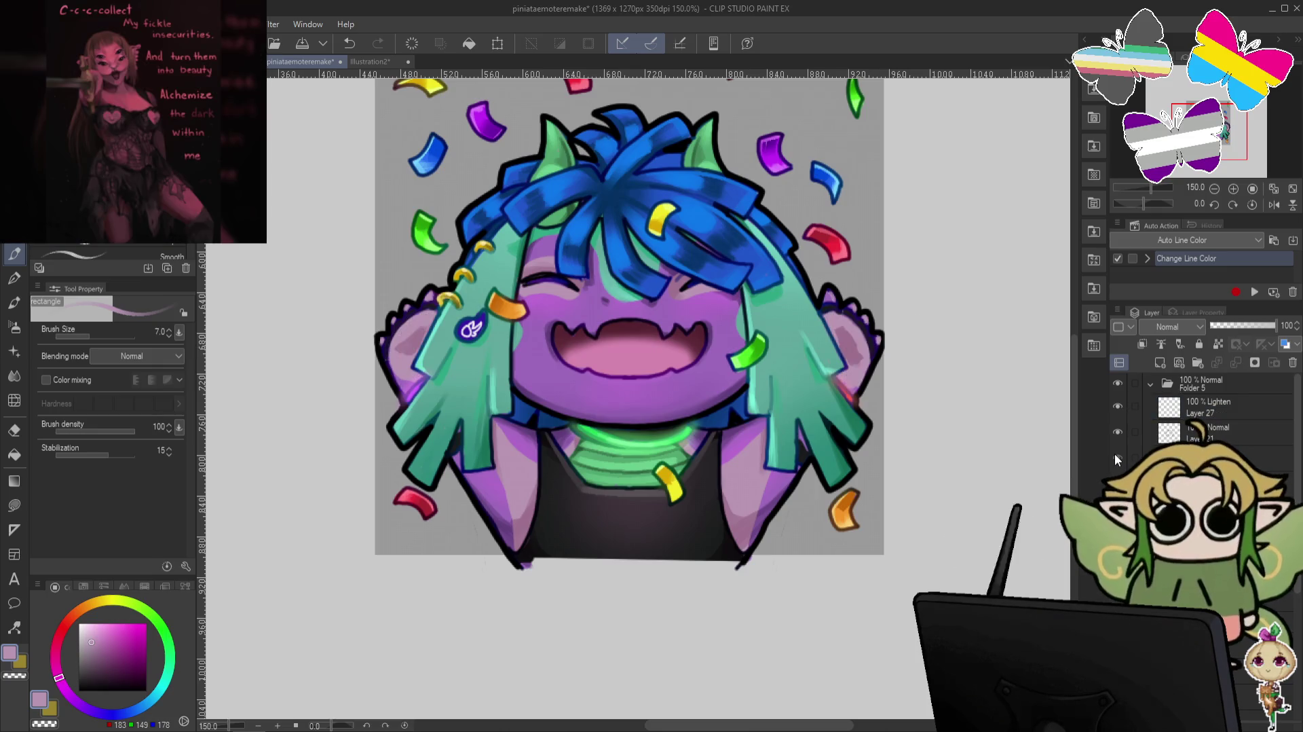
{"action": "left_click", "coordinate": [554, 424], "text": "alt"}
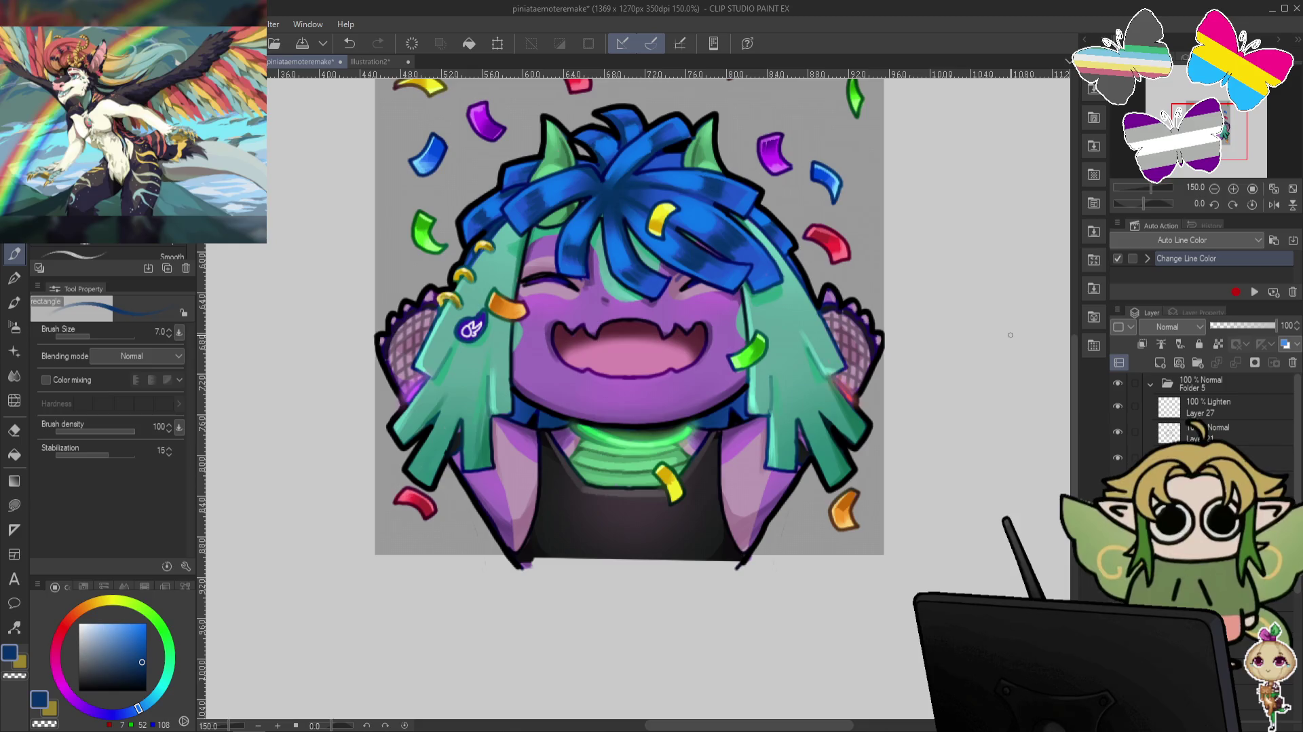
{"action": "scroll", "coordinate": [1010, 335], "scroll_direction": "down", "scroll_amount": 1}
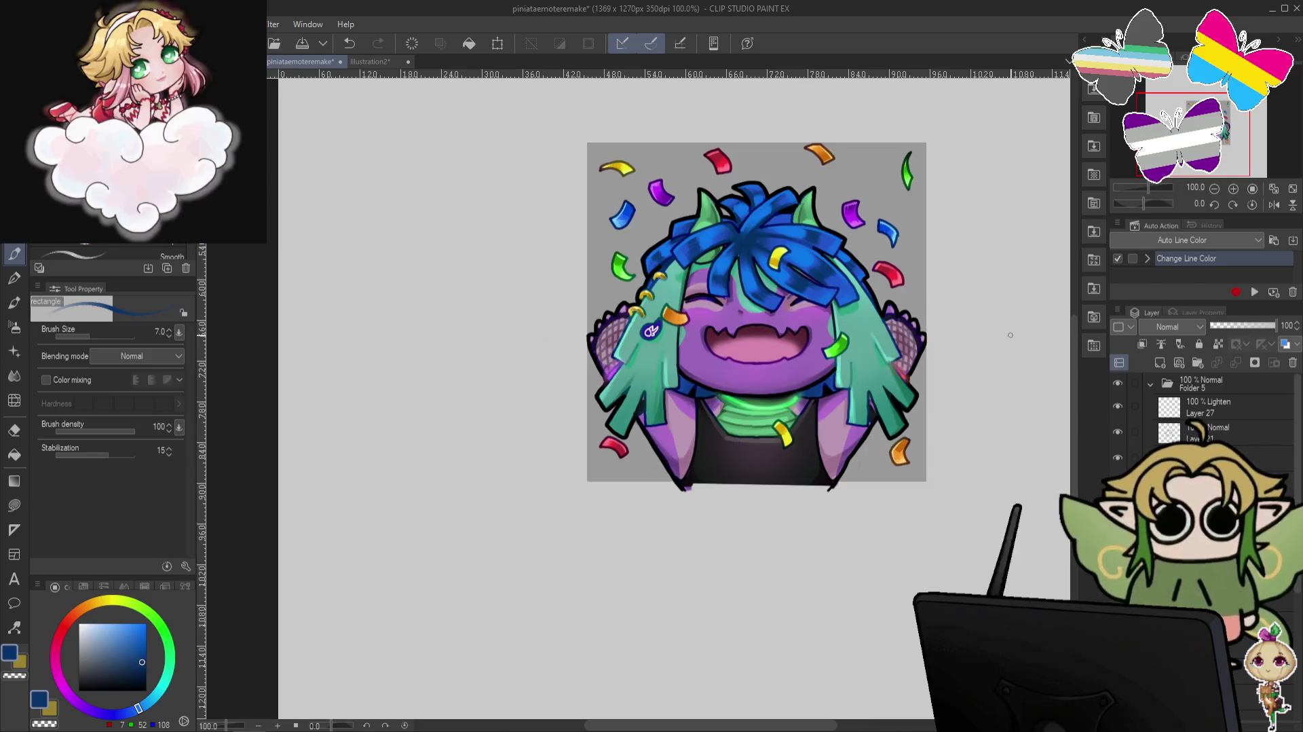
{"action": "left_click_drag", "start_coordinate": [1010, 335], "coordinate": [917, 342]}
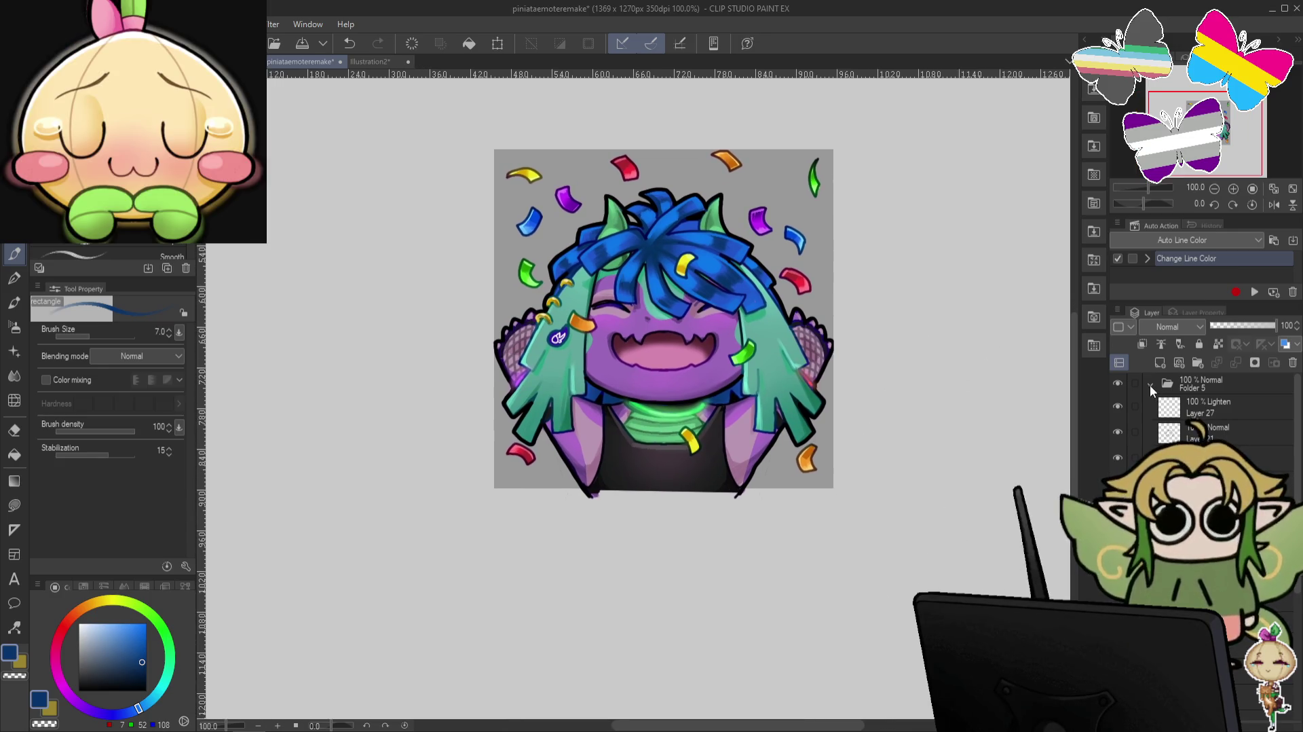
{"action": "left_click", "coordinate": [1127, 386]}
Hide Folder 5, show and expand Folder 4, eyedrop the LOVE YOU heart's pink, and undo twice.
{"action": "left_click", "coordinate": [1118, 404]}
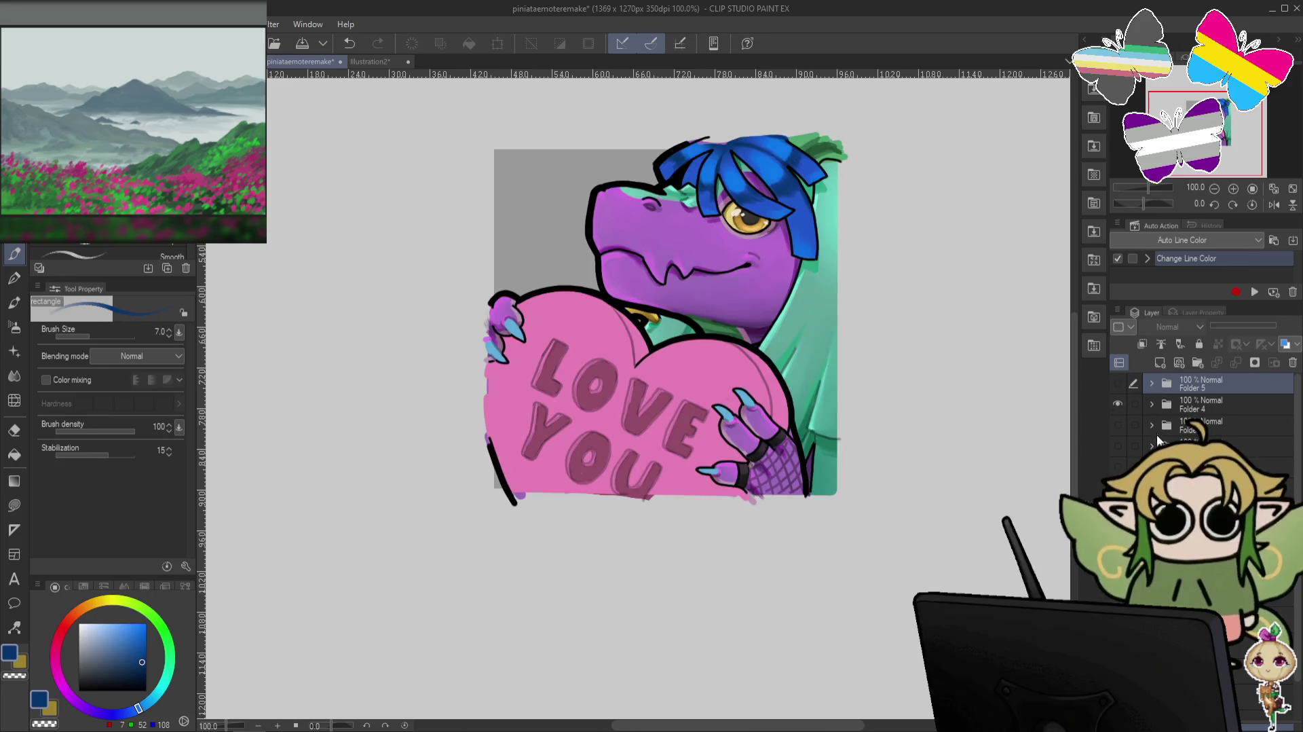
{"action": "left_click", "coordinate": [1151, 406]}
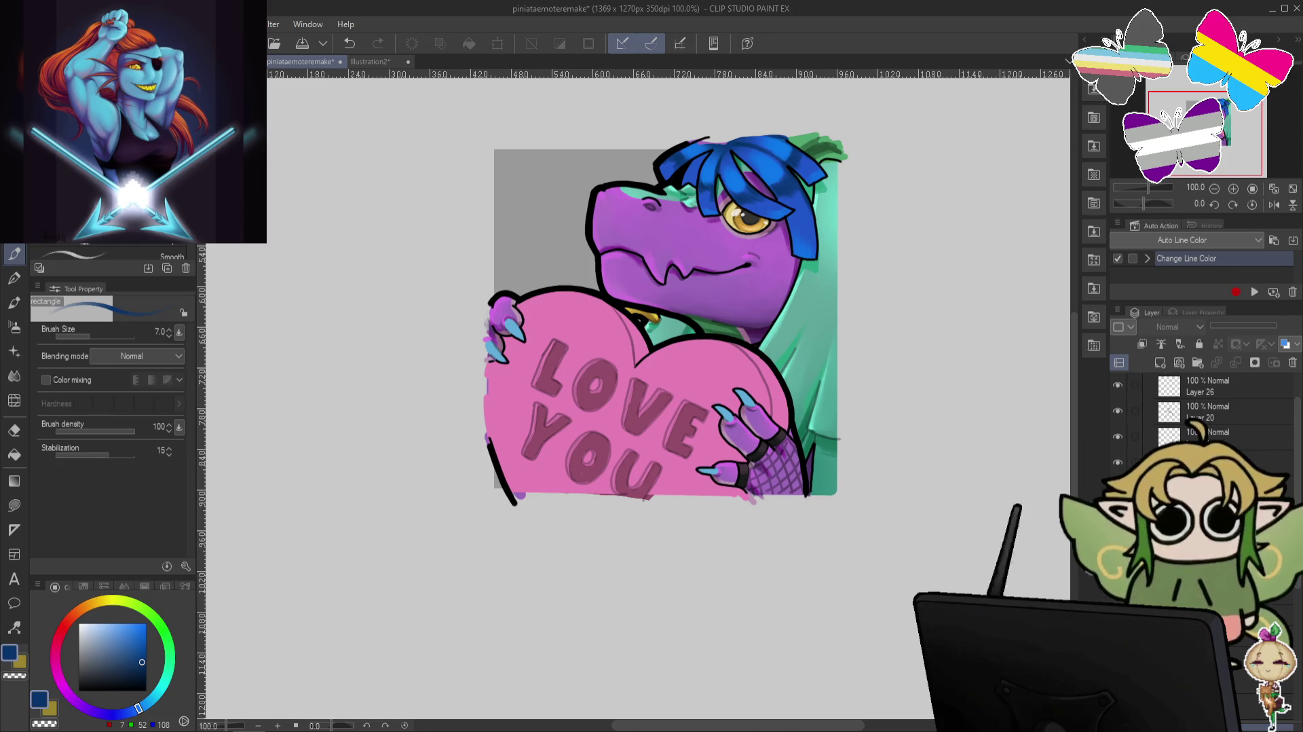
{"action": "left_click", "coordinate": [1202, 483]}
{"action": "left_click", "coordinate": [1219, 344]}
{"action": "left_click", "coordinate": [674, 408], "text": "alt"}
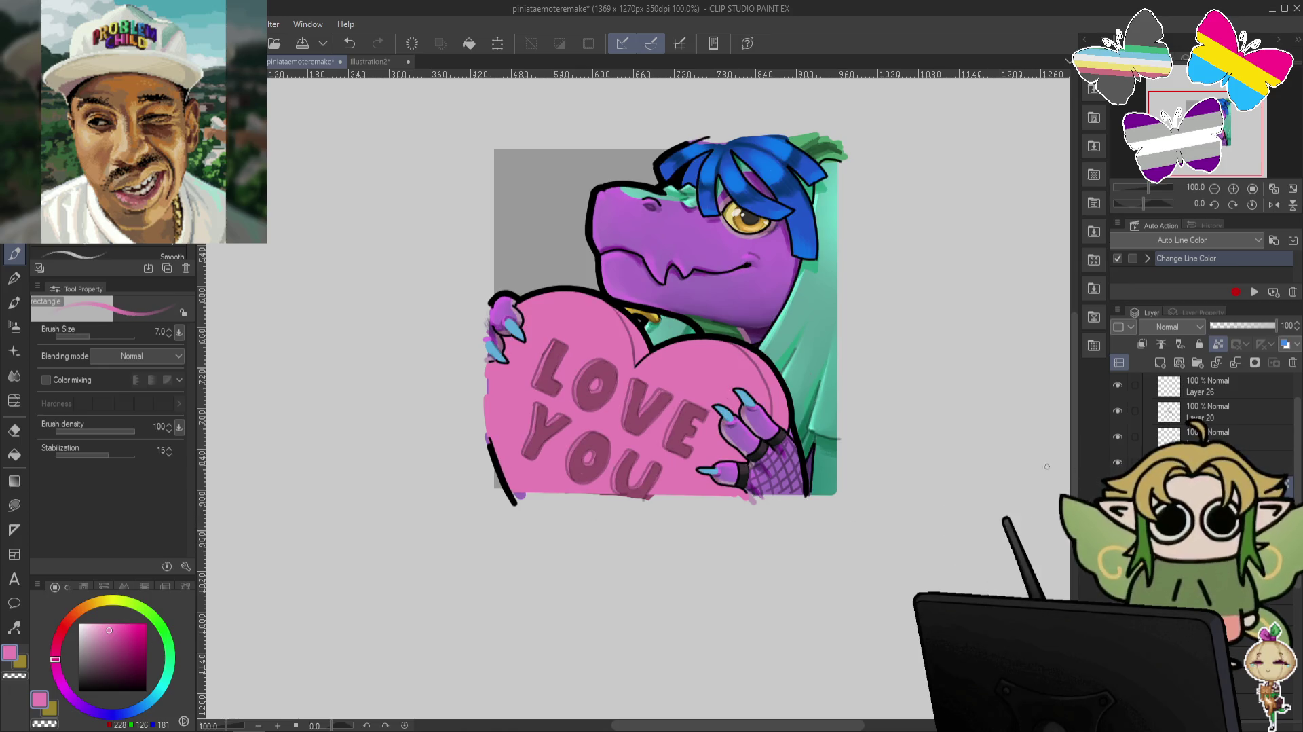
{"action": "key", "text": "ctrl+z"}
{"action": "key", "text": "c"}
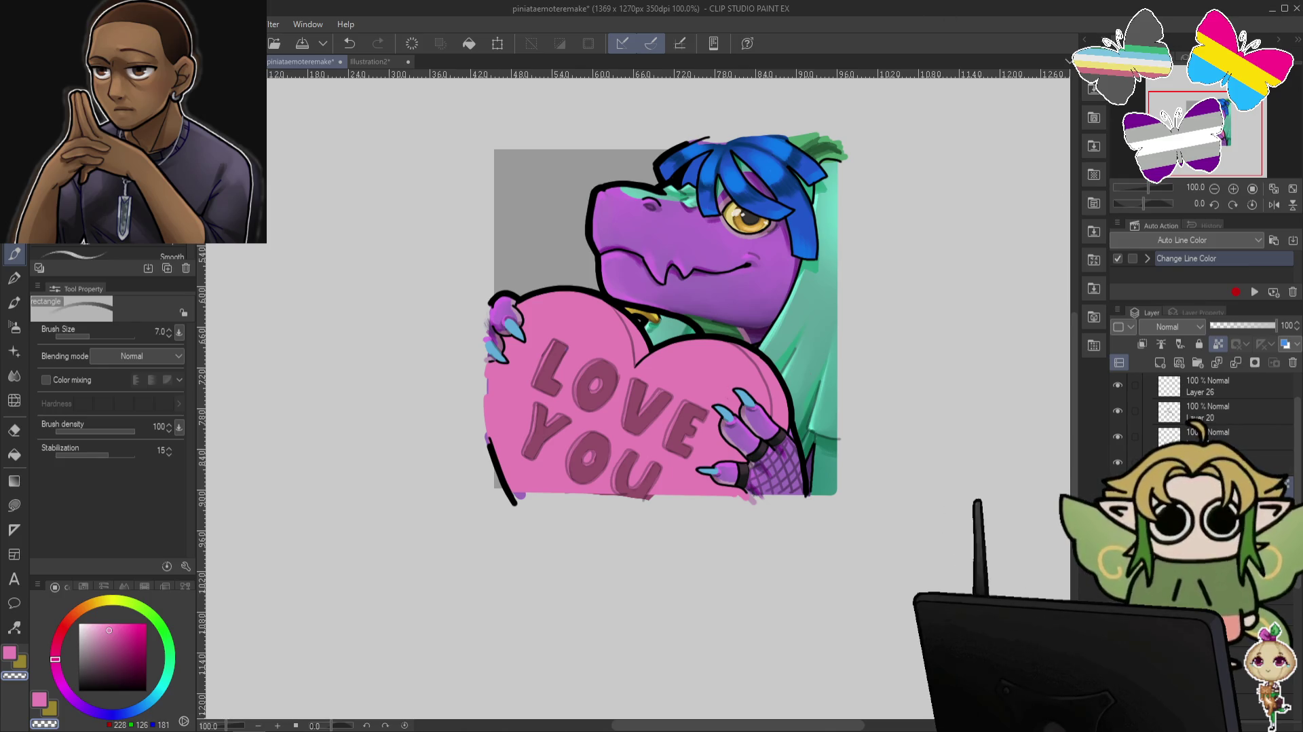
Save the emote file, then load a lighter pink on the Soft airbrush for the glow.
{"action": "key", "text": "ctrl+s"}
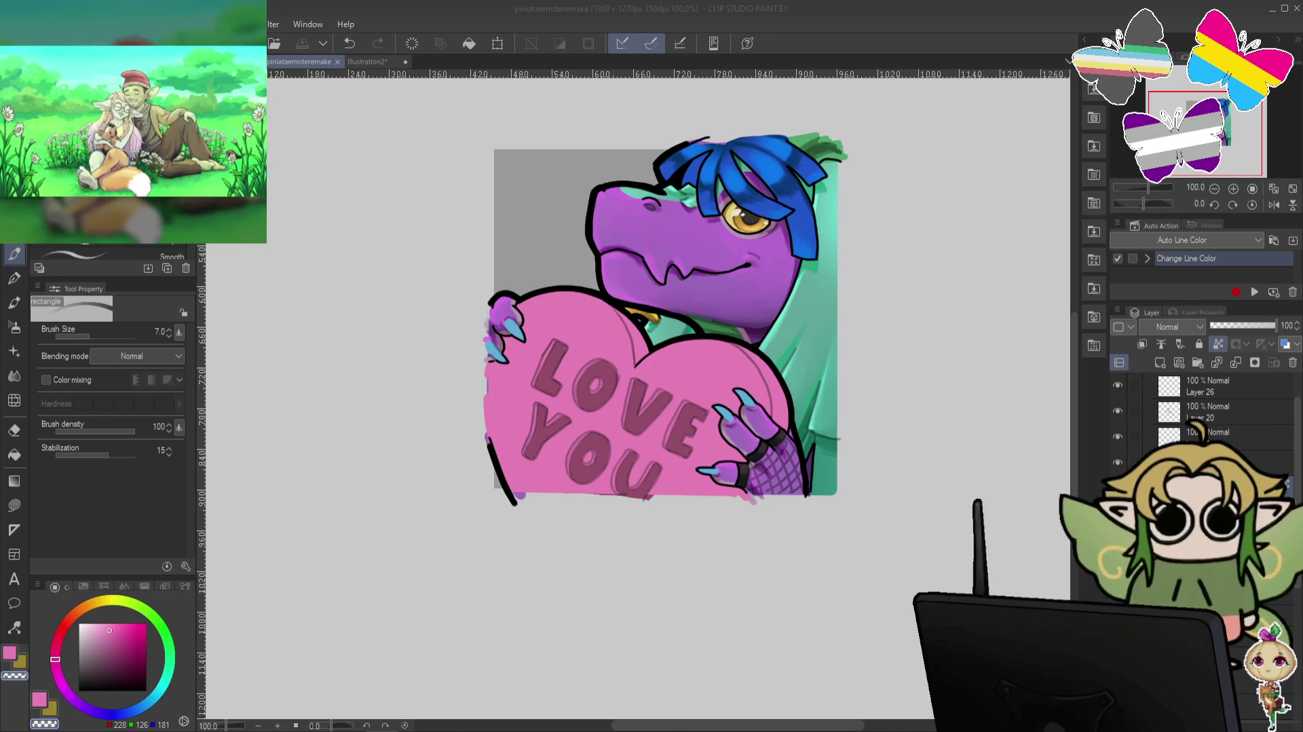
{"action": "left_click", "coordinate": [1225, 356]}
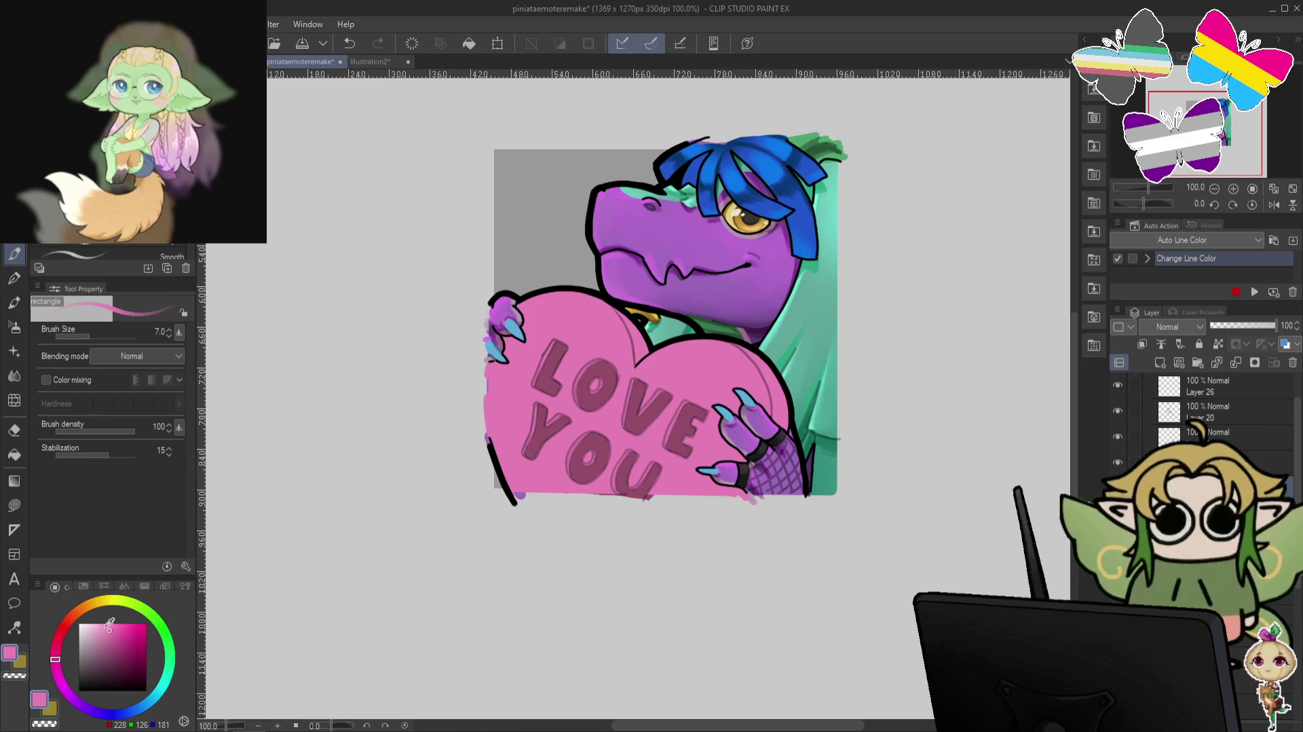
{"action": "left_click", "coordinate": [102, 624]}
{"action": "left_click", "coordinate": [15, 326]}
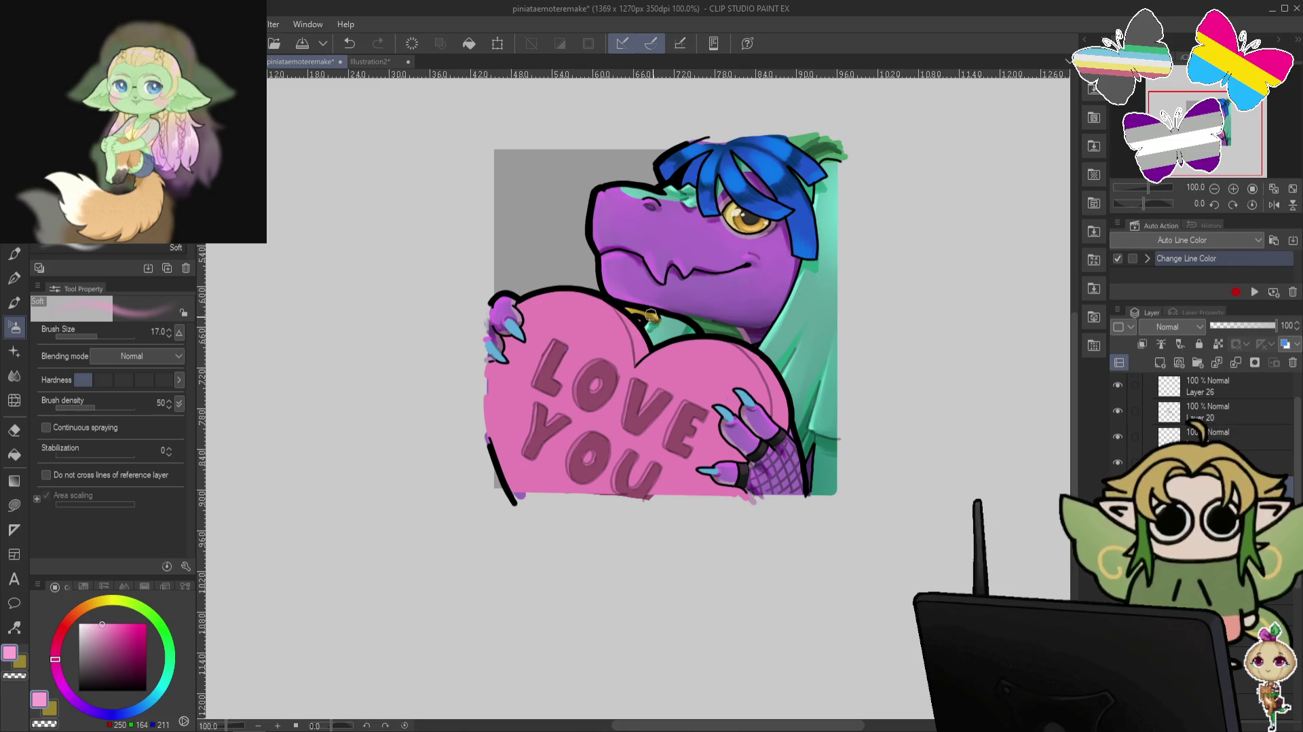
At airbrush size 120 with transparency locked, spray pink glow on the heart's upper-left and right lobes.
{"action": "key", "text": "bracketright"}
{"action": "key", "text": "bracketright"}
{"action": "key", "text": "bracketright"}
{"action": "left_click_drag", "start_coordinate": [575, 292], "coordinate": [543, 272]}
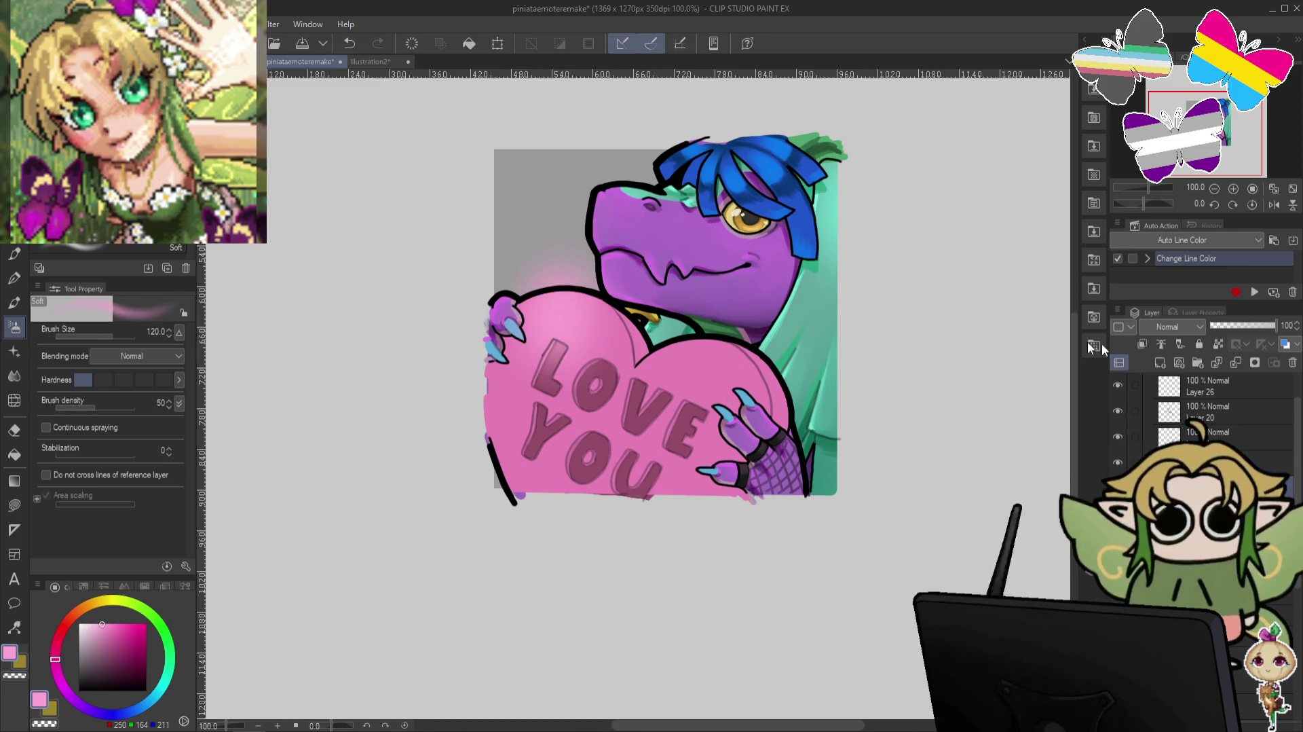
{"action": "key", "text": "ctrl+z"}
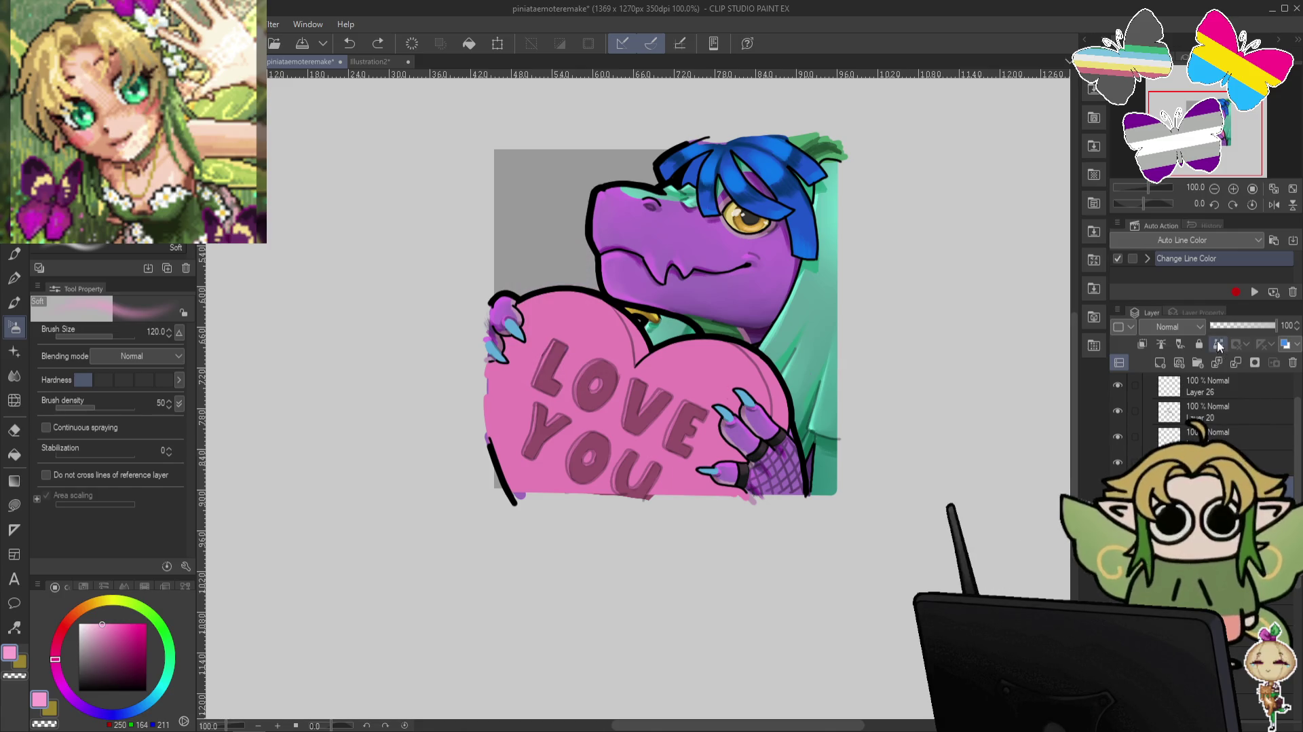
{"action": "left_click", "coordinate": [1218, 344]}
{"action": "left_click_drag", "start_coordinate": [543, 333], "coordinate": [611, 319]}
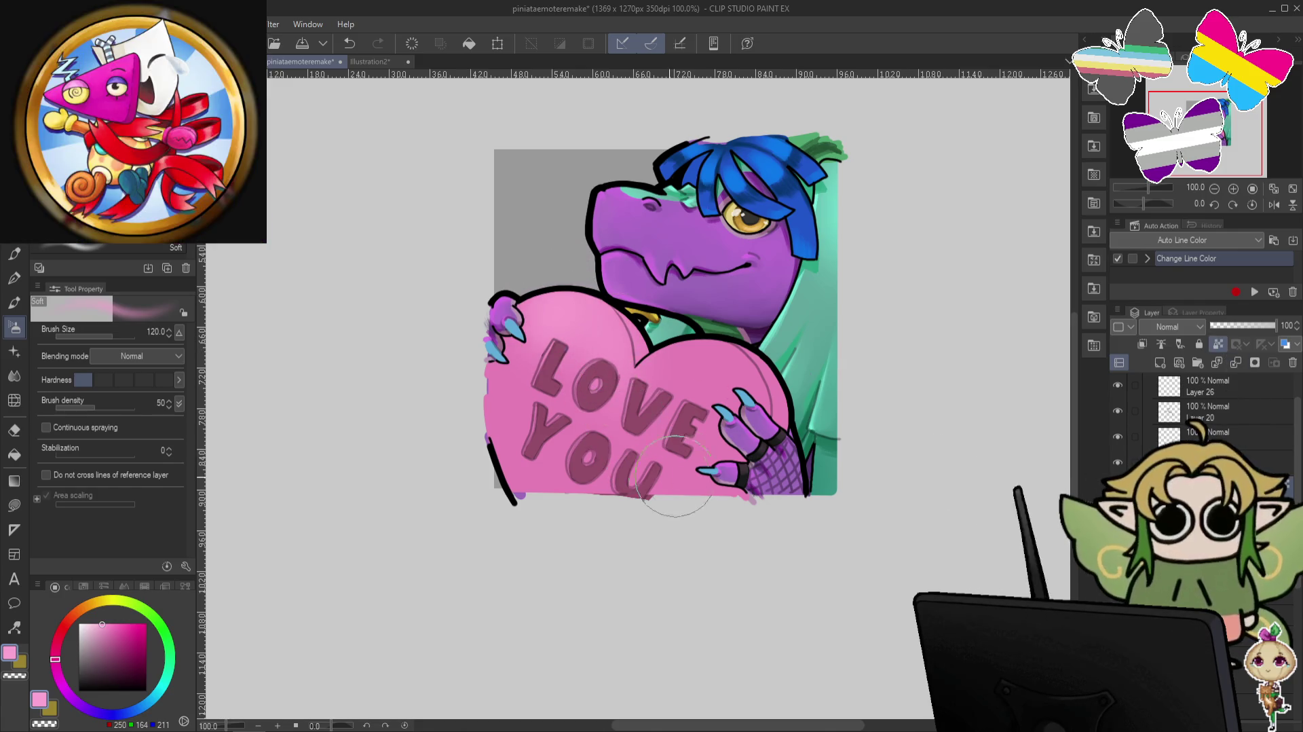
{"action": "left_click_drag", "start_coordinate": [706, 359], "coordinate": [665, 380]}
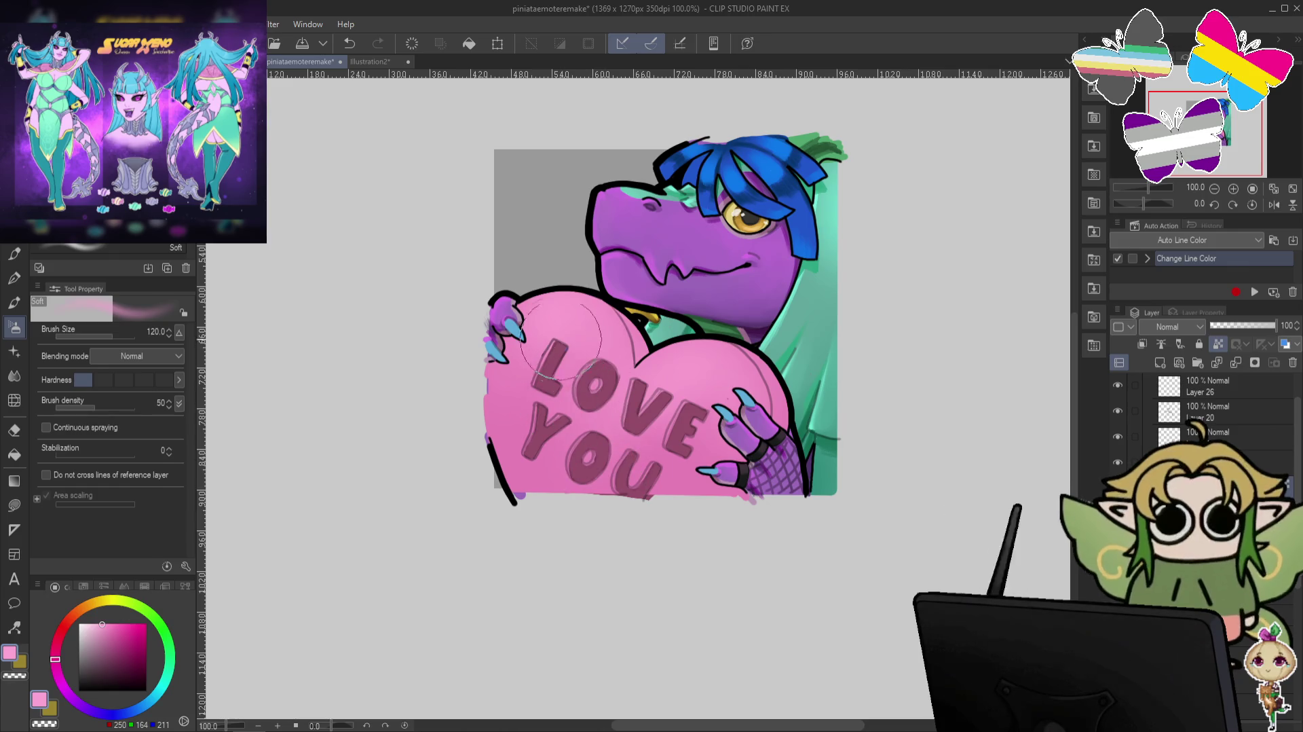
{"action": "key", "text": "p"}
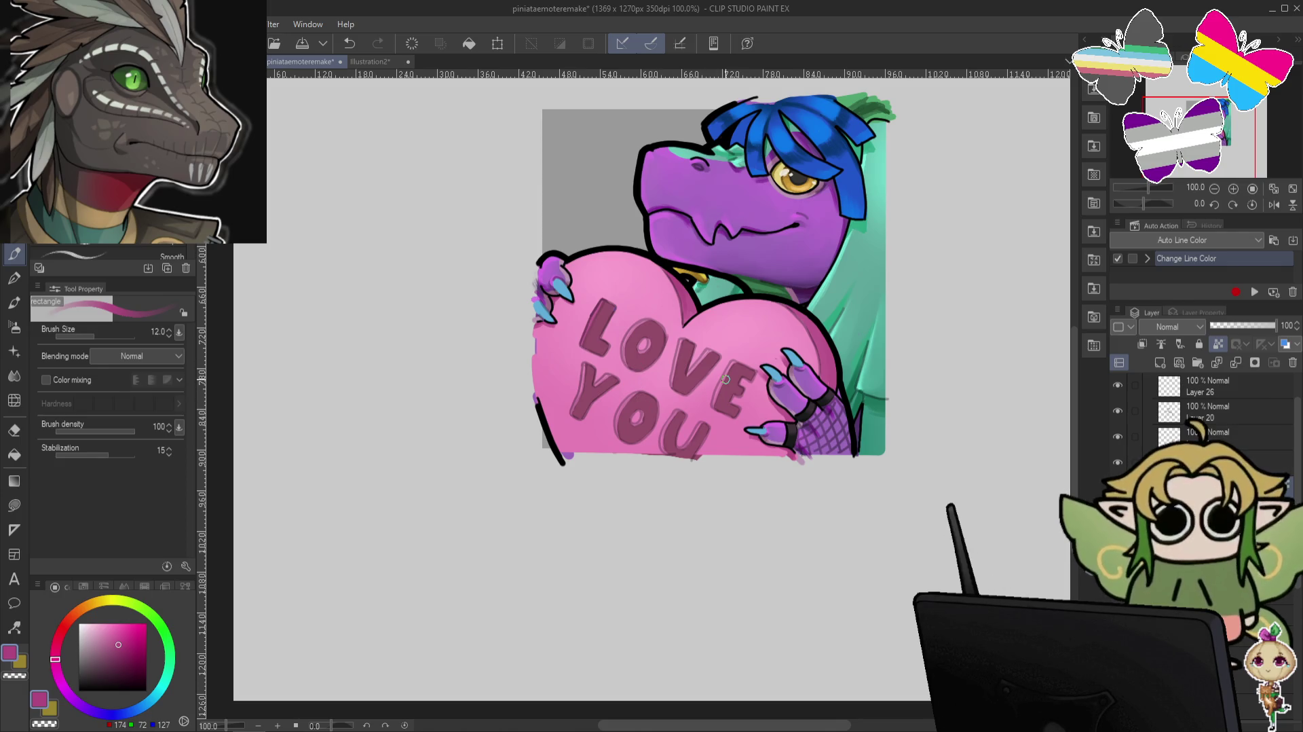
Redo a stroke on the YOU lettering, then sample the hair's darker blue as drawing colour.
{"action": "key", "text": "ctrl+z"}
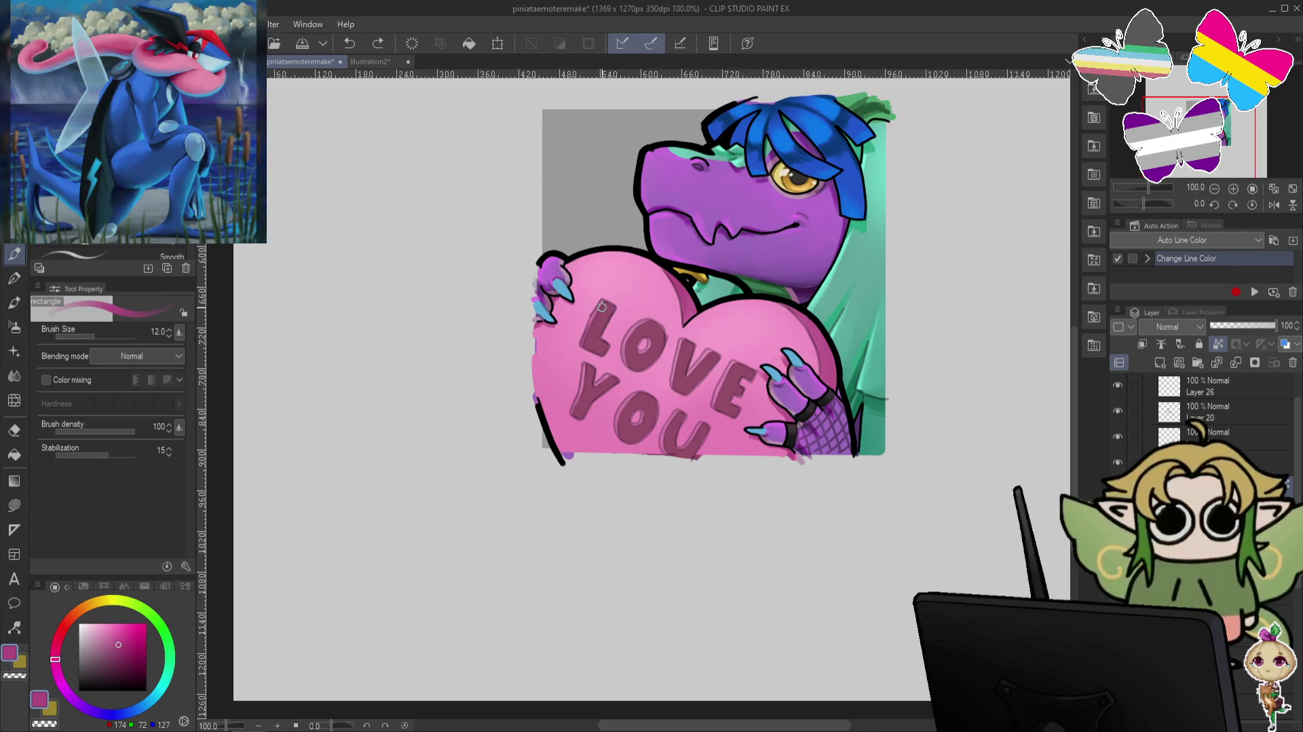
{"action": "left_click_drag", "start_coordinate": [590, 380], "coordinate": [584, 370]}
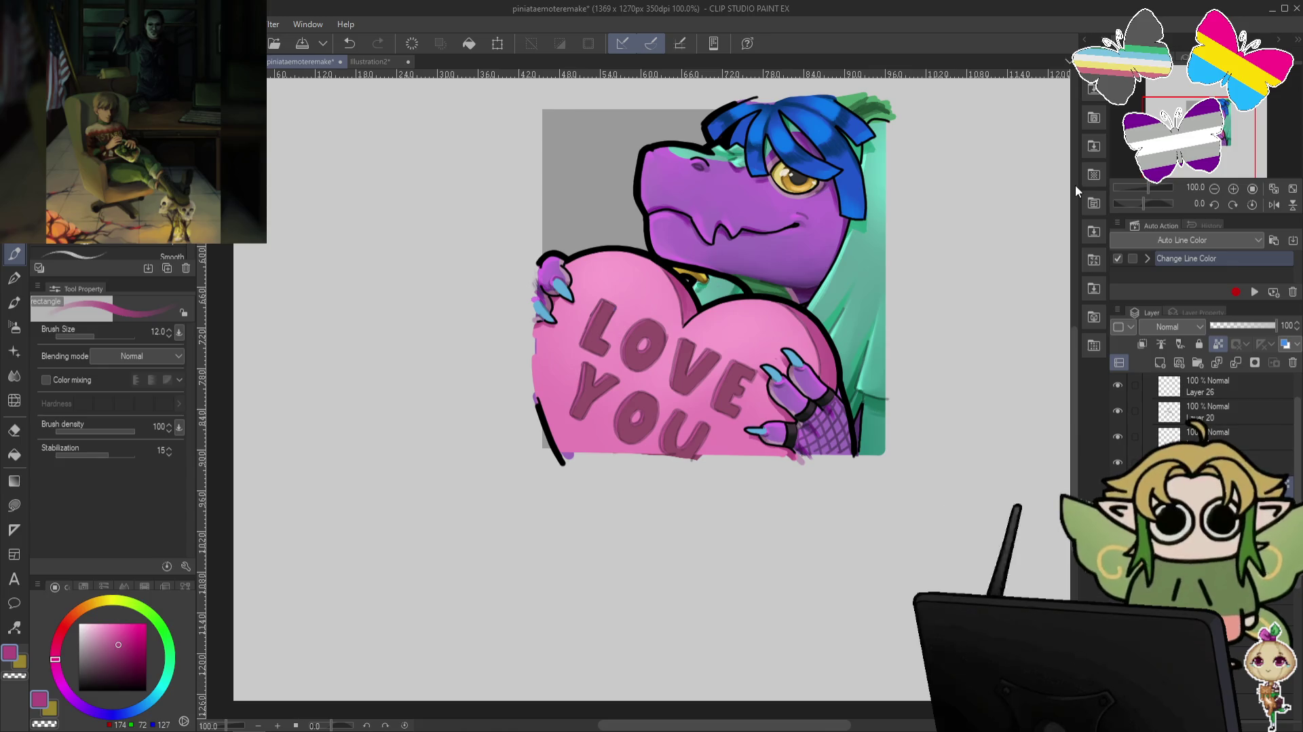
{"action": "left_click_drag", "start_coordinate": [943, 286], "coordinate": [931, 328]}
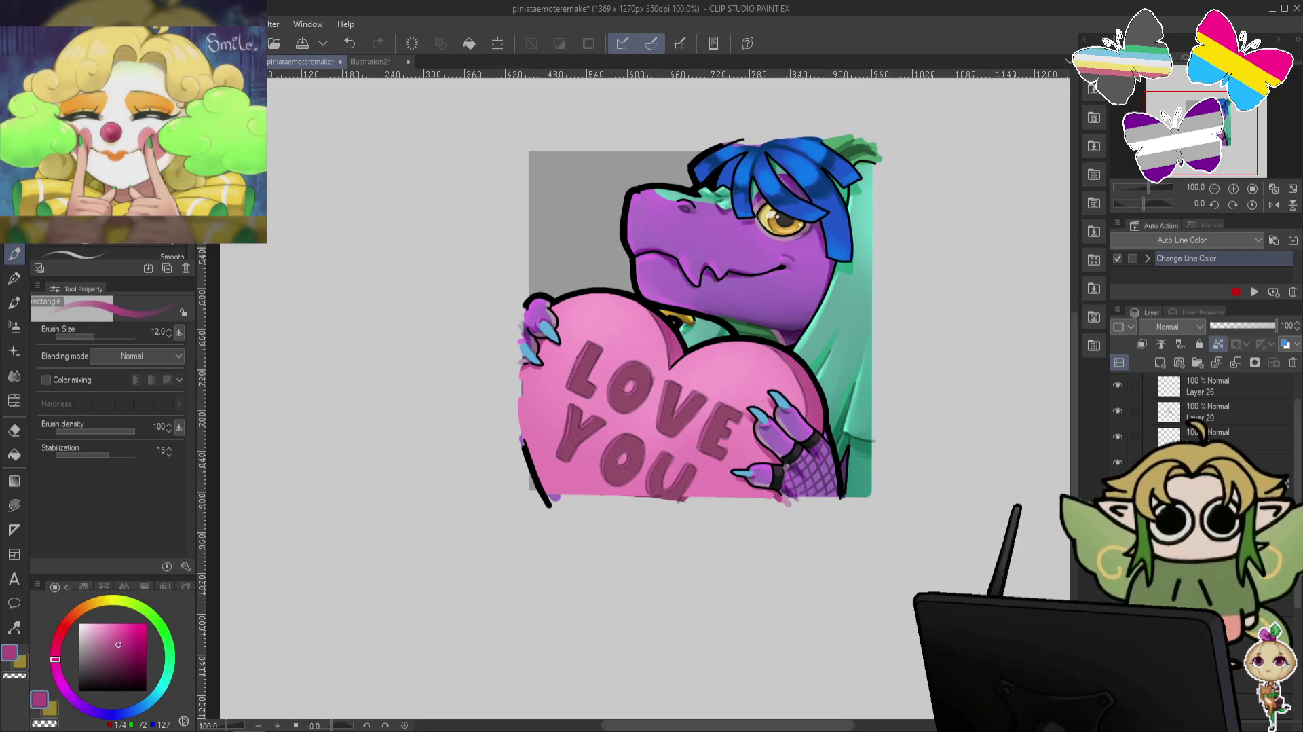
{"action": "left_click", "coordinate": [784, 234], "text": "alt"}
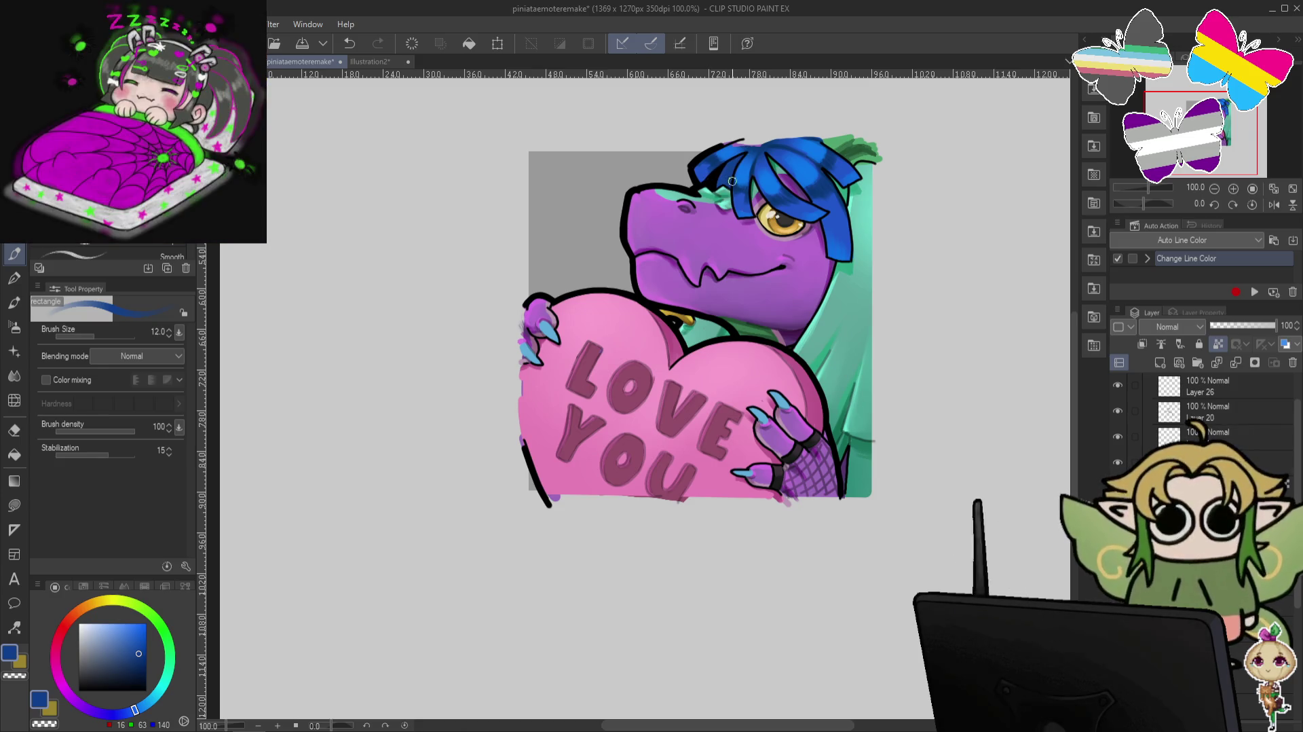
{"action": "left_click", "coordinate": [726, 171], "text": "alt"}
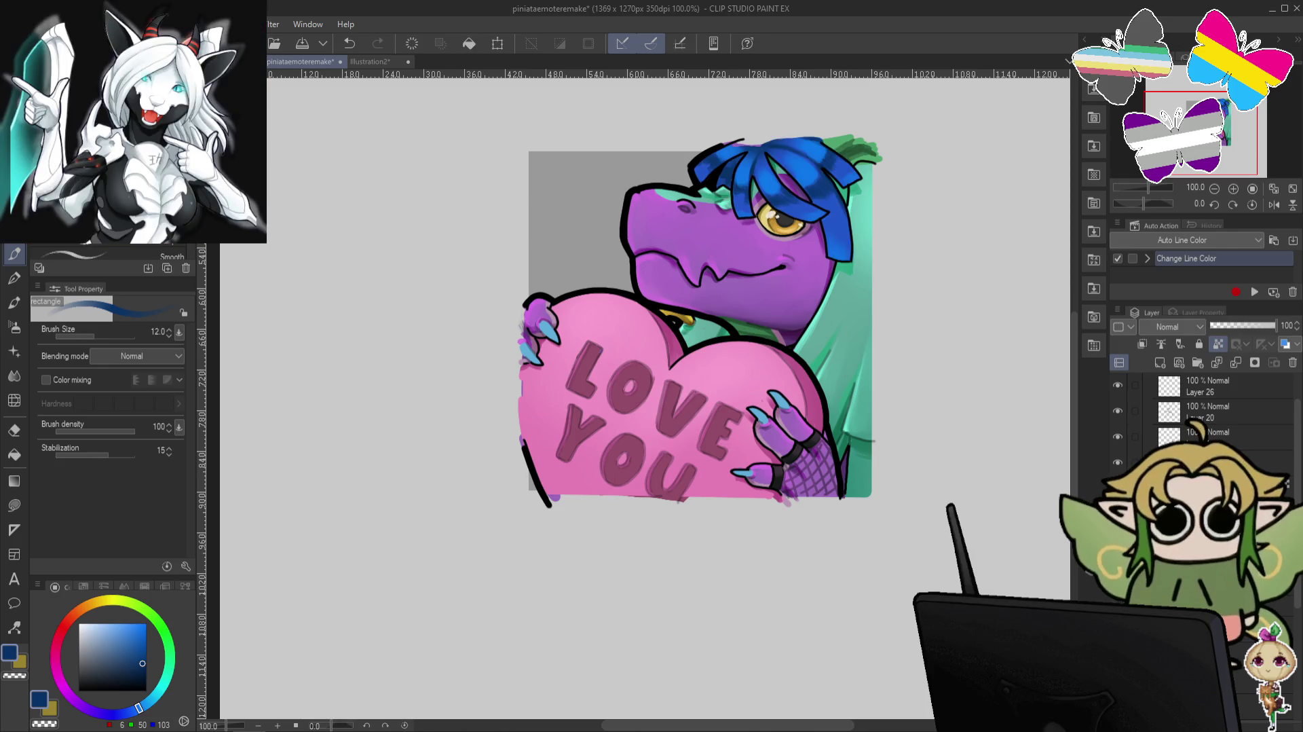
Toggle the hair layer's visibility to reveal the face lineart, and shrink the brush to 7.
{"action": "left_click", "coordinate": [1118, 462]}
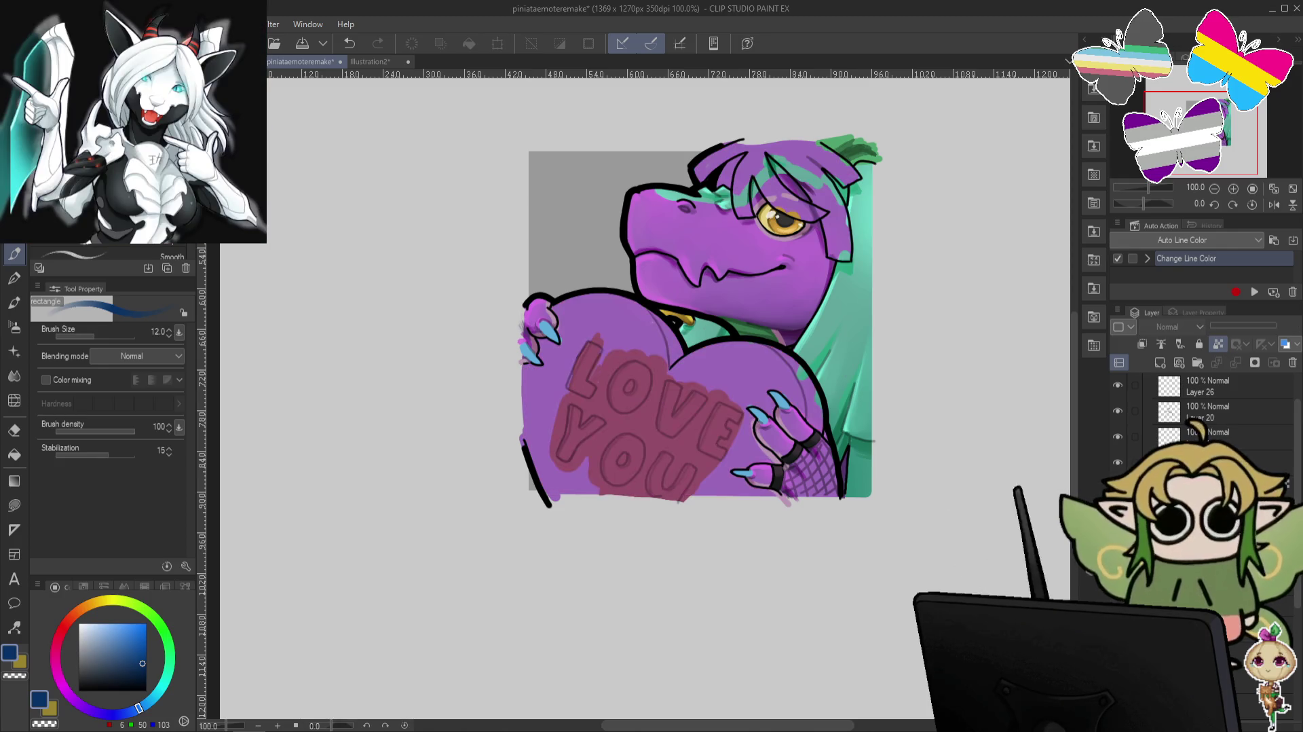
{"action": "left_click", "coordinate": [1118, 464]}
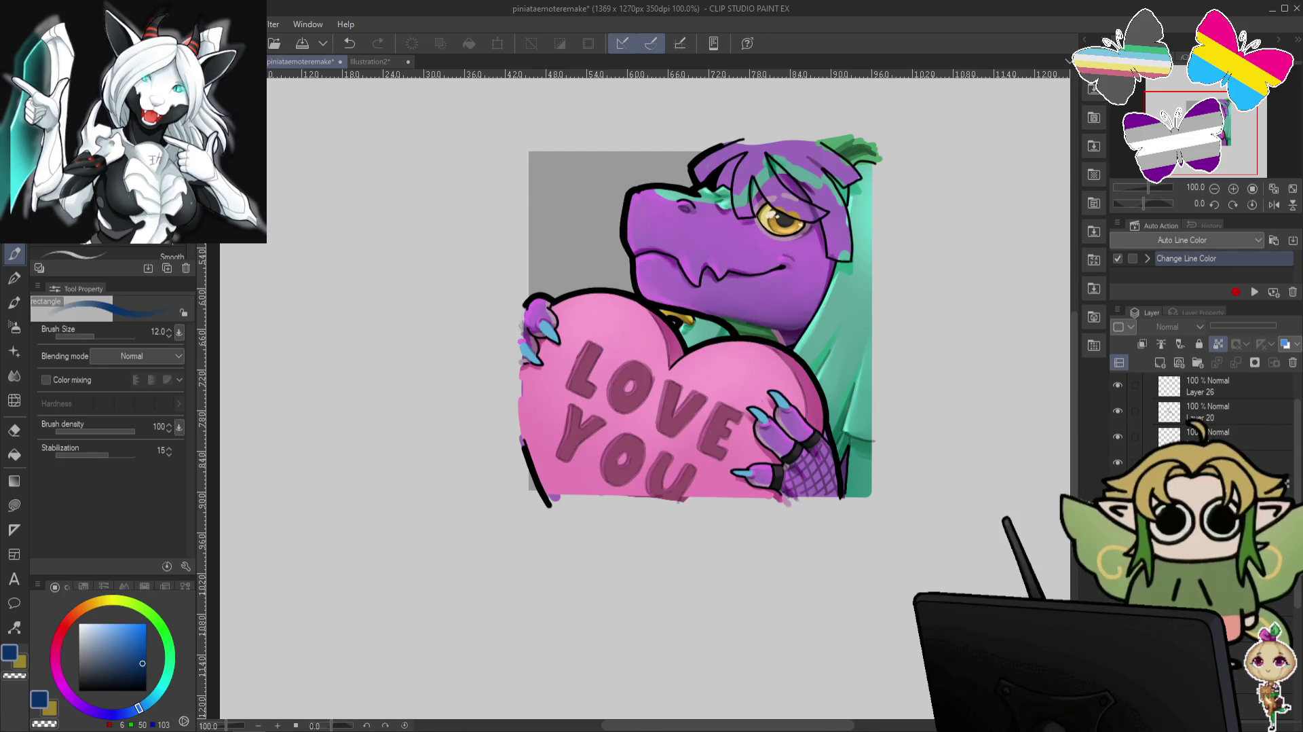
{"action": "left_click", "coordinate": [1118, 463]}
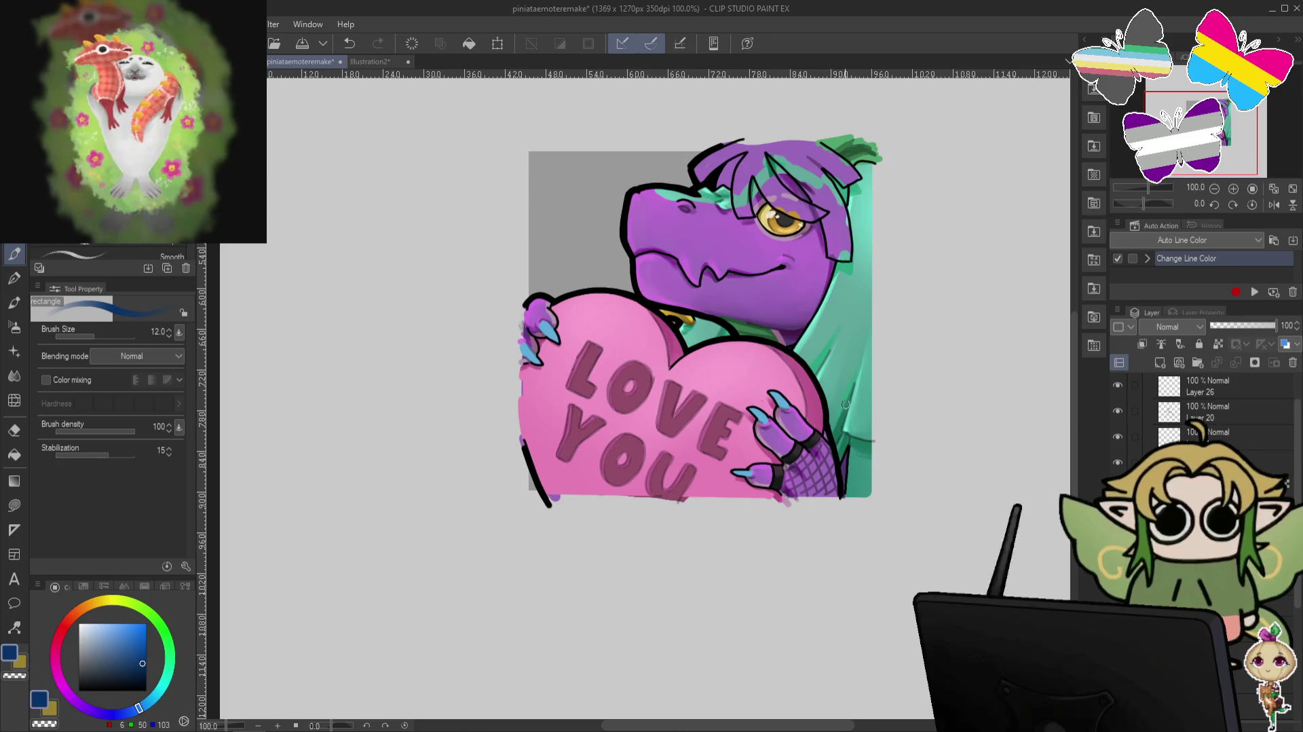
{"action": "key", "text": "["}
{"action": "key", "text": "["}
{"action": "key", "text": "["}
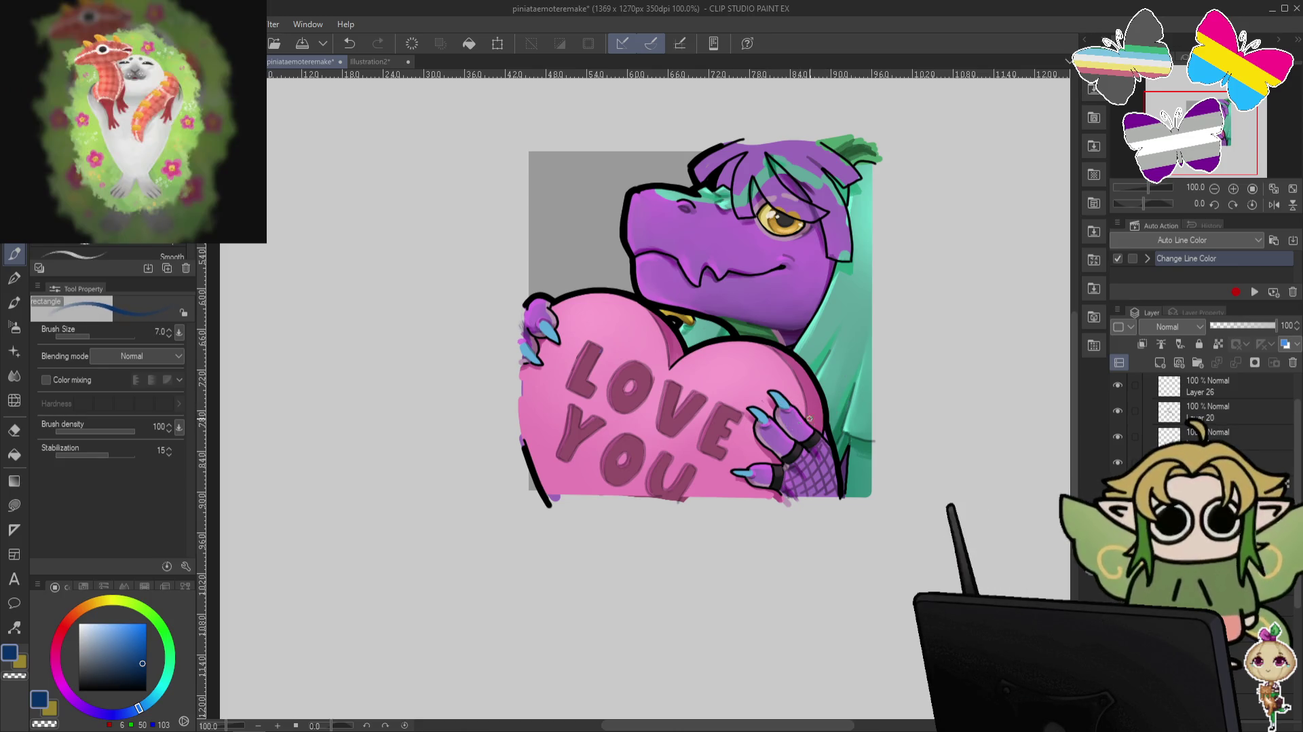
Zoom in and sample blues from the dragon's nails and the colour wheel.
{"action": "scroll", "coordinate": [969, 512], "scroll_direction": "up", "scroll_amount": 2}
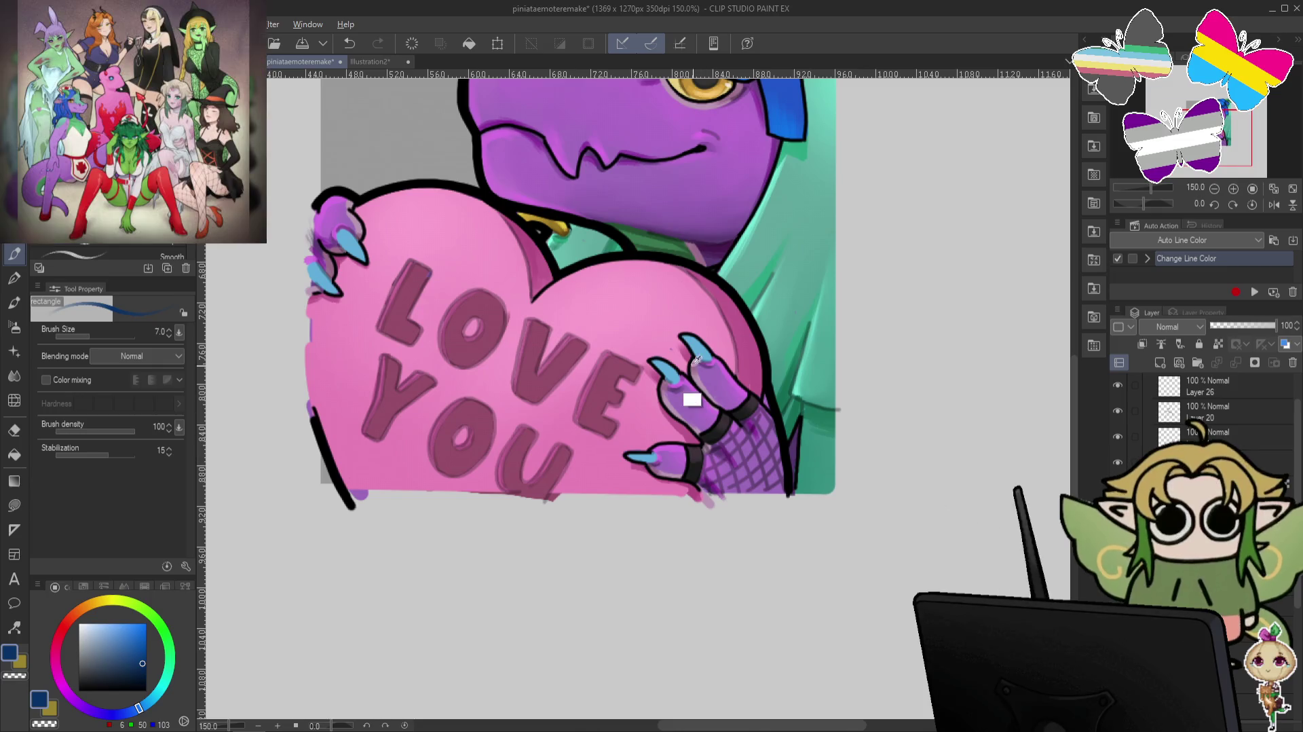
{"action": "left_click", "coordinate": [696, 359], "text": "alt"}
{"action": "left_click", "coordinate": [132, 656]}
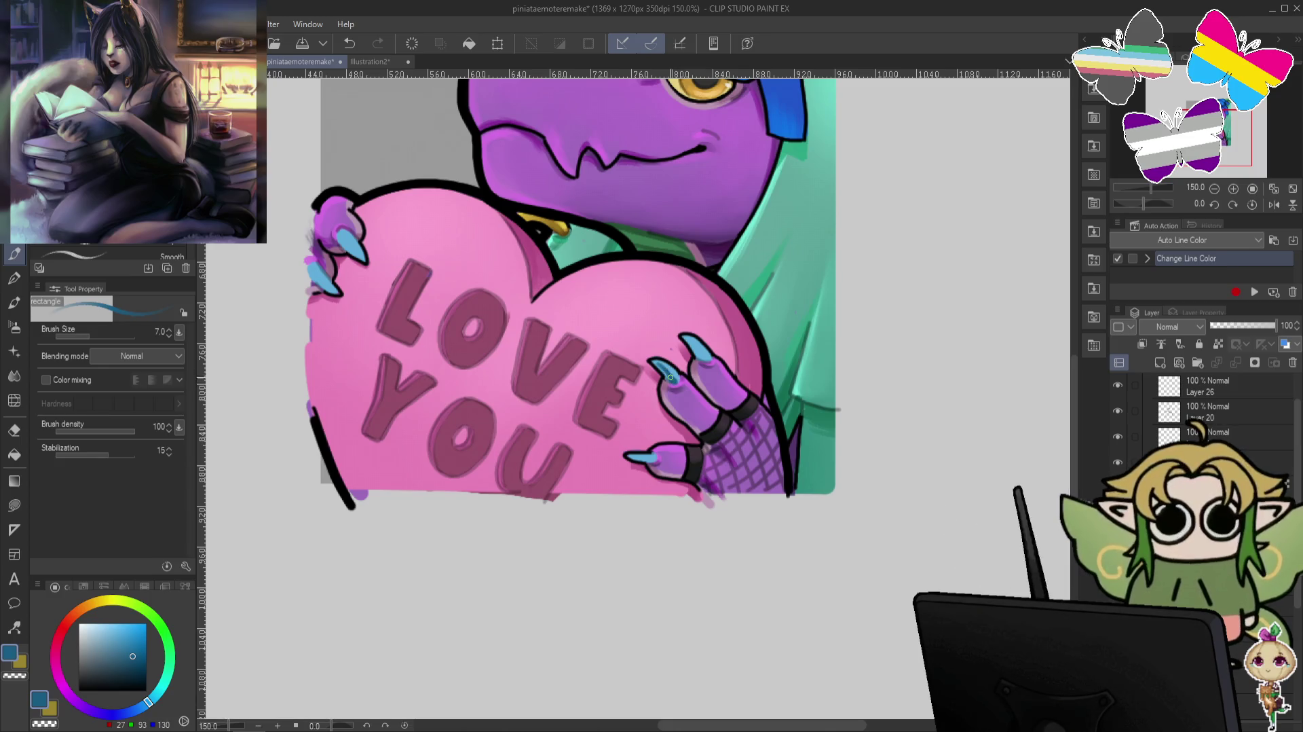
Rotate and pan the canvas to inspect the claws and heart edge, then reset the view.
{"action": "left_click_drag", "start_coordinate": [670, 377], "coordinate": [675, 416]}
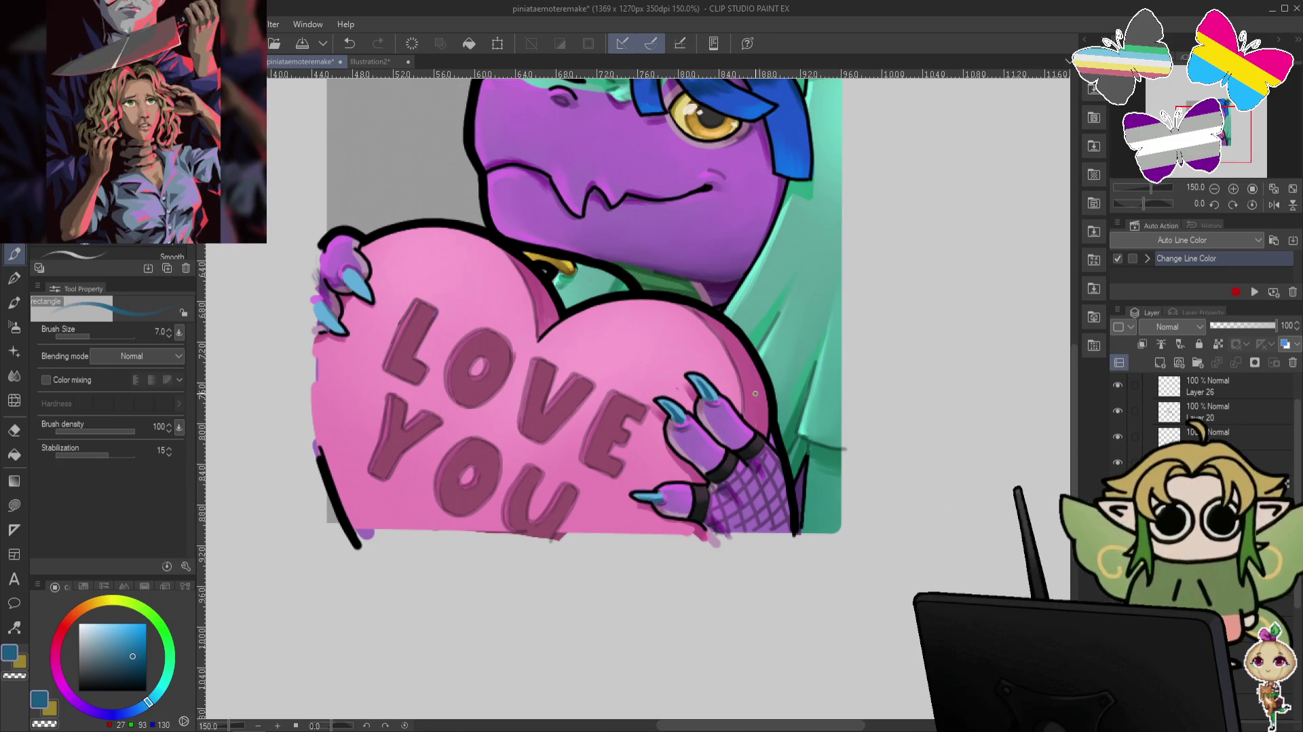
{"action": "key", "text": "minus"}
{"action": "key", "text": "minus"}
{"action": "key", "text": "minus"}
{"action": "key", "text": "minus"}
{"action": "key", "text": "minus"}
{"action": "key", "text": "minus"}
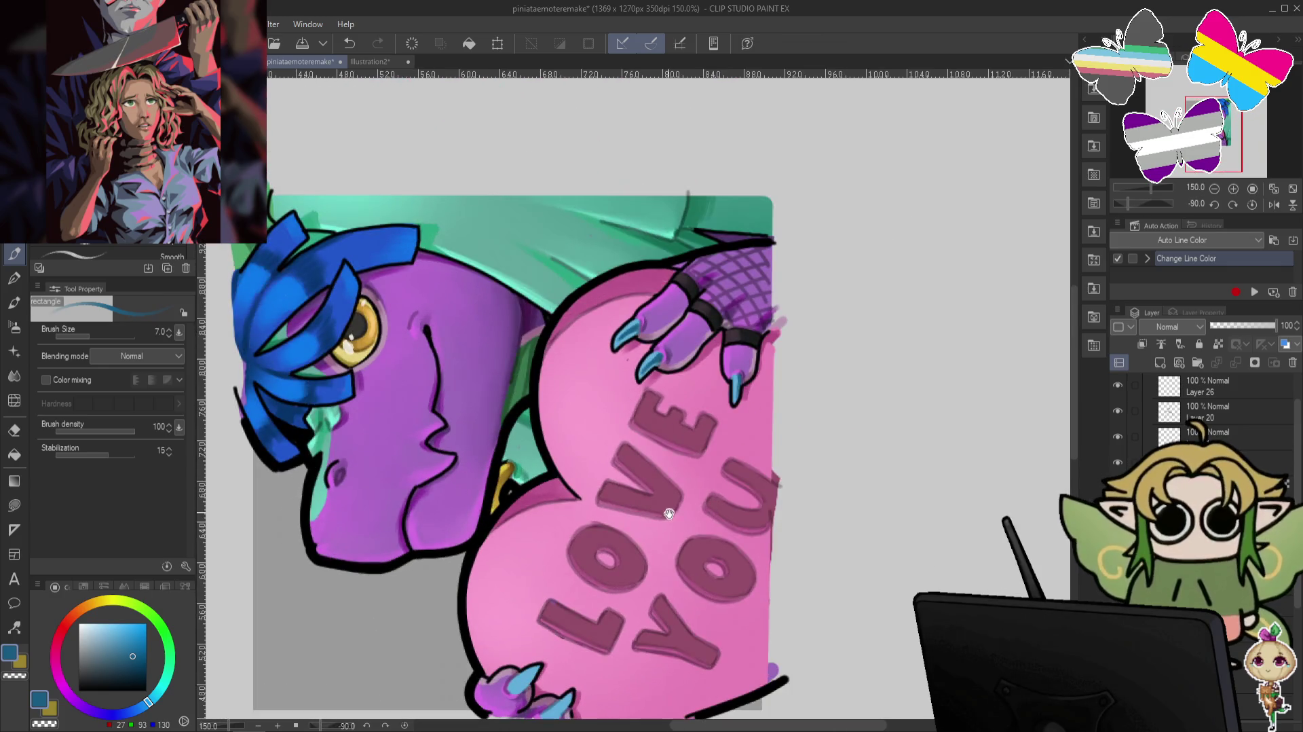
{"action": "left_click_drag", "start_coordinate": [682, 484], "coordinate": [880, 284]}
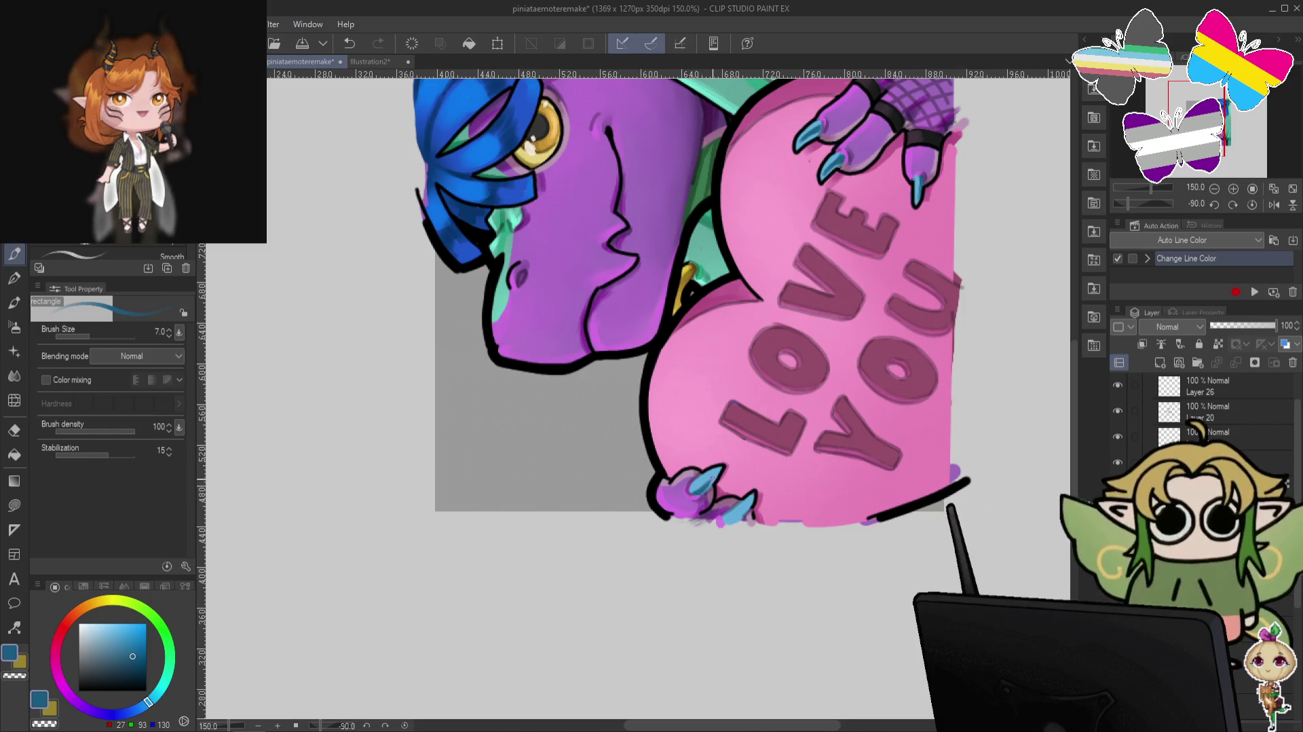
{"action": "scroll", "coordinate": [718, 471], "scroll_direction": "down", "scroll_amount": 1}
{"action": "scroll", "coordinate": [727, 458], "scroll_direction": "down", "scroll_amount": 1}
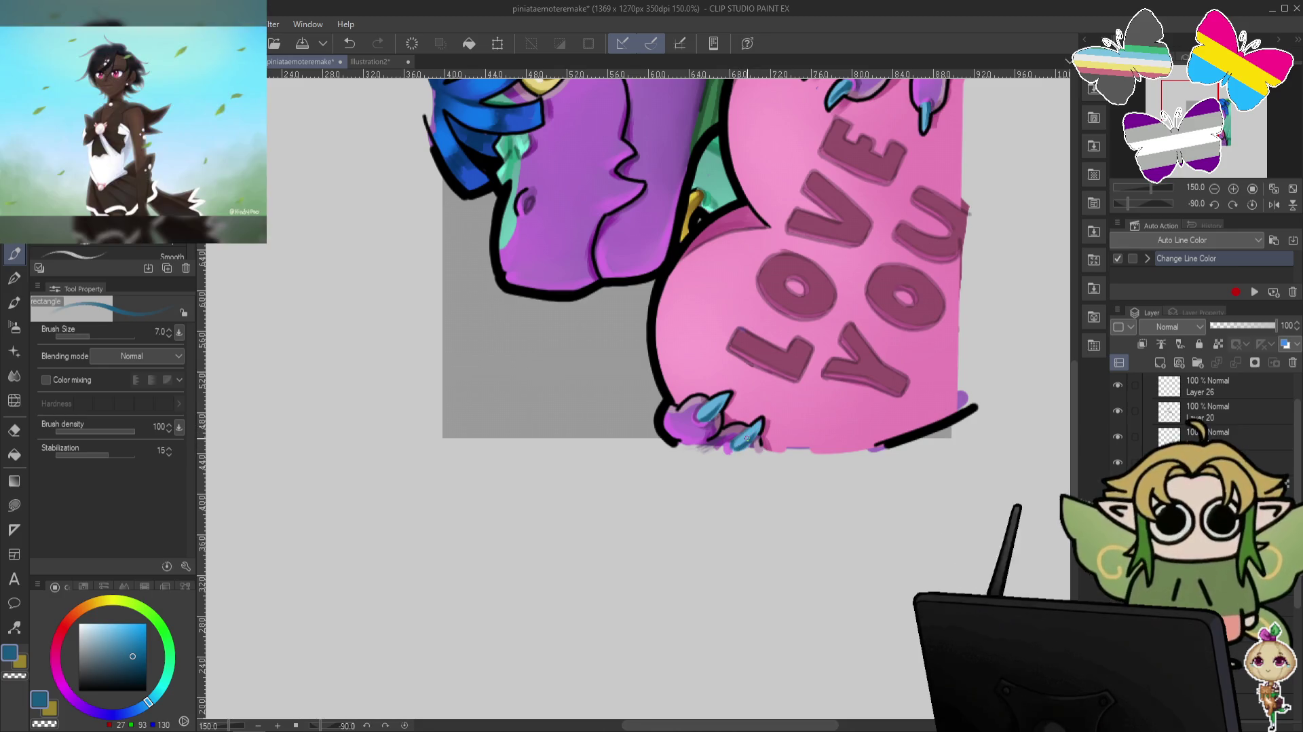
{"action": "key", "text": "ctrl+alt+0"}
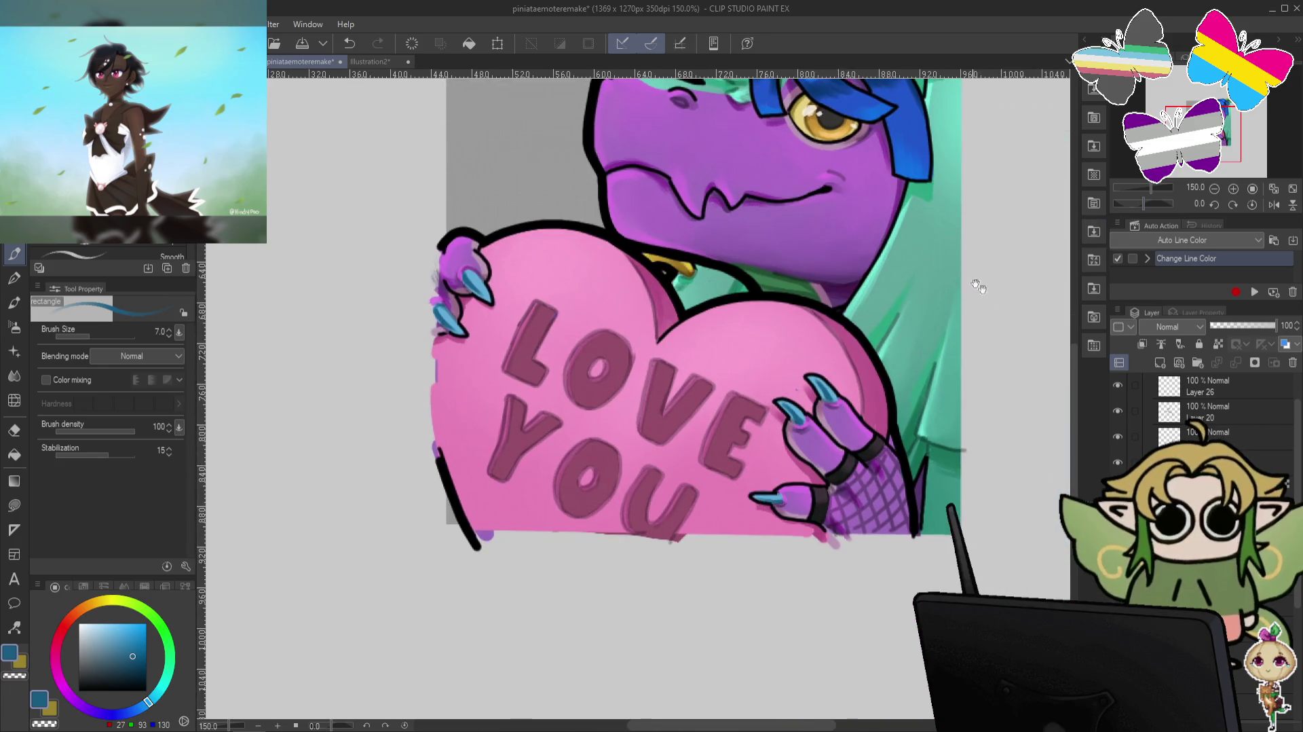
{"action": "mouse_move", "coordinate": [791, 379]}
{"action": "left_mouse_down"}
{"action": "mouse_move", "coordinate": [1016, 442]}
{"action": "mouse_move", "coordinate": [994, 446]}
{"action": "left_mouse_up"}
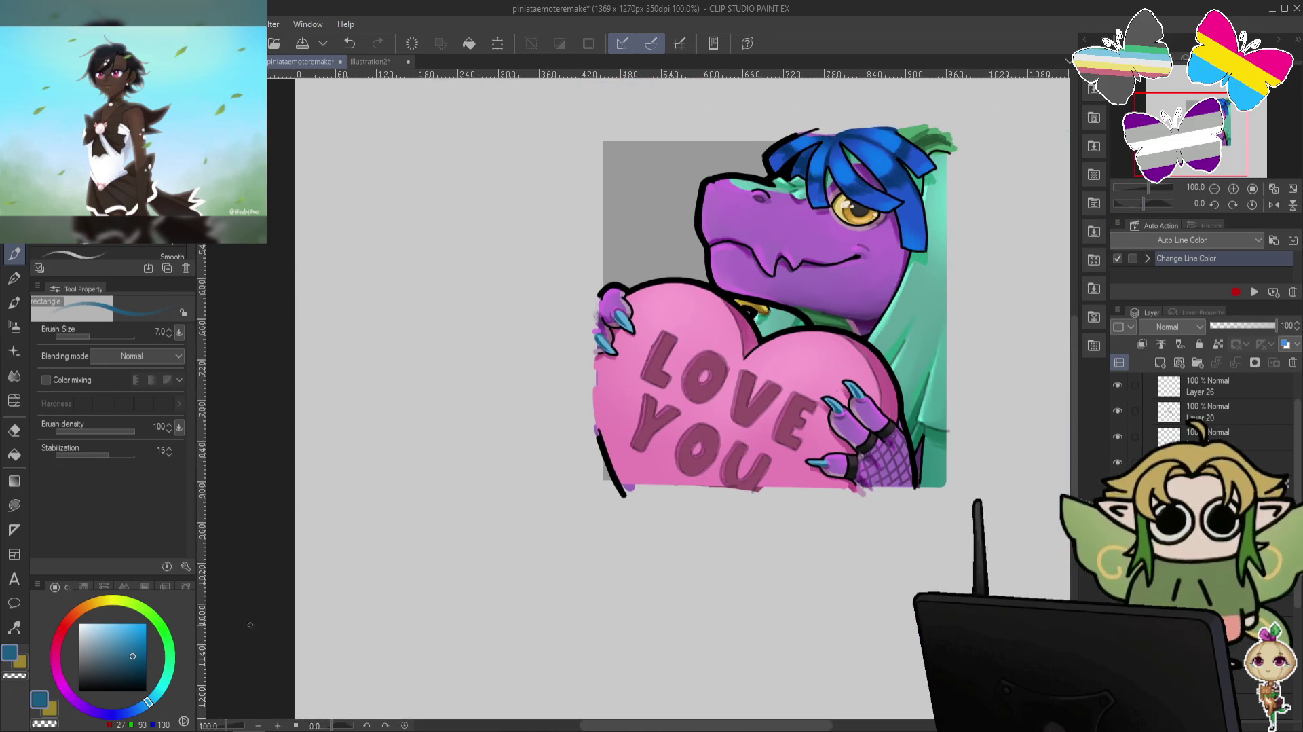
Pick a light blue, then zoom to the dragon's head and sample the hair's darker blue.
{"action": "left_click", "coordinate": [109, 623]}
{"action": "scroll", "coordinate": [641, 448], "scroll_direction": "up", "scroll_amount": 1}
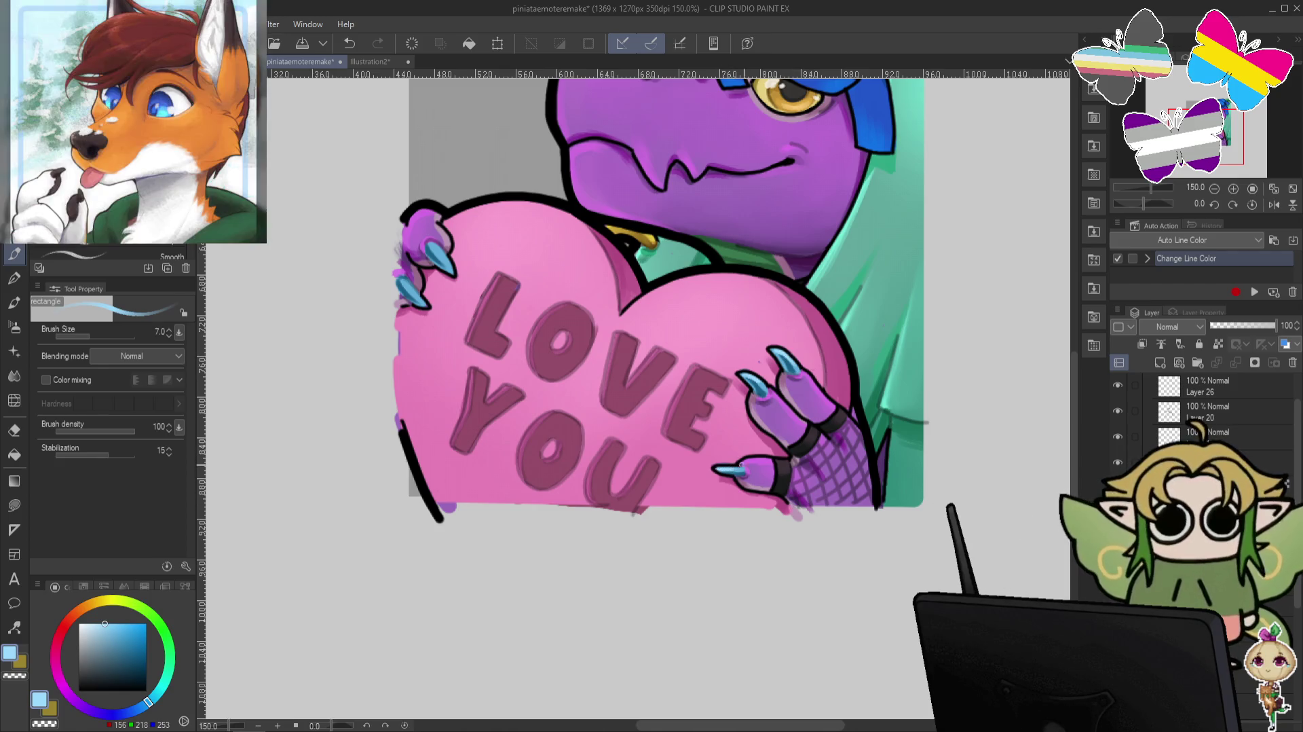
{"action": "left_click_drag", "start_coordinate": [431, 274], "coordinate": [656, 450]}
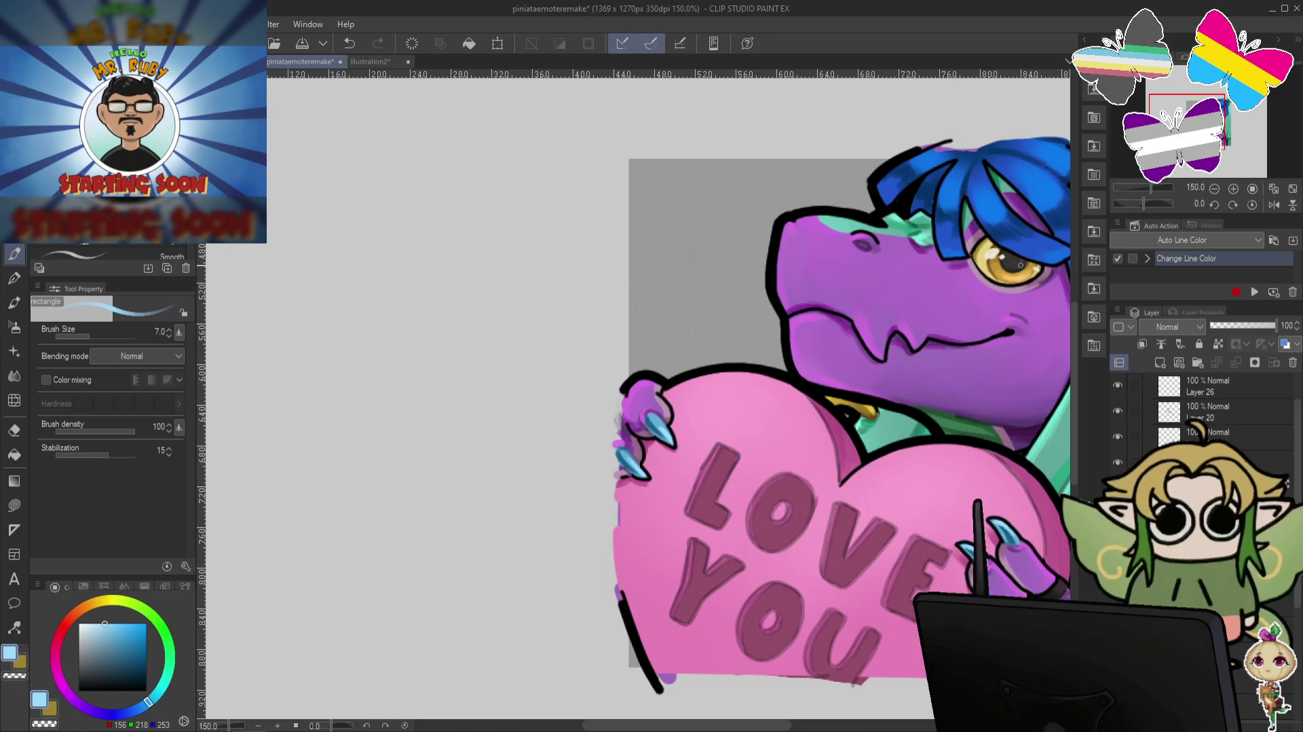
{"action": "scroll", "coordinate": [993, 282], "scroll_direction": "down", "scroll_amount": 2}
{"action": "scroll", "coordinate": [989, 283], "scroll_direction": "down", "scroll_amount": 1}
{"action": "scroll", "coordinate": [805, 392], "scroll_direction": "up", "scroll_amount": 2}
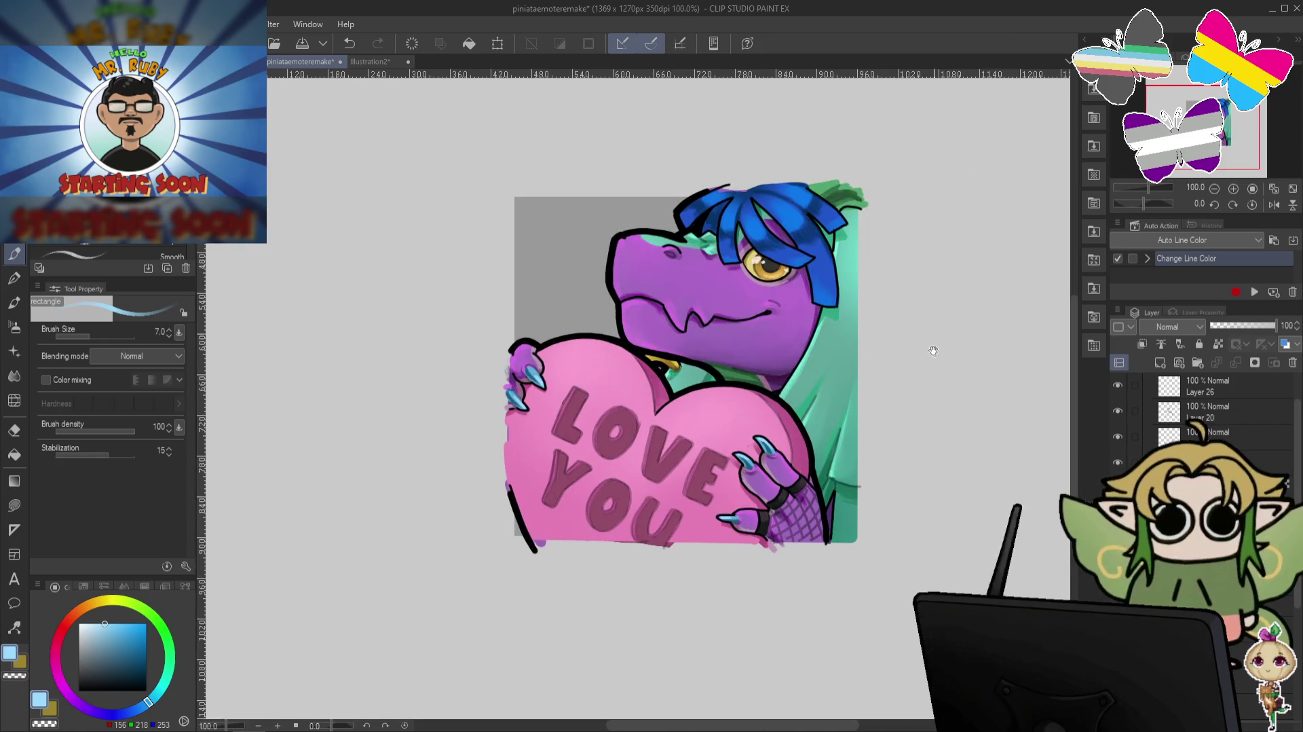
{"action": "scroll", "coordinate": [710, 367], "scroll_direction": "up", "scroll_amount": 2}
{"action": "left_click", "coordinate": [702, 323], "text": "alt"}
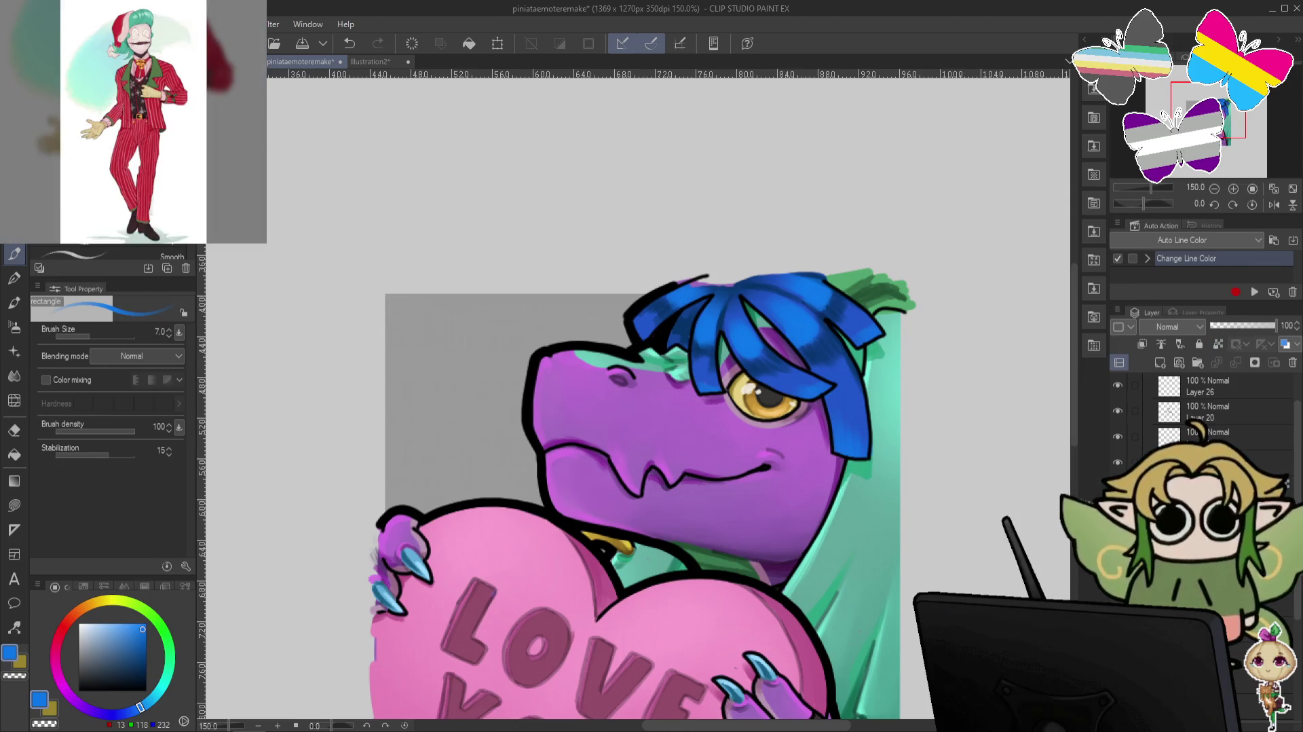
Set the layer as the reference layer and sample the artwork's dusky pink.
{"action": "key", "text": "ctrl+minus"}
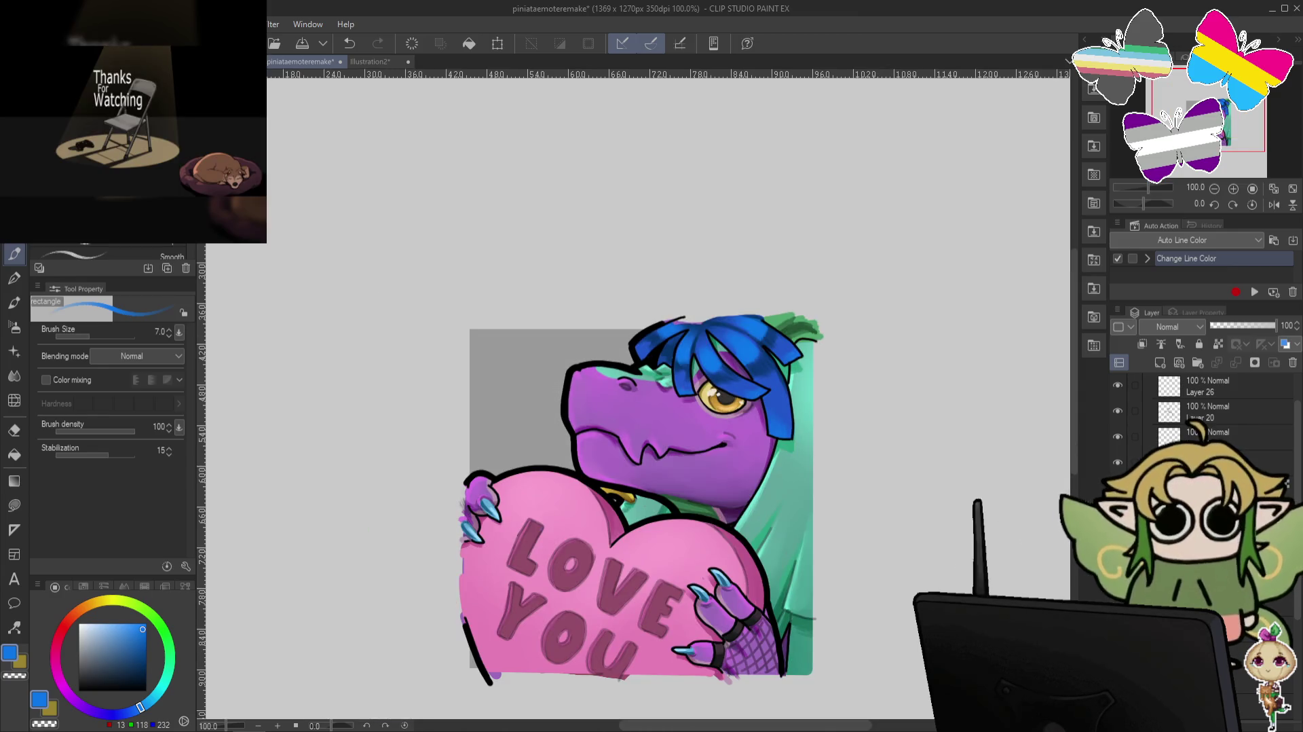
{"action": "left_click", "coordinate": [1218, 343]}
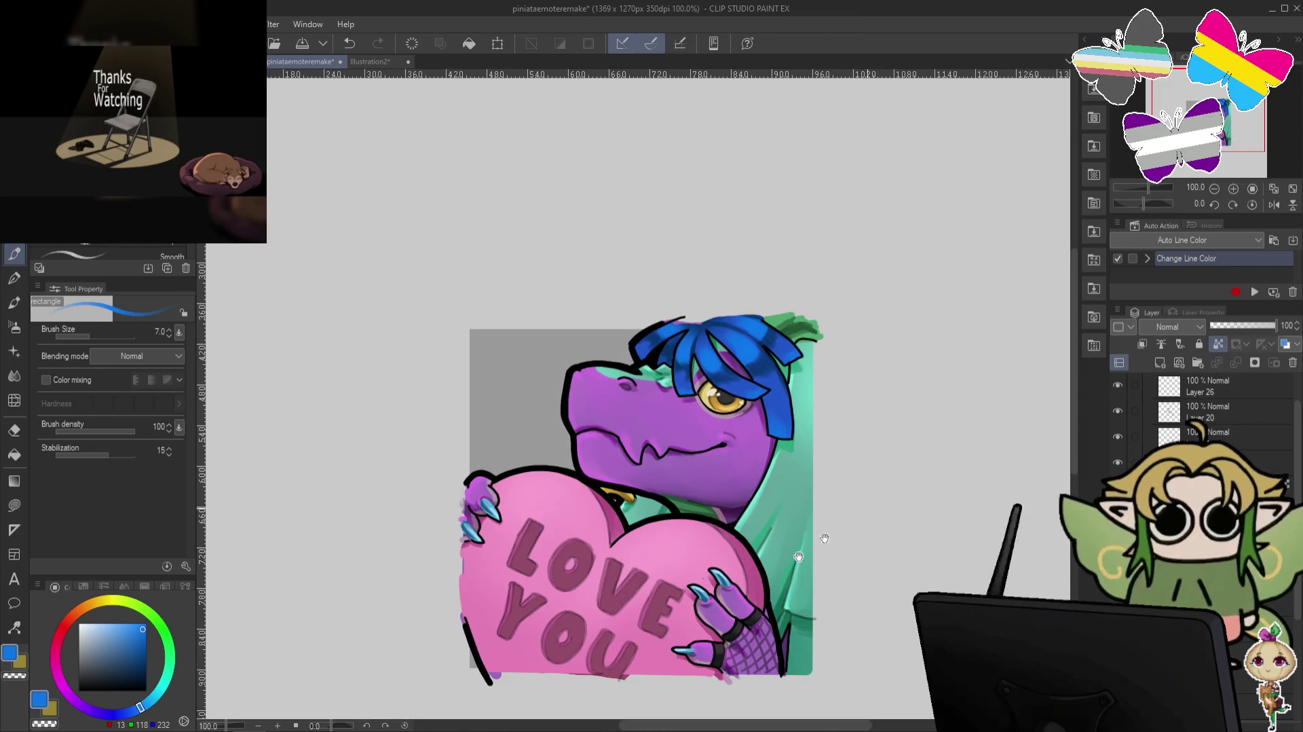
{"action": "left_click_drag", "start_coordinate": [566, 579], "coordinate": [650, 405]}
{"action": "left_click", "coordinate": [650, 405], "text": "alt"}
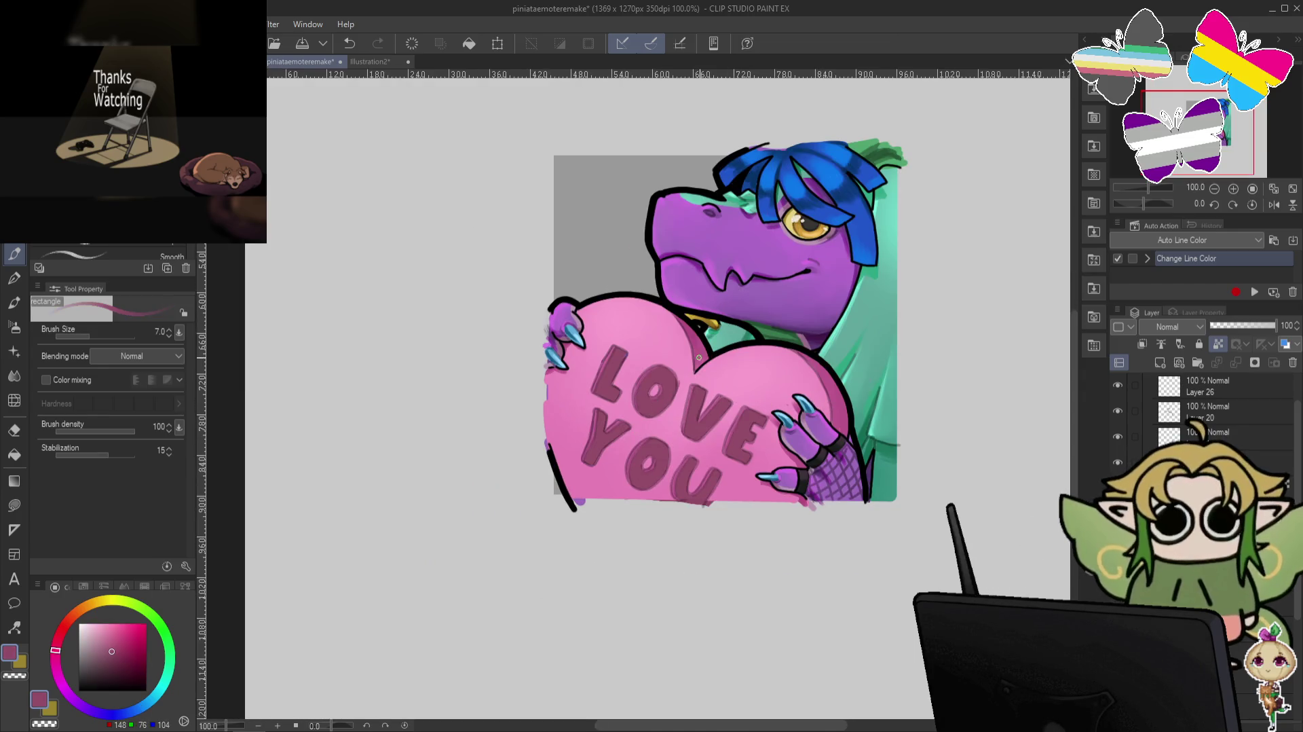
Spray a faint pink soft-airbrush haze over LOVE and toggle the dragon layer to compare.
{"action": "key", "text": "b"}
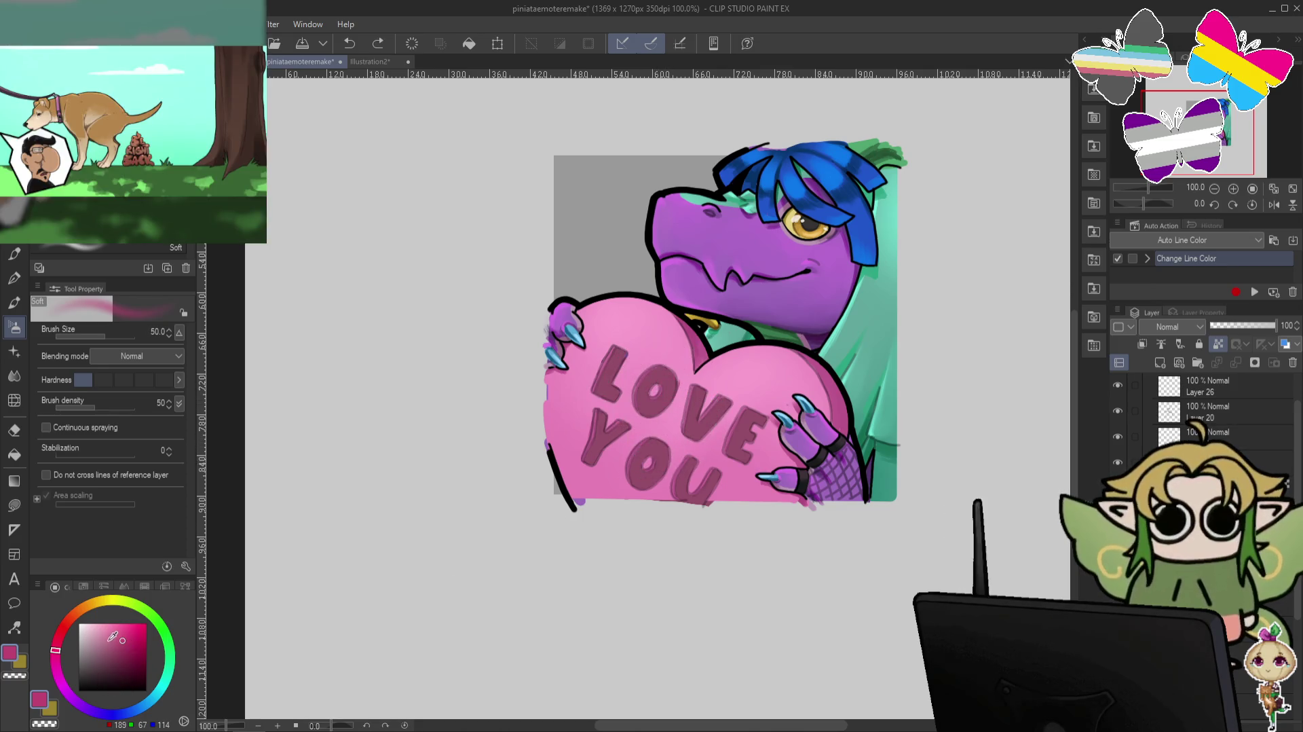
{"action": "left_click_drag", "start_coordinate": [647, 414], "coordinate": [660, 389]}
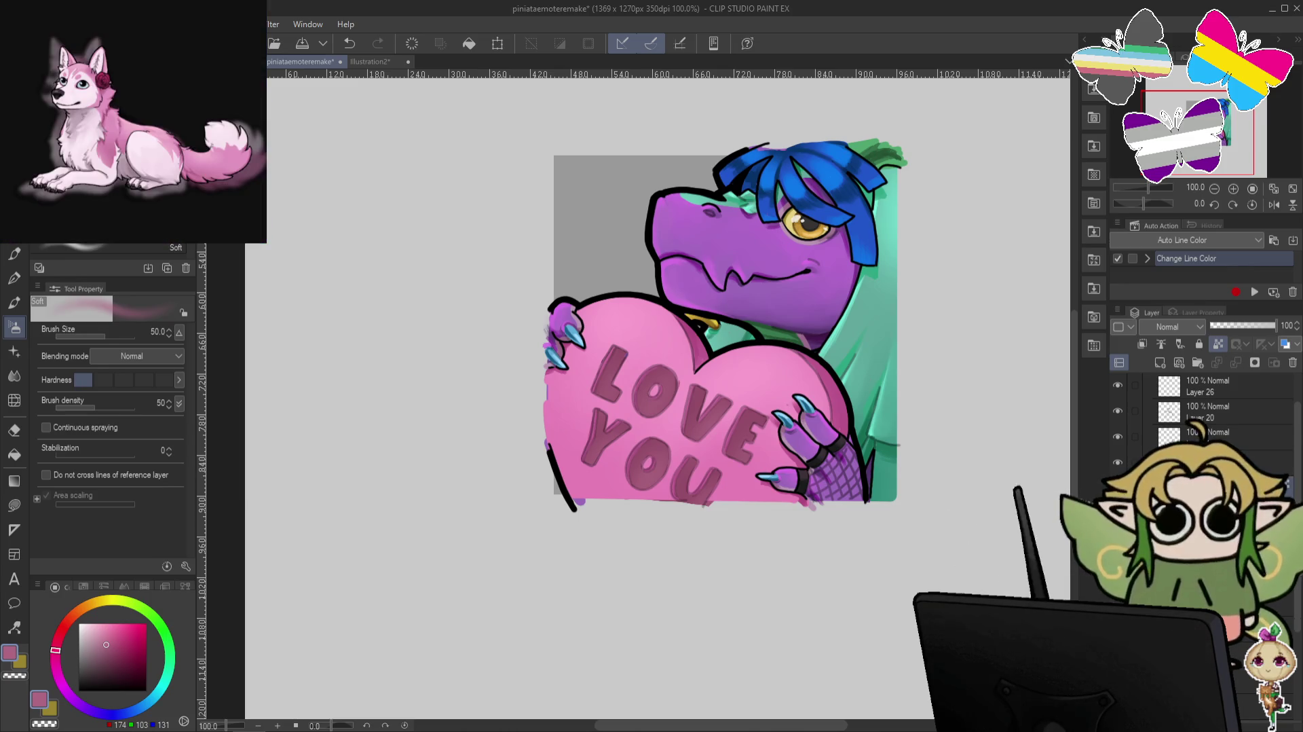
{"action": "double_click", "coordinate": [1118, 464]}
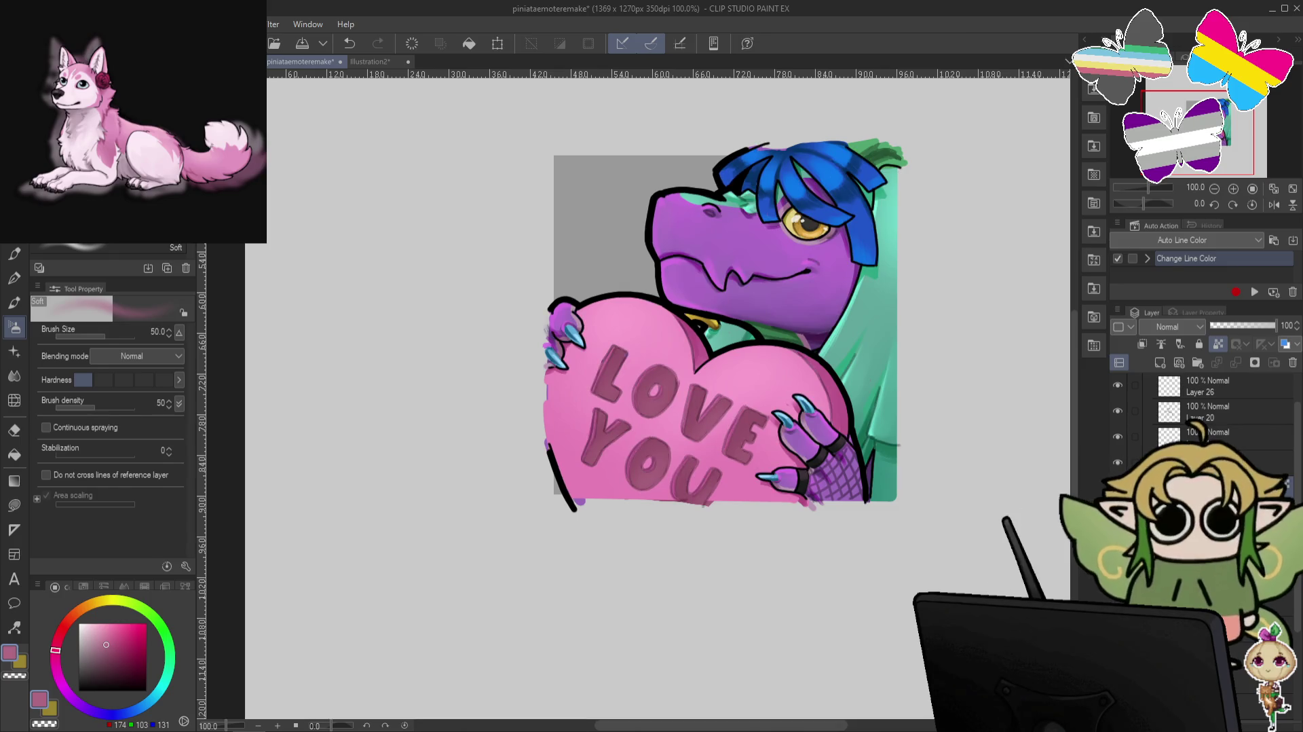
{"action": "left_click", "coordinate": [14, 254]}
{"action": "key", "text": "ctrl+plus"}
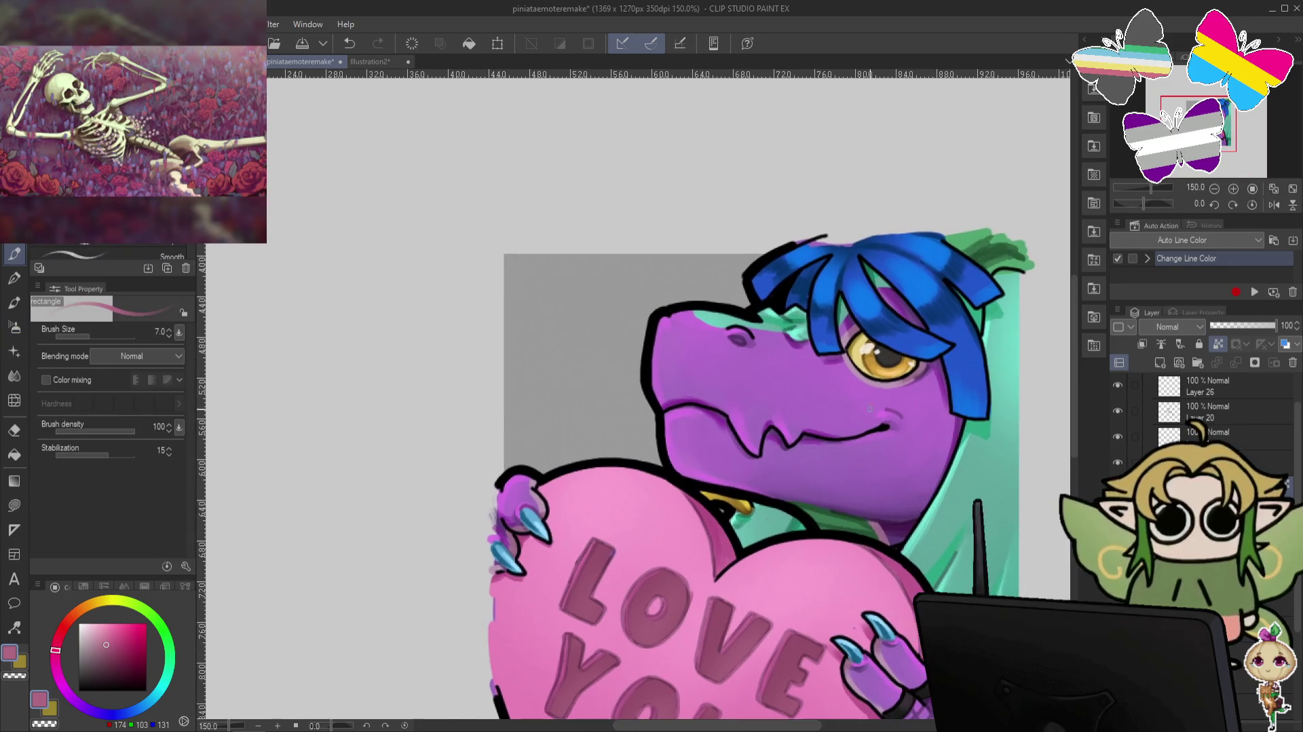
Sample the hair's bright blue, inspect the face, and run the Change Line Color auto action.
{"action": "left_click", "coordinate": [817, 287], "text": "alt"}
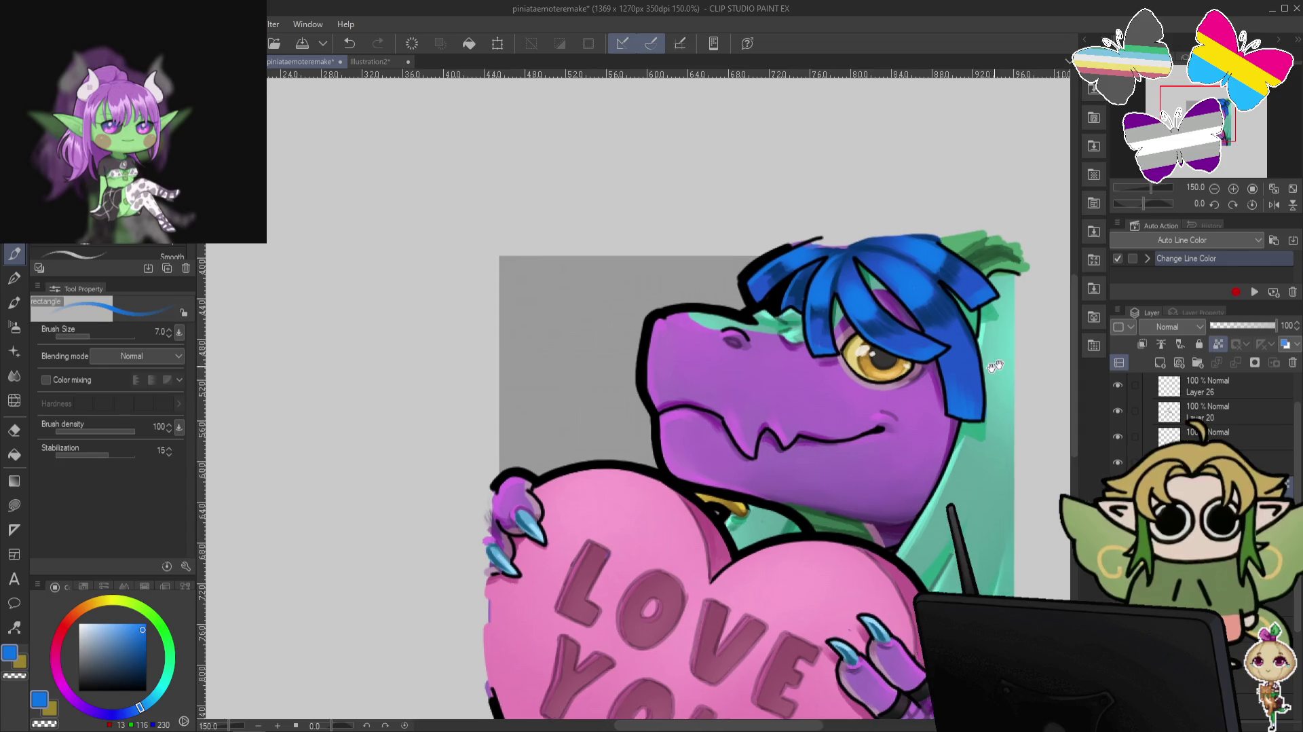
{"action": "left_click_drag", "start_coordinate": [679, 339], "coordinate": [597, 380]}
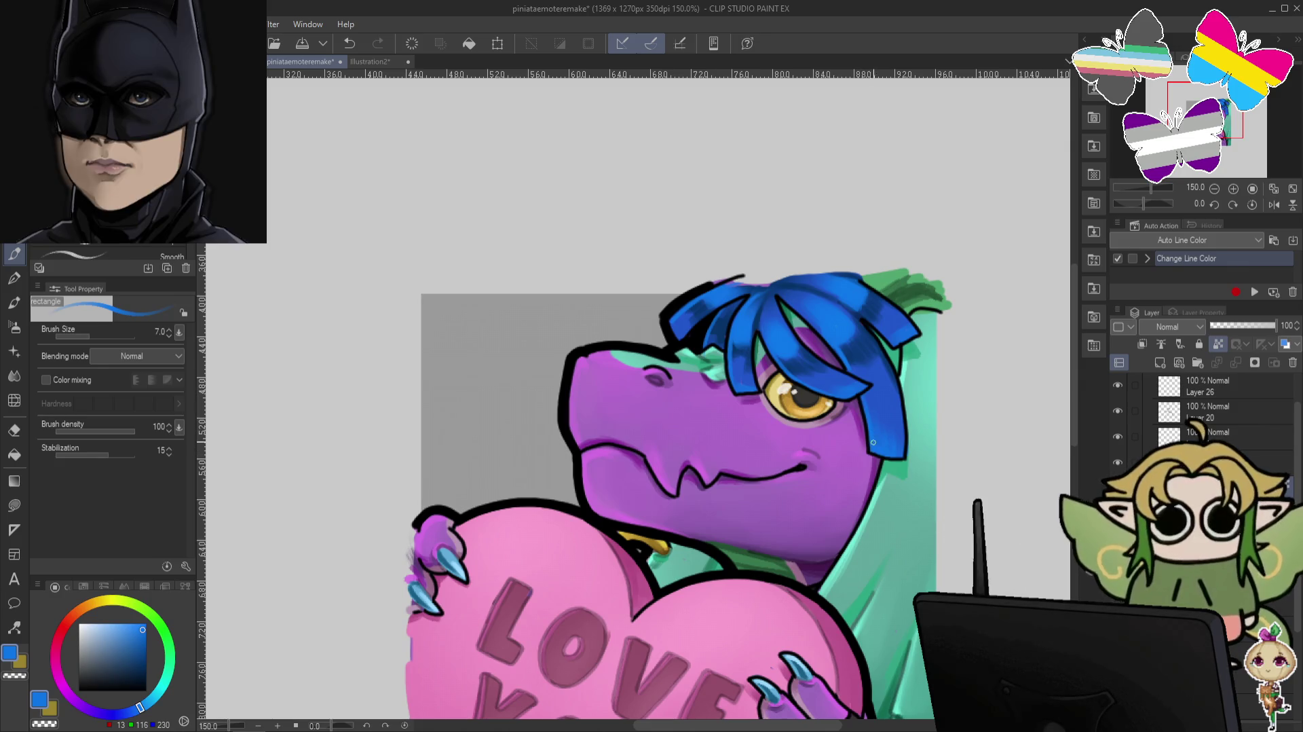
{"action": "left_click_drag", "start_coordinate": [867, 315], "coordinate": [882, 352]}
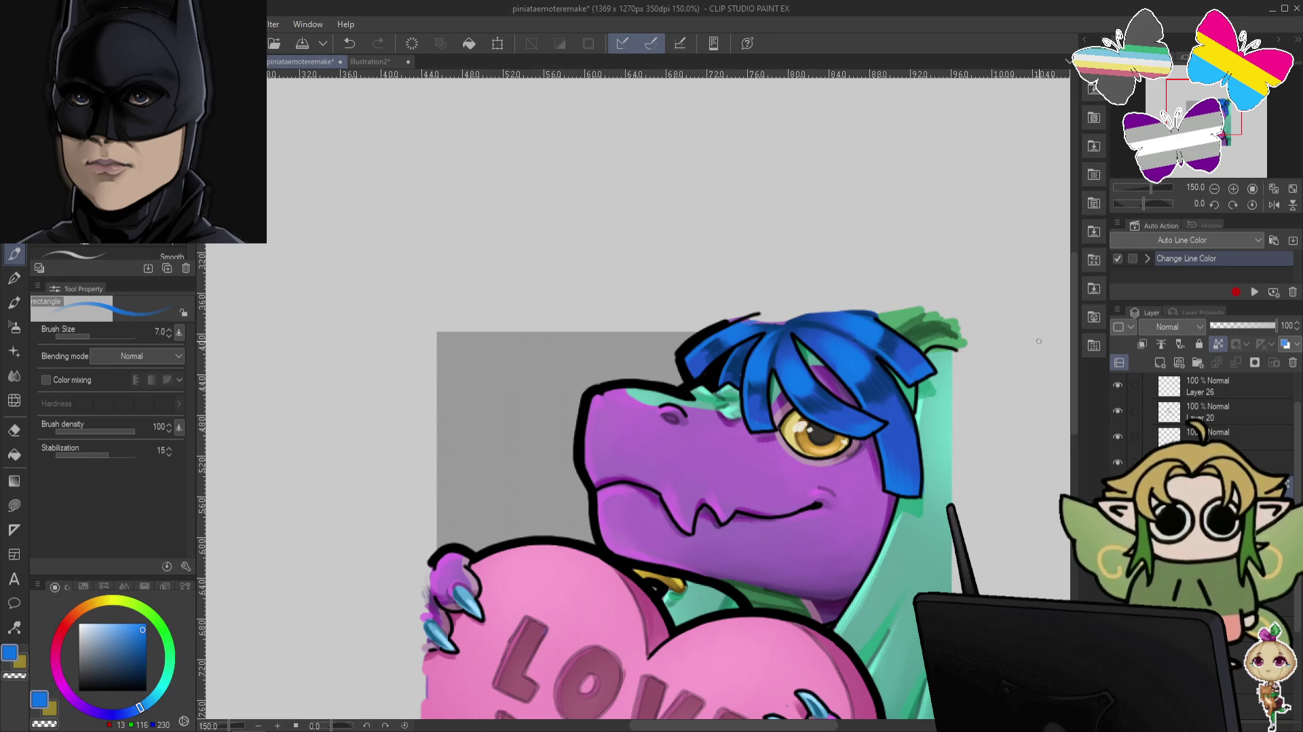
{"action": "scroll", "coordinate": [1018, 343], "scroll_direction": "down", "scroll_amount": 1}
{"action": "scroll", "coordinate": [994, 351], "scroll_direction": "down", "scroll_amount": 1}
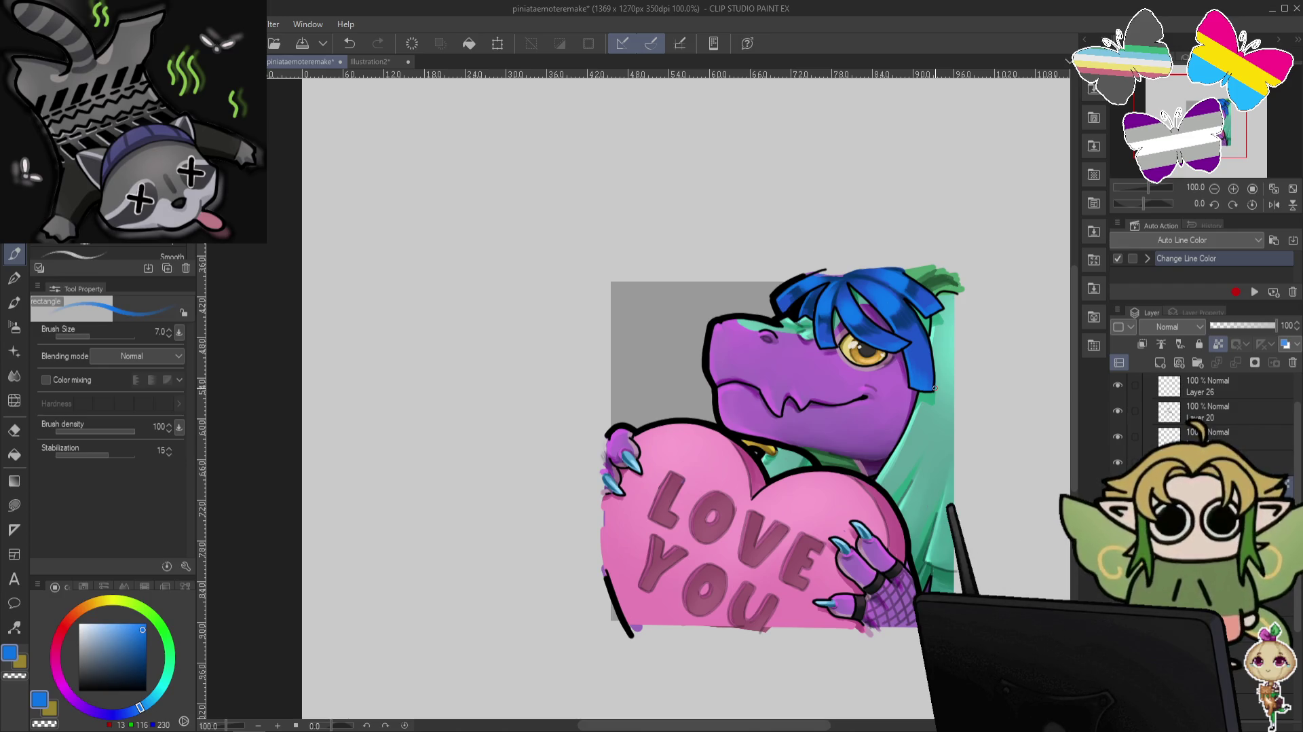
{"action": "left_click", "coordinate": [1118, 461]}
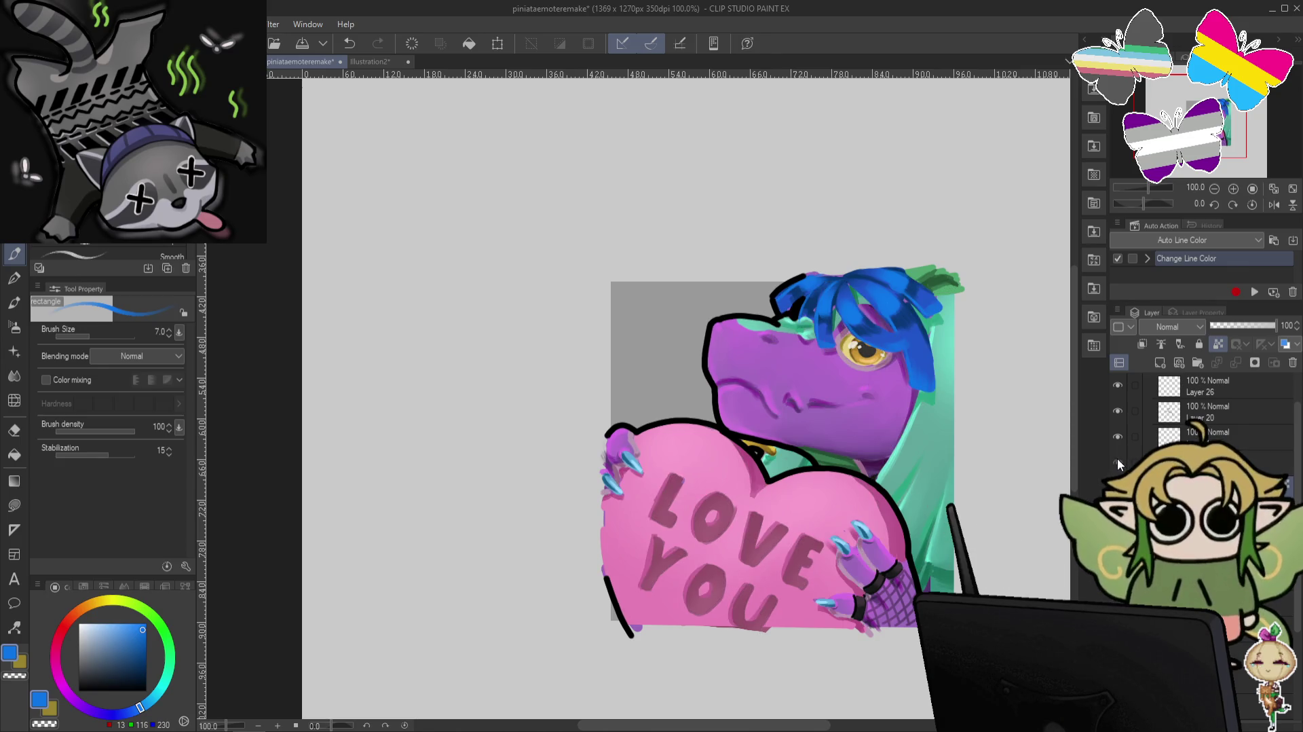
{"action": "left_click", "coordinate": [1254, 292]}
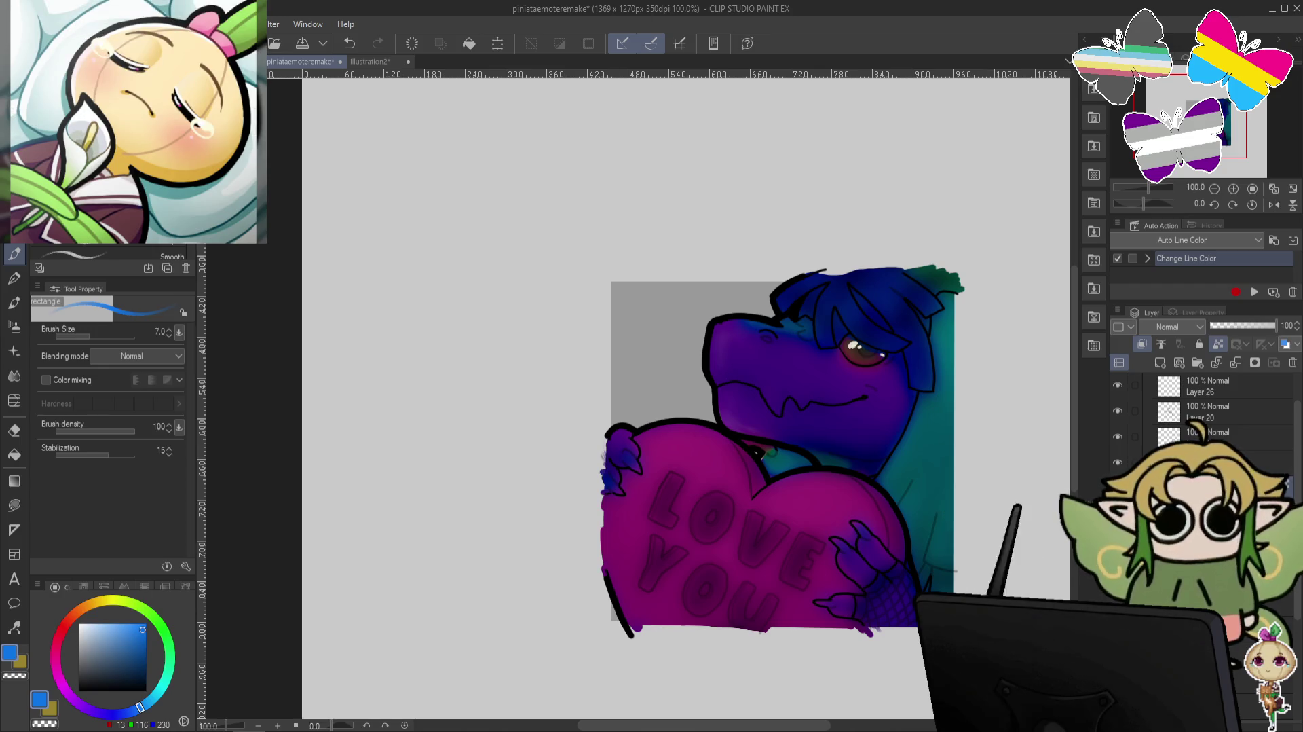
Undo the line recolouring, select Layer 27, and show the confetti emote in Folder 5.
{"action": "key", "text": "ctrl+z"}
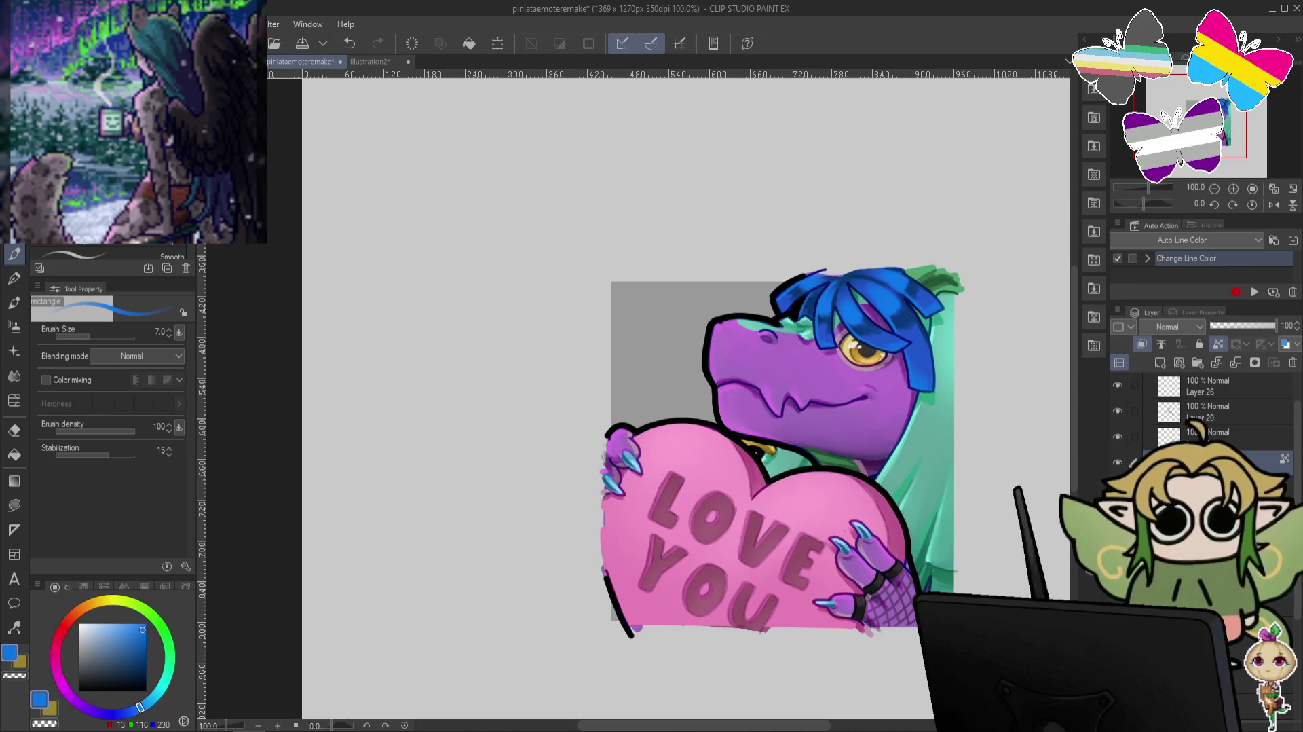
{"action": "scroll", "coordinate": [1202, 407], "scroll_direction": "up", "scroll_amount": 2}
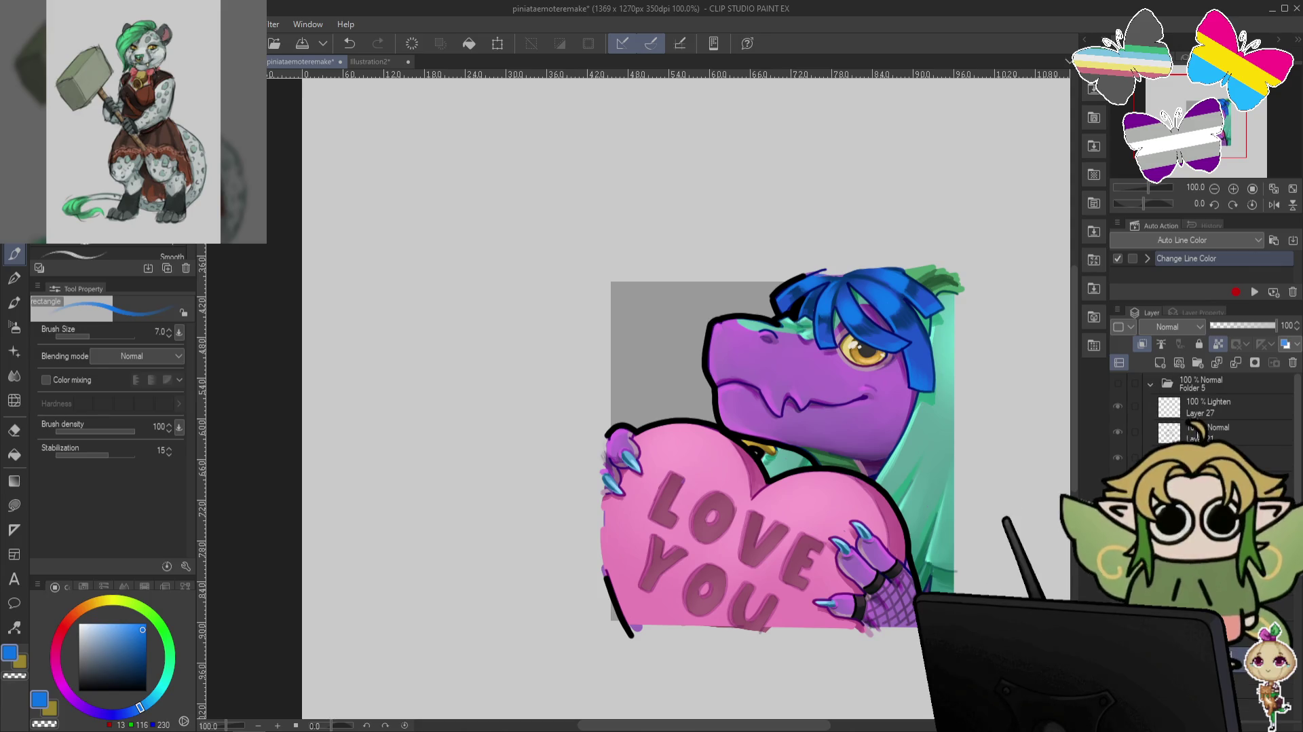
{"action": "left_click", "coordinate": [1205, 406]}
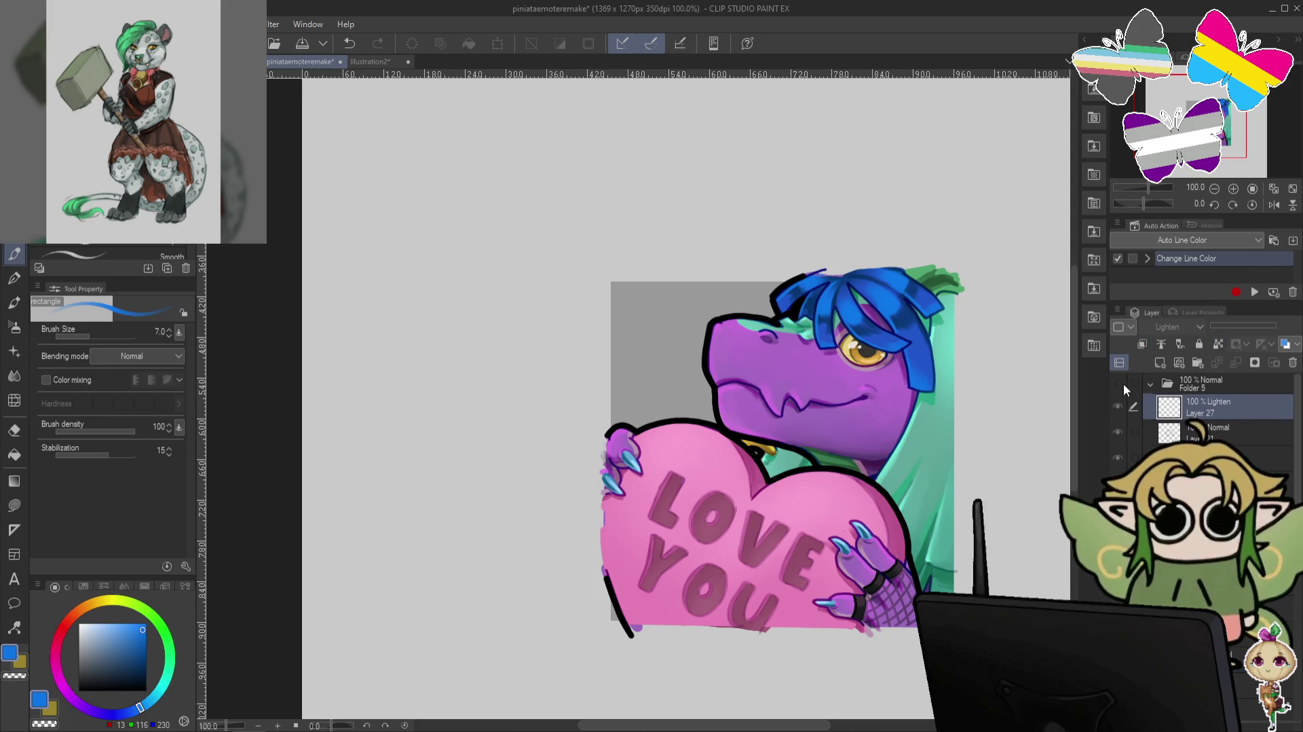
{"action": "left_click", "coordinate": [1120, 383]}
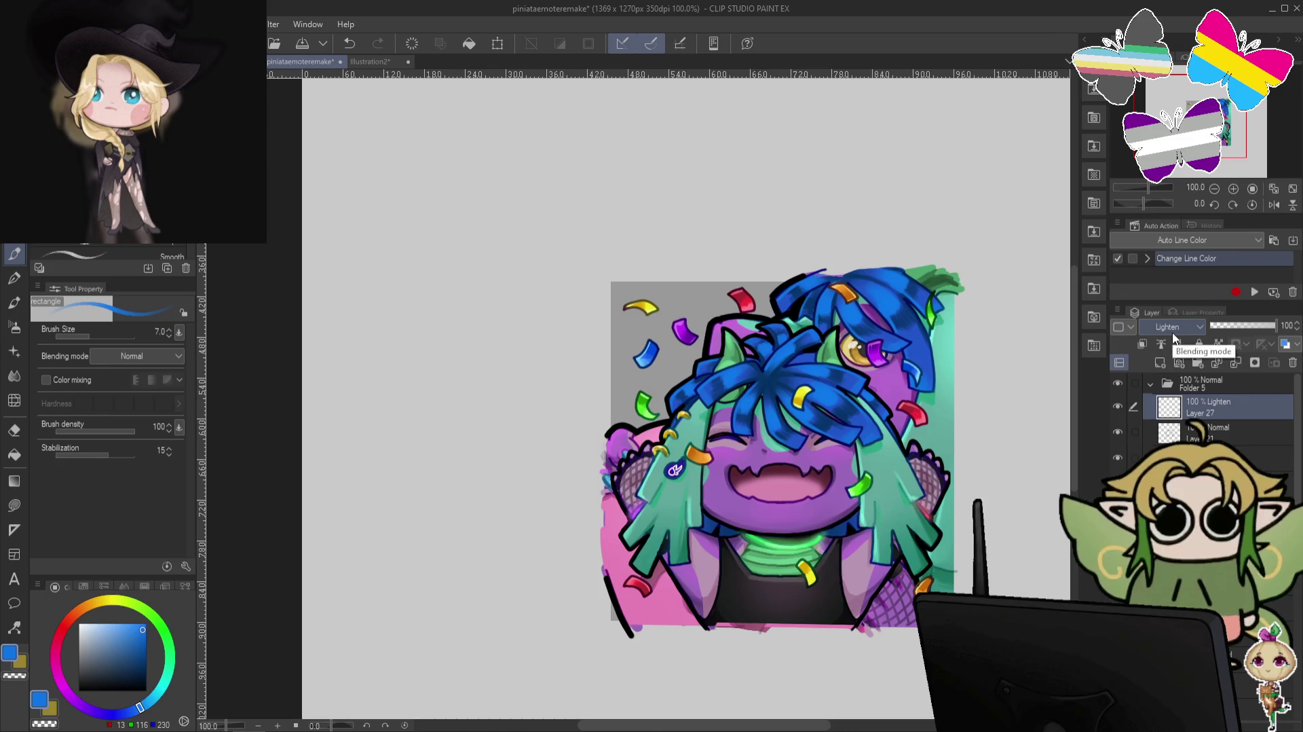
Collapse Folder 5 and hide its confetti emote, and set the layer to Screen blending.
{"action": "left_click", "coordinate": [1151, 383]}
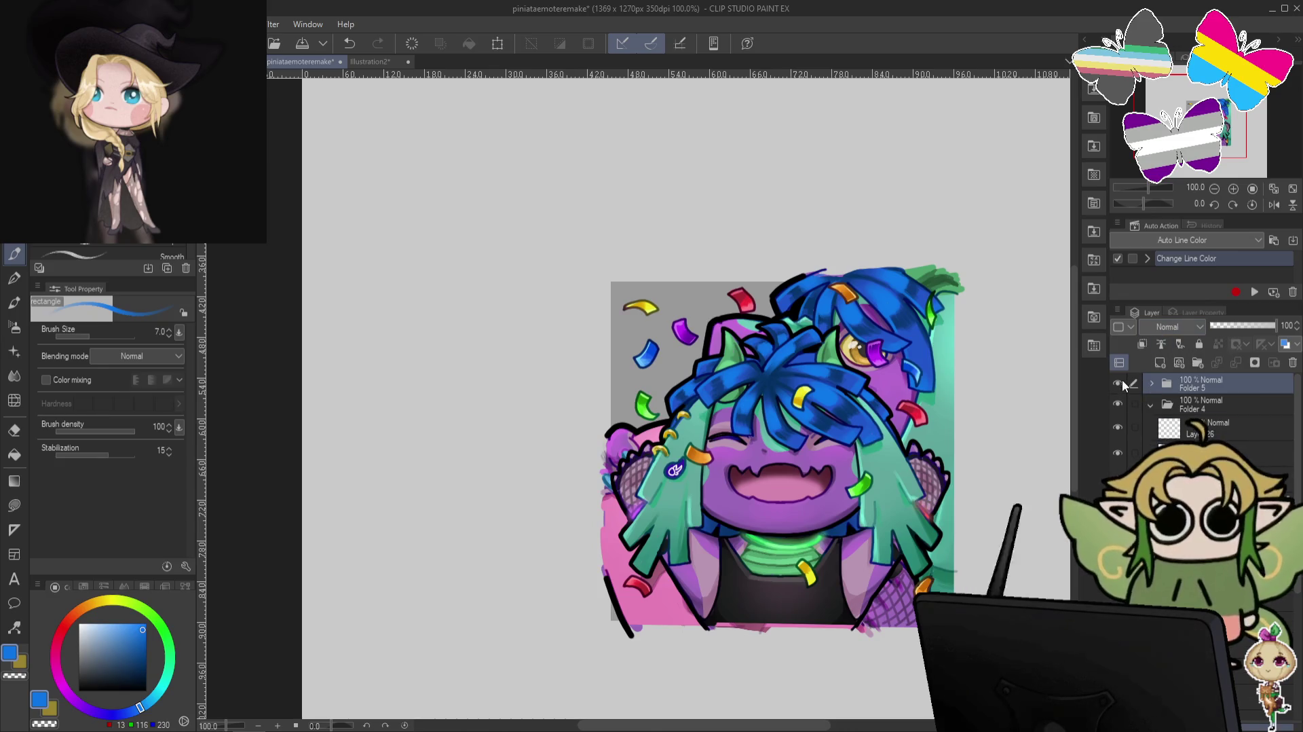
{"action": "left_click", "coordinate": [1138, 431]}
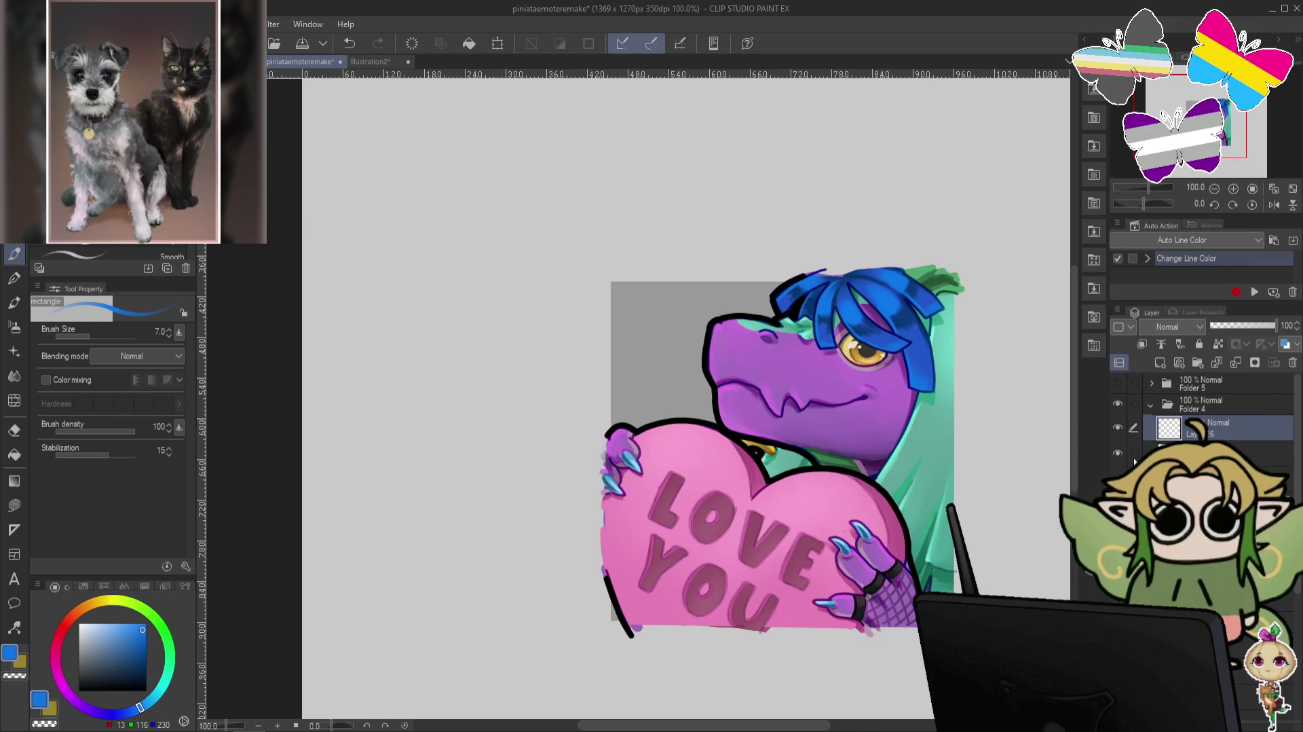
{"action": "left_click", "coordinate": [1183, 326]}
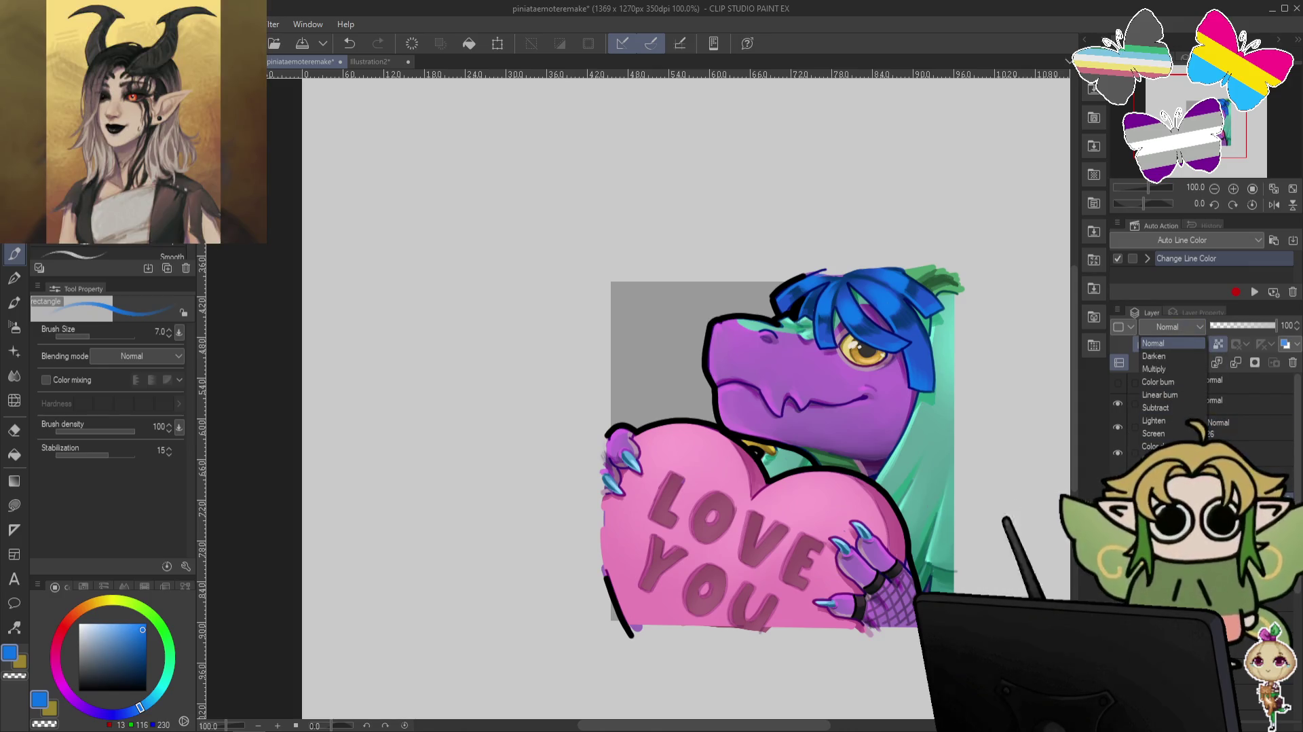
{"action": "left_click", "coordinate": [1169, 434]}
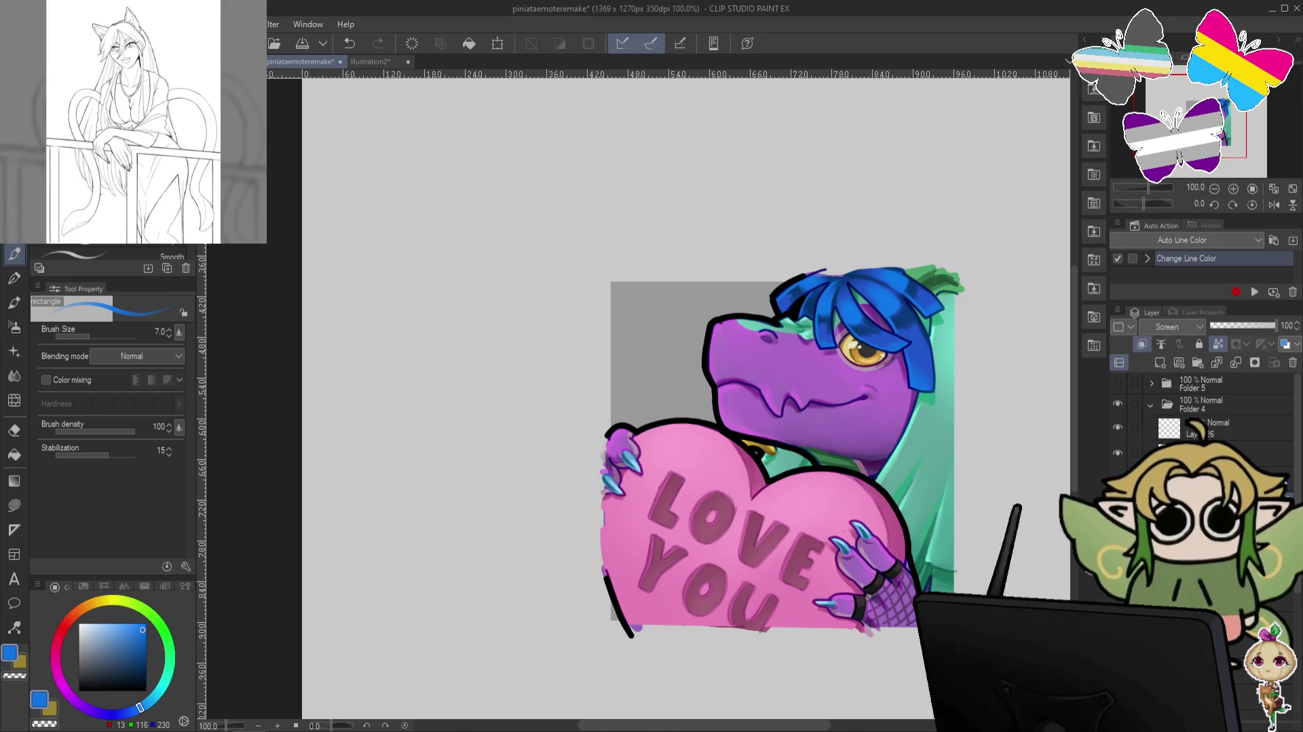
Switch to transparent colour and raise the brush size to 30.
{"action": "key", "text": "c"}
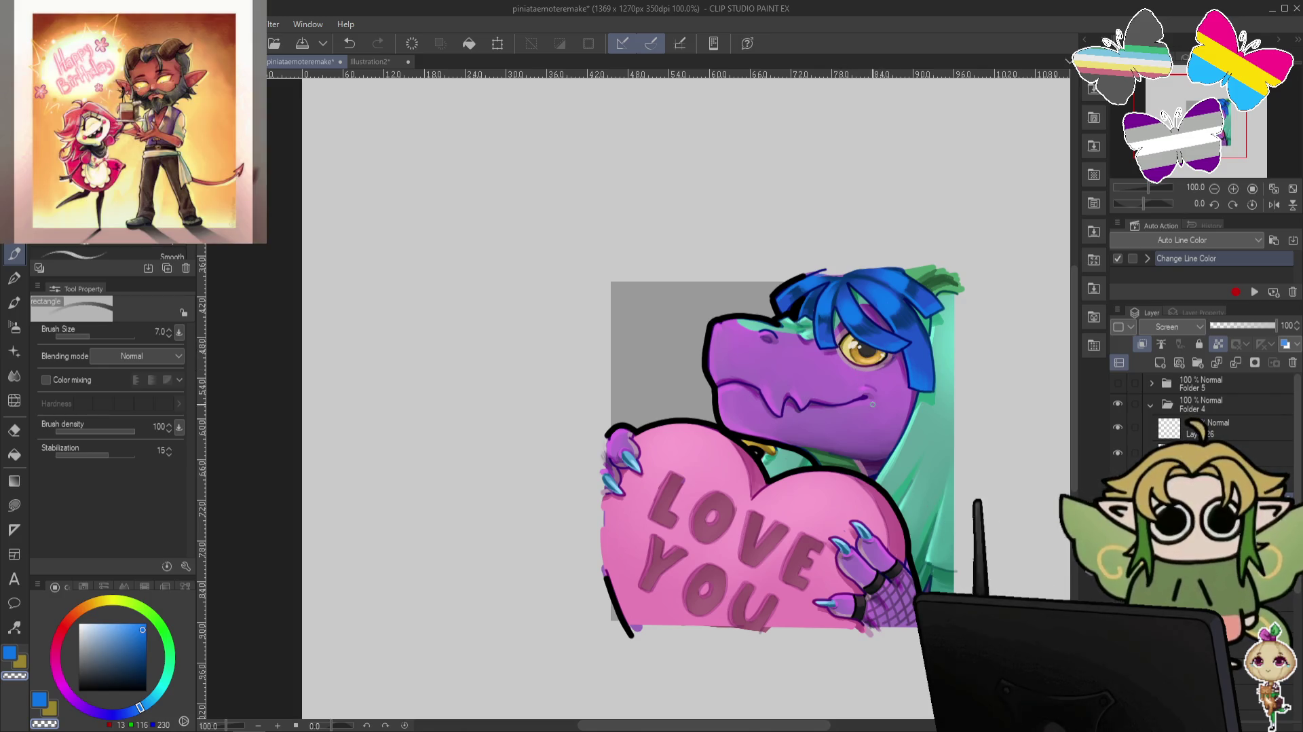
{"action": "key", "text": "bracketright"}
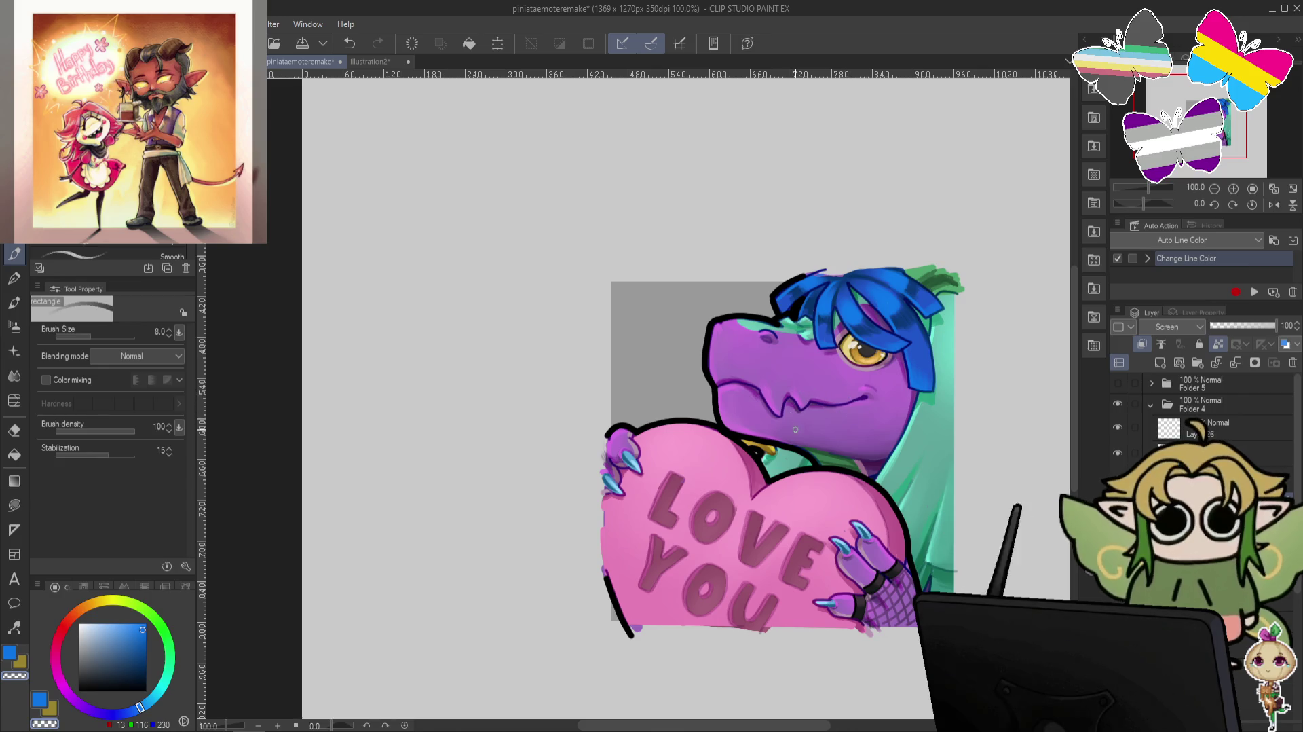
{"action": "key", "text": "bracketright"}
{"action": "key", "text": "bracketright"}
{"action": "key", "text": "bracketright"}
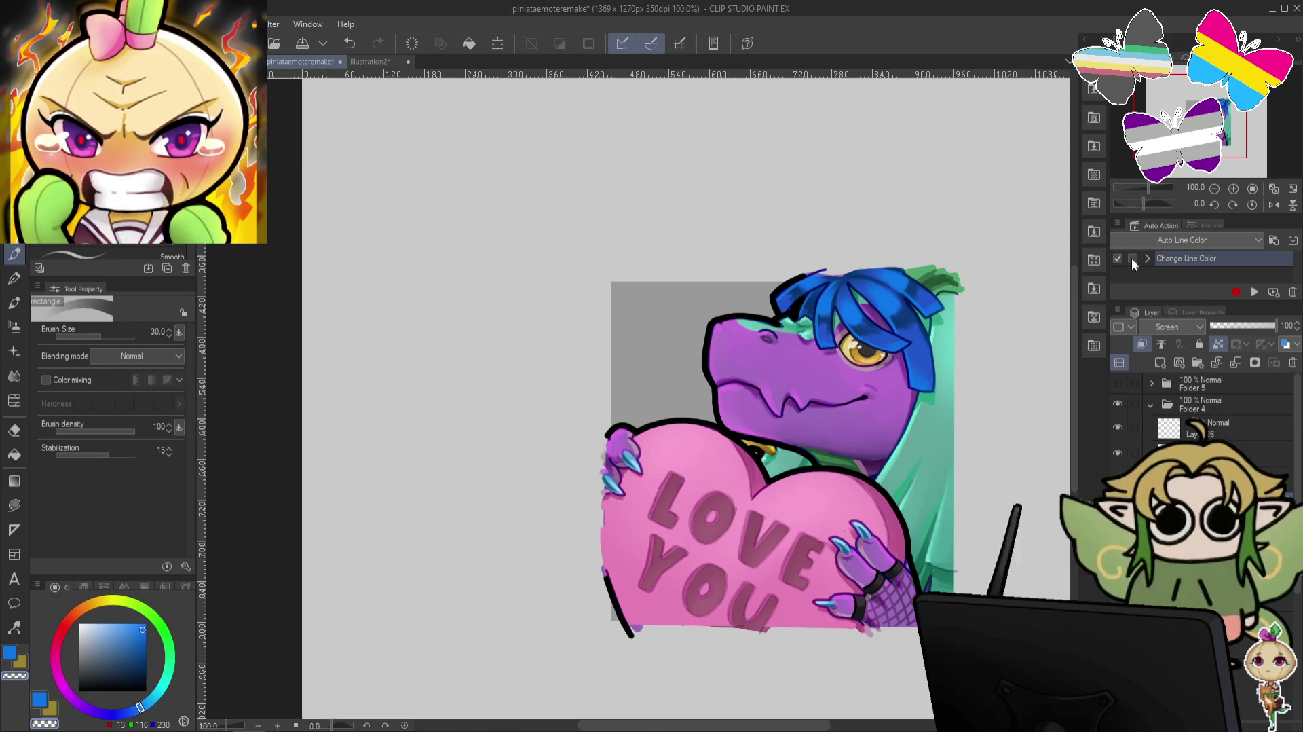
Pan and scroll the canvas to move the dragon emote higher in the view.
{"action": "left_click_drag", "start_coordinate": [1032, 372], "coordinate": [1032, 362]}
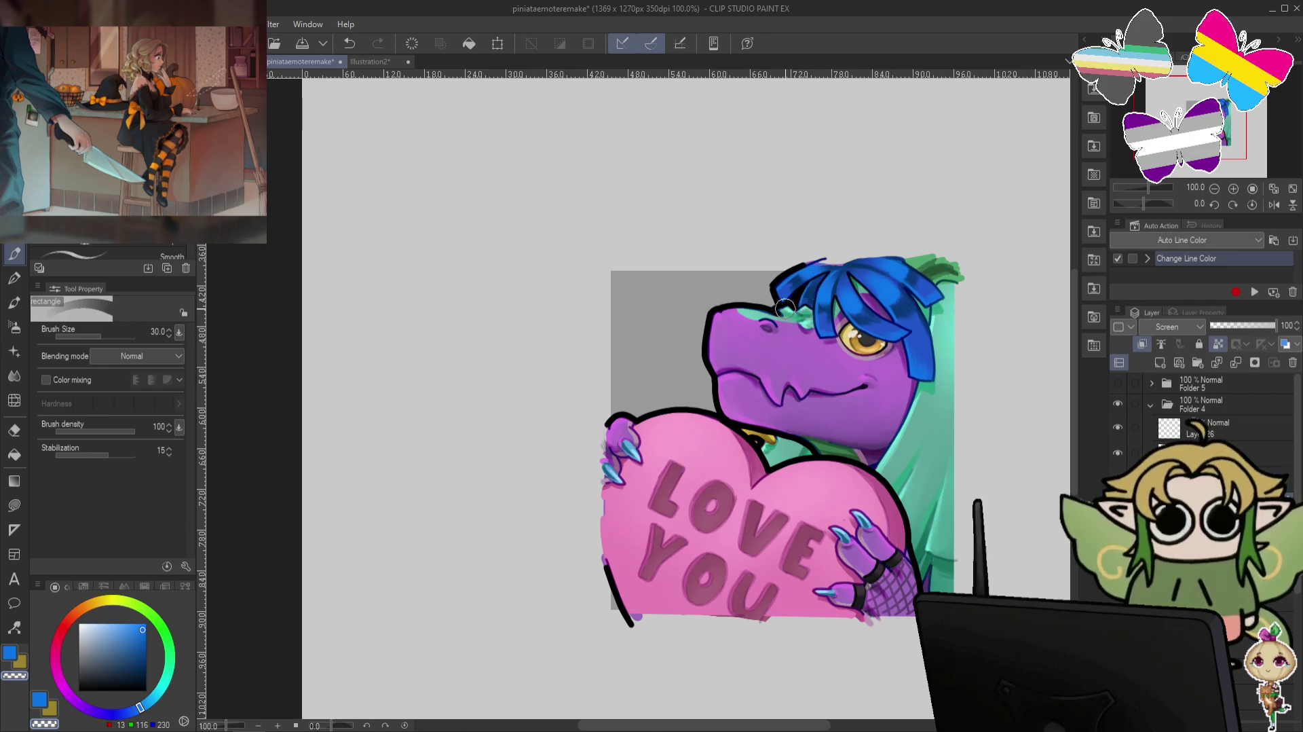
{"action": "scroll", "coordinate": [1031, 247], "scroll_direction": "down", "scroll_amount": 2}
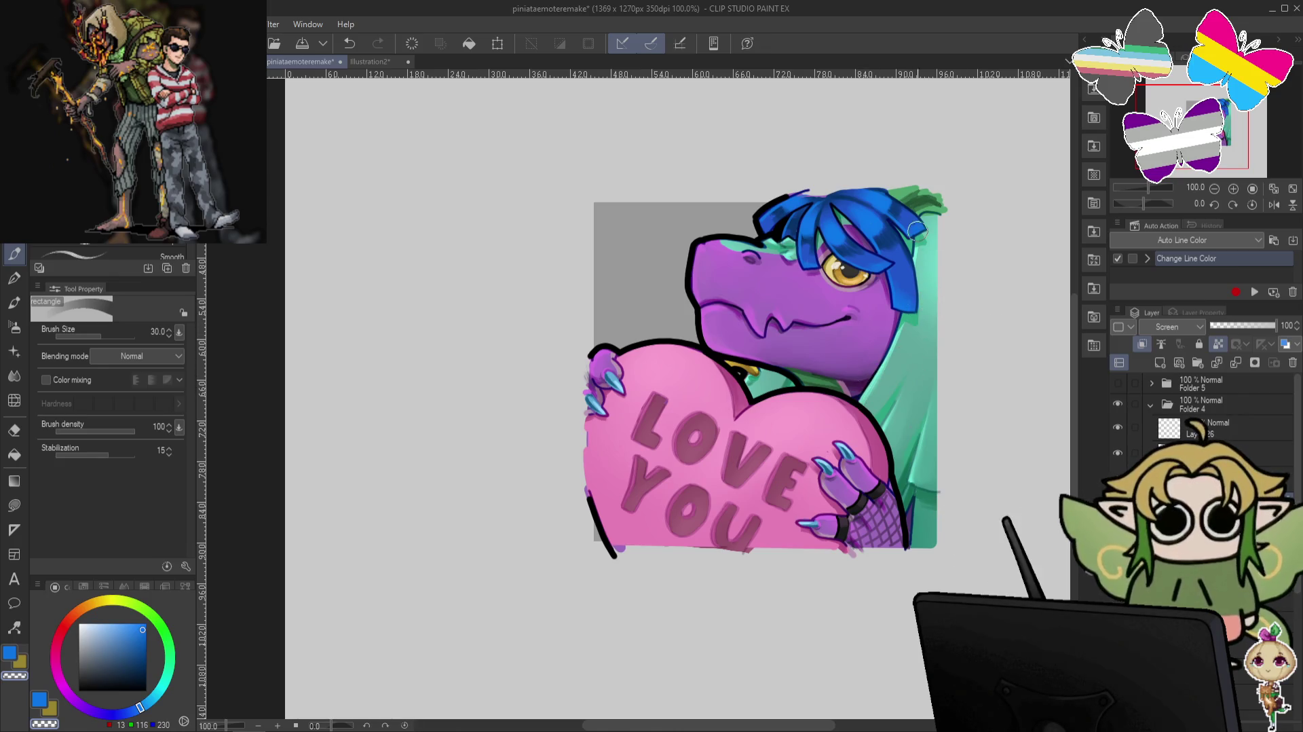
{"action": "left_click_drag", "start_coordinate": [992, 355], "coordinate": [983, 302]}
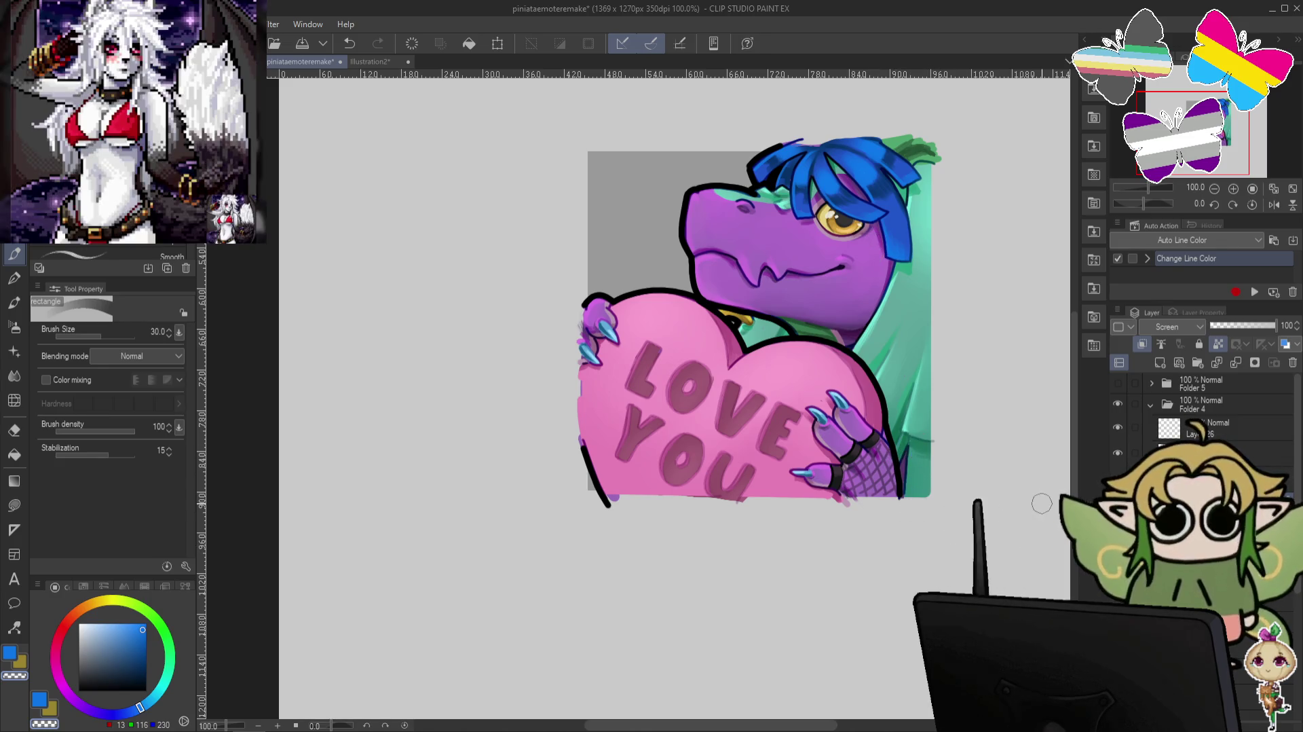
{"action": "scroll", "coordinate": [1032, 529], "scroll_direction": "up", "scroll_amount": 2}
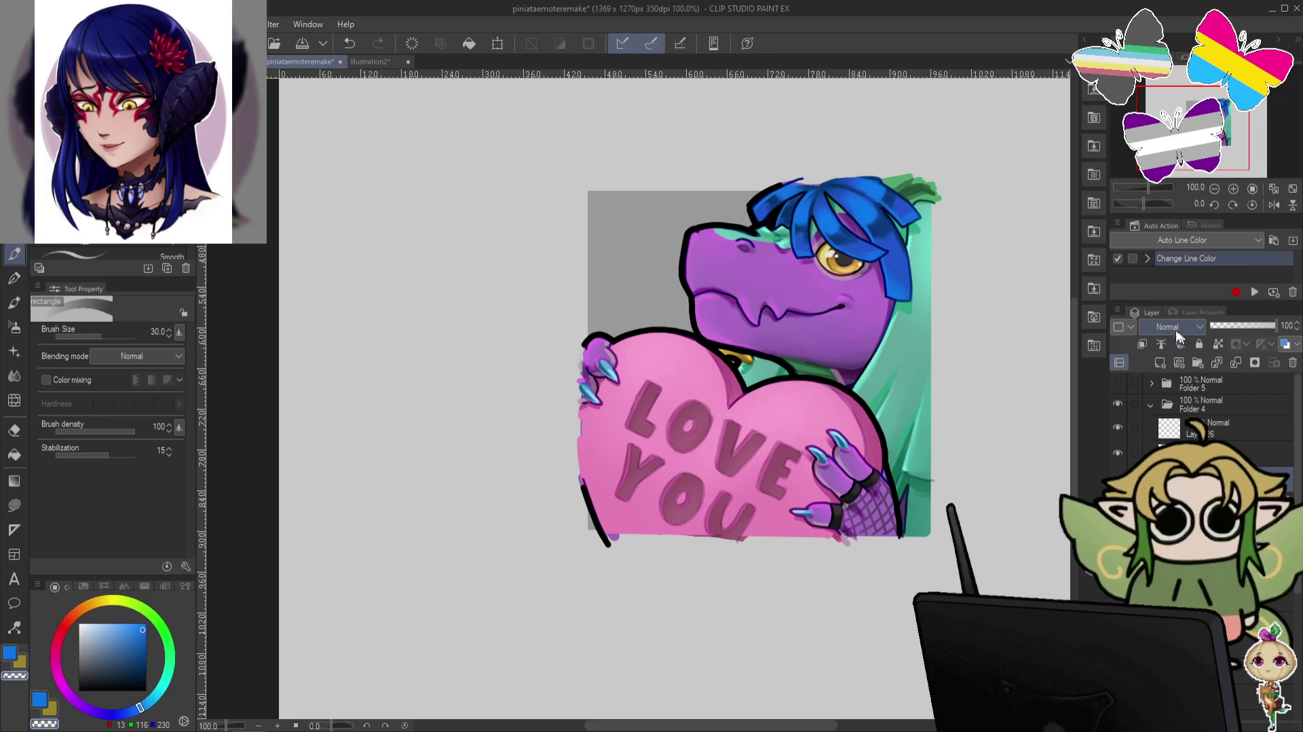
{"action": "scroll", "coordinate": [1172, 330], "scroll_direction": "down", "scroll_amount": 1}
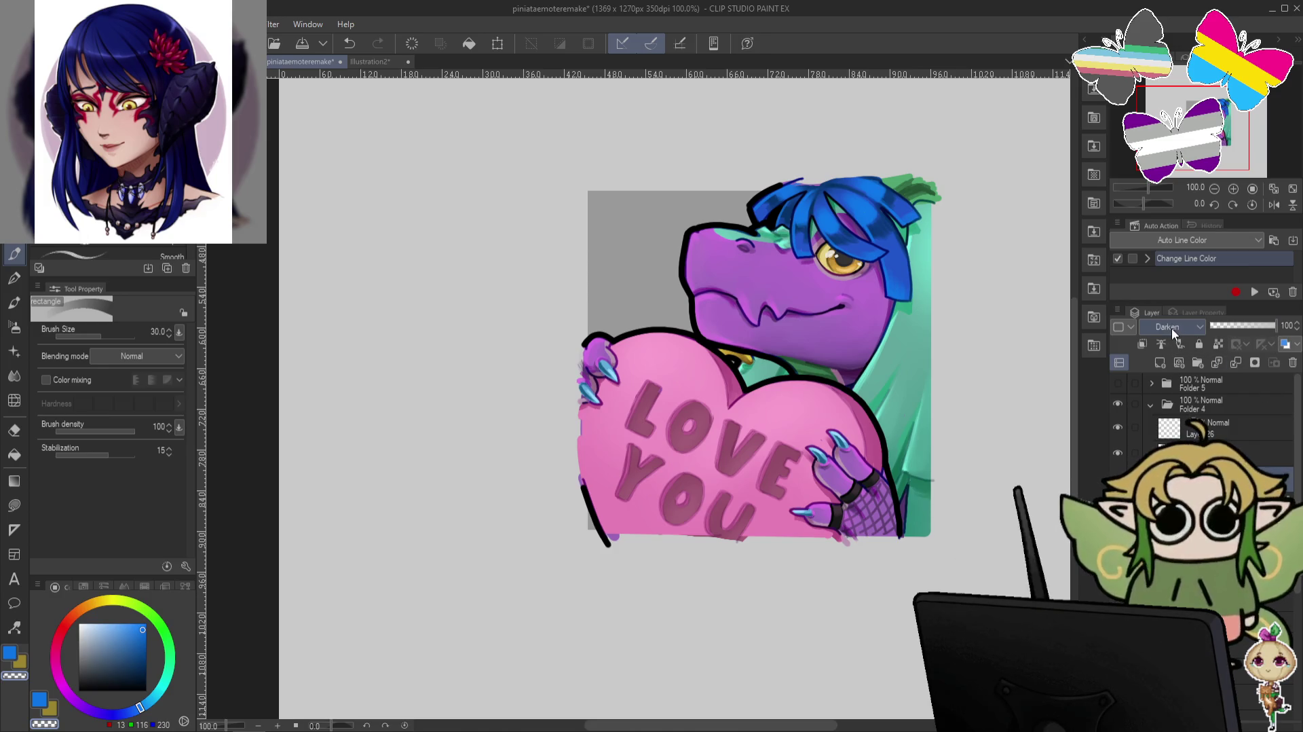
{"action": "scroll", "coordinate": [1171, 328], "scroll_direction": "down", "scroll_amount": 5}
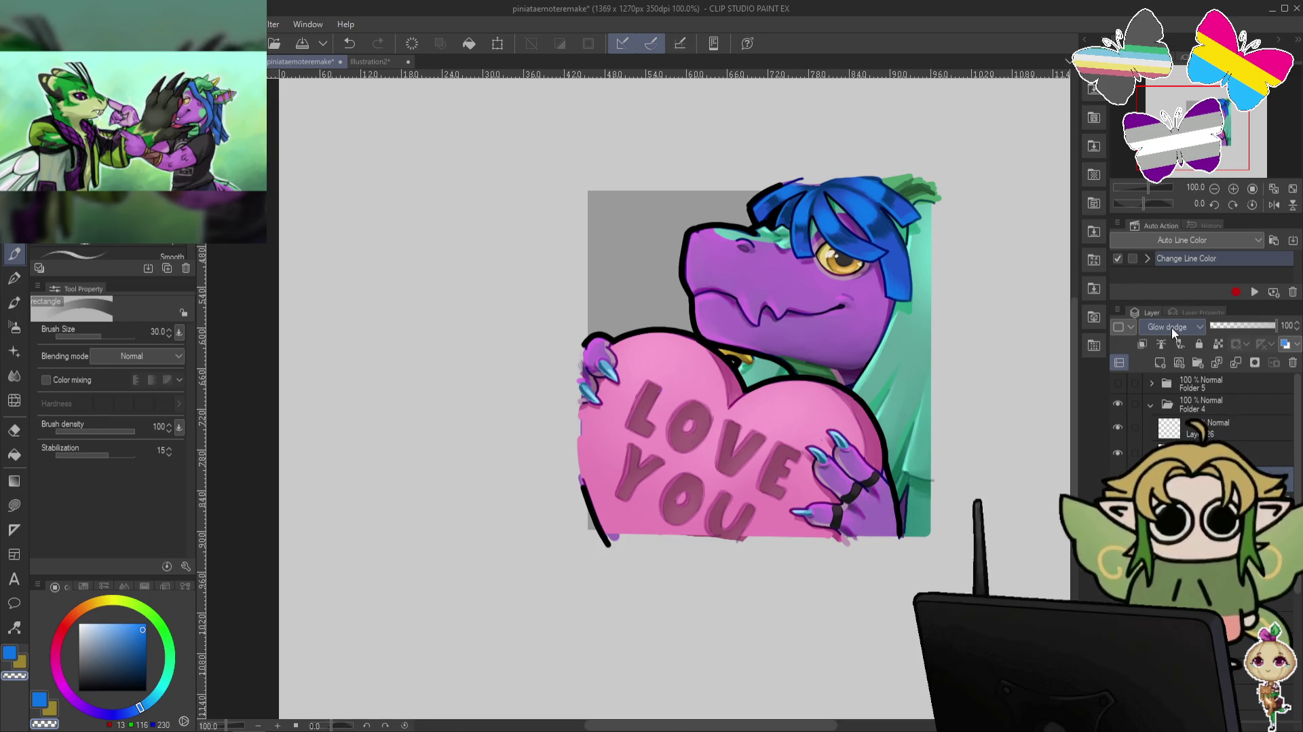
{"action": "scroll", "coordinate": [1172, 327], "scroll_direction": "down", "scroll_amount": 4}
{"action": "scroll", "coordinate": [1172, 328], "scroll_direction": "down", "scroll_amount": 1}
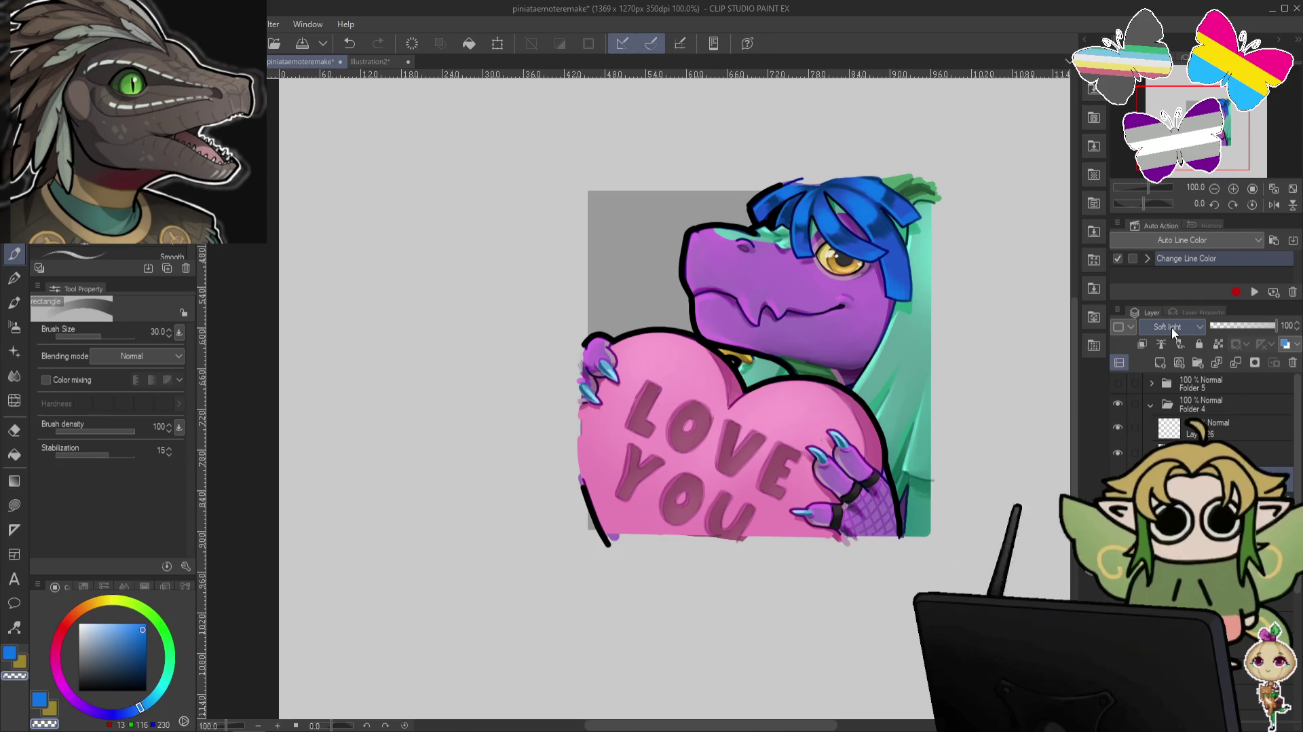
{"action": "scroll", "coordinate": [1171, 327], "scroll_direction": "down", "scroll_amount": 1}
{"action": "scroll", "coordinate": [1172, 327], "scroll_direction": "down", "scroll_amount": 1}
{"action": "scroll", "coordinate": [1171, 327], "scroll_direction": "up", "scroll_amount": 5}
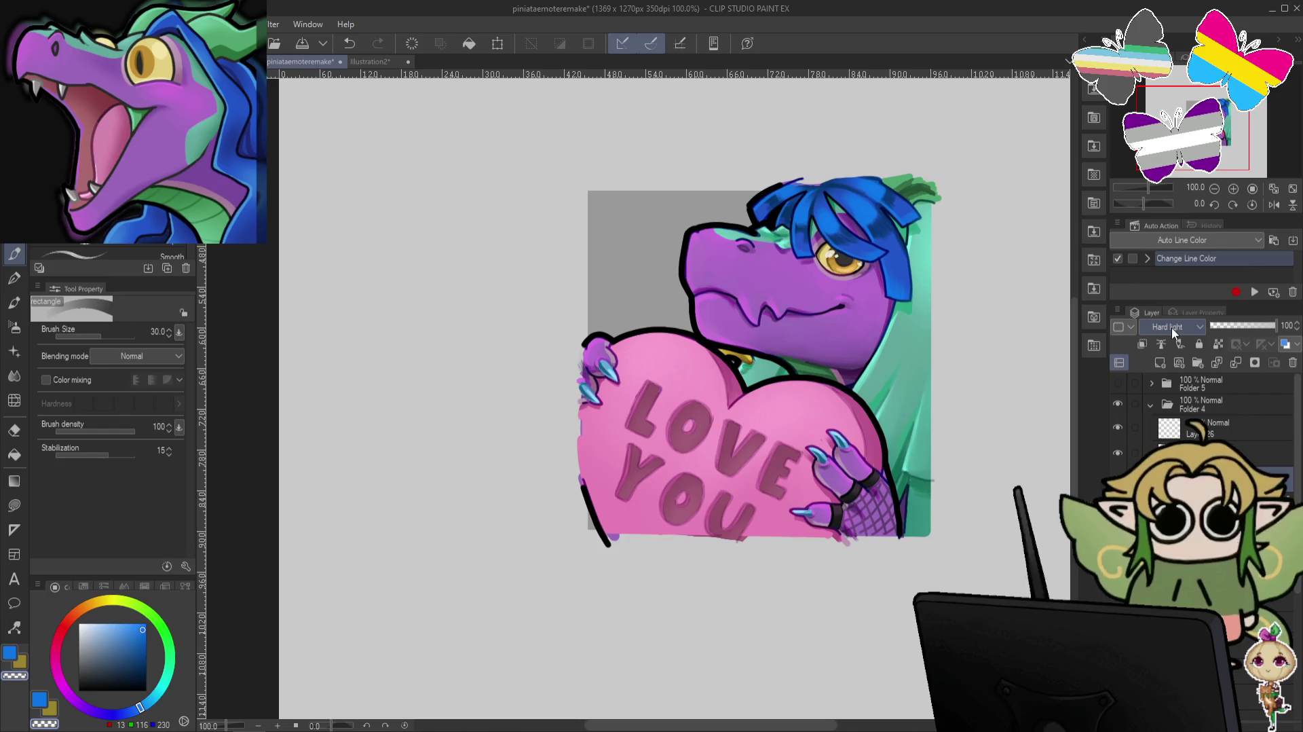
{"action": "scroll", "coordinate": [1171, 327], "scroll_direction": "down", "scroll_amount": 1}
{"action": "scroll", "coordinate": [1172, 327], "scroll_direction": "down", "scroll_amount": 1}
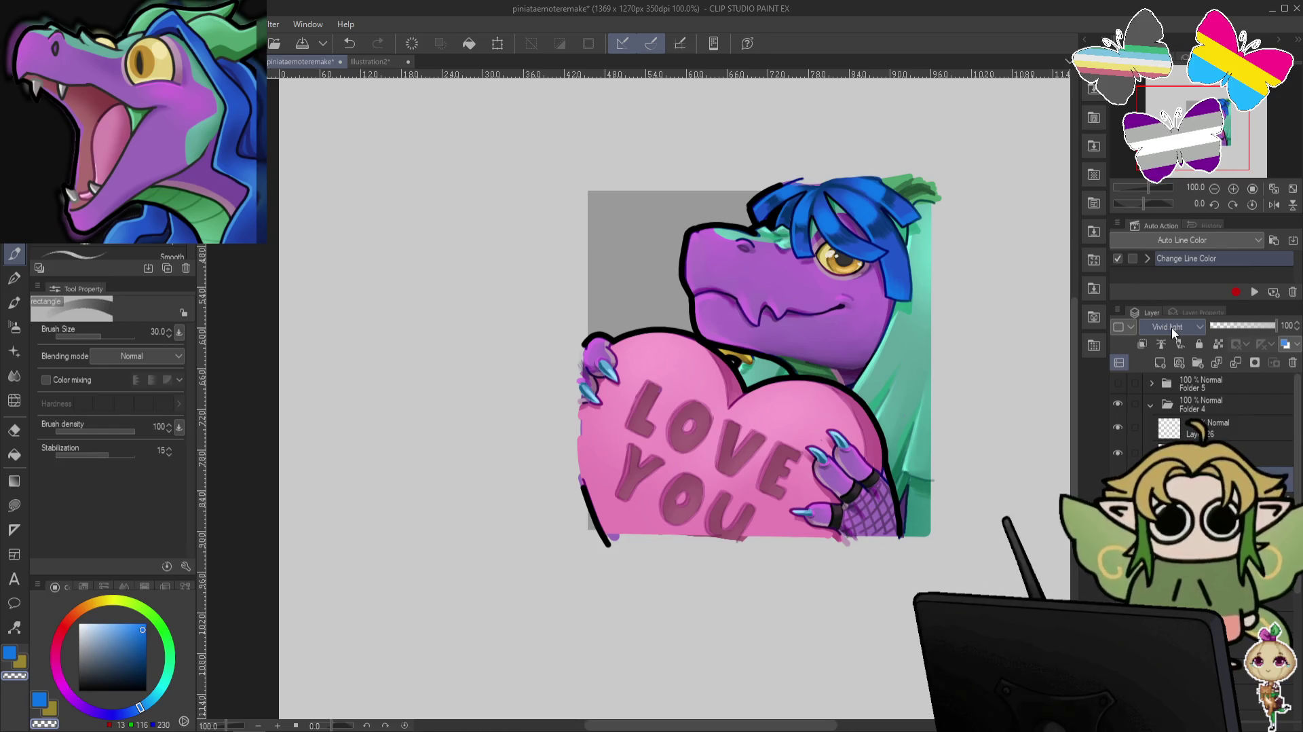
{"action": "scroll", "coordinate": [1171, 328], "scroll_direction": "down", "scroll_amount": 4}
{"action": "scroll", "coordinate": [1171, 327], "scroll_direction": "down", "scroll_amount": 1}
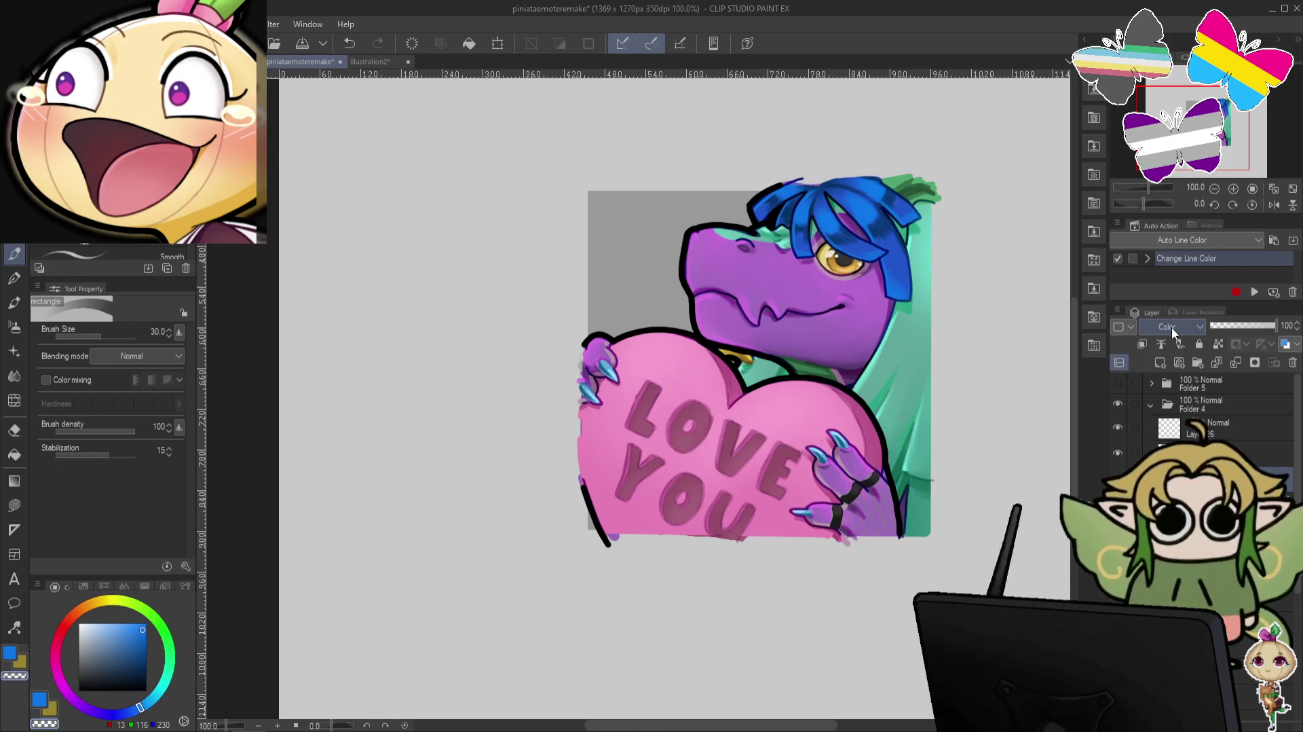
{"action": "scroll", "coordinate": [1172, 331], "scroll_direction": "down", "scroll_amount": 2}
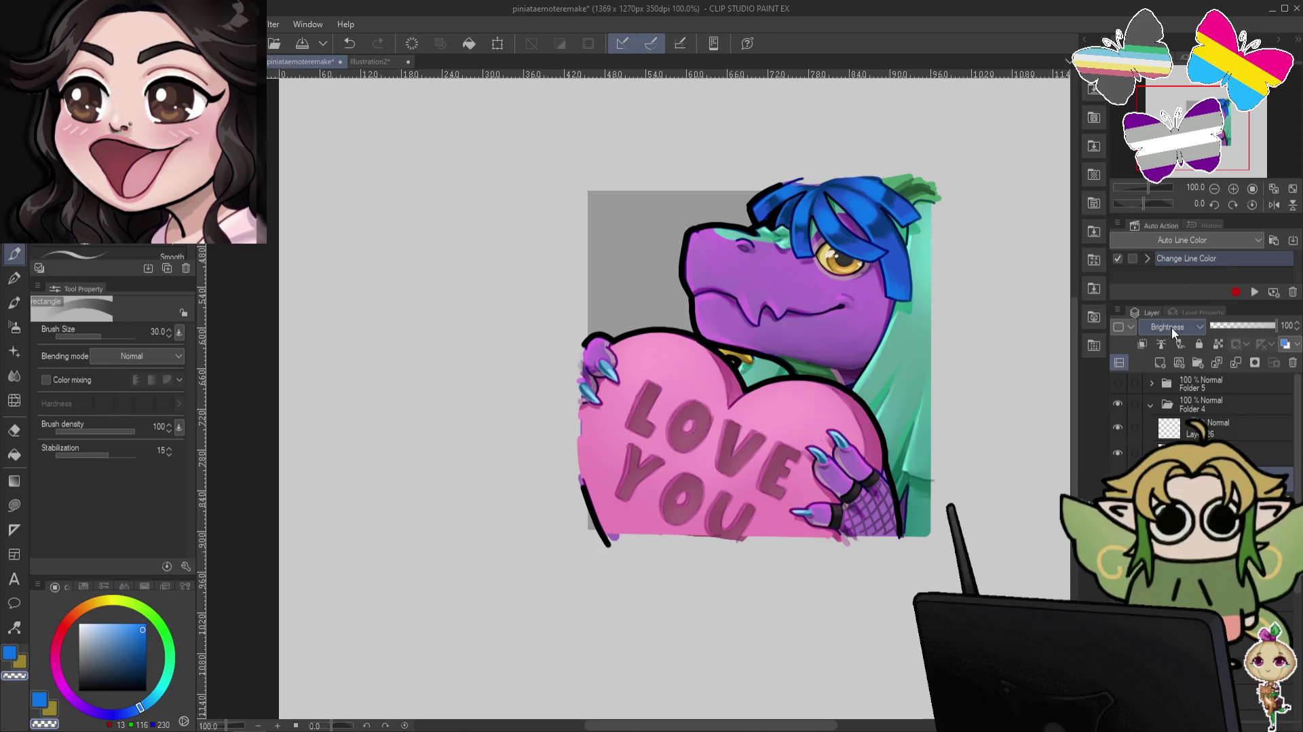
{"action": "scroll", "coordinate": [1172, 328], "scroll_direction": "up", "scroll_amount": 5}
{"action": "scroll", "coordinate": [1173, 328], "scroll_direction": "up", "scroll_amount": 5}
{"action": "scroll", "coordinate": [1172, 328], "scroll_direction": "up", "scroll_amount": 5}
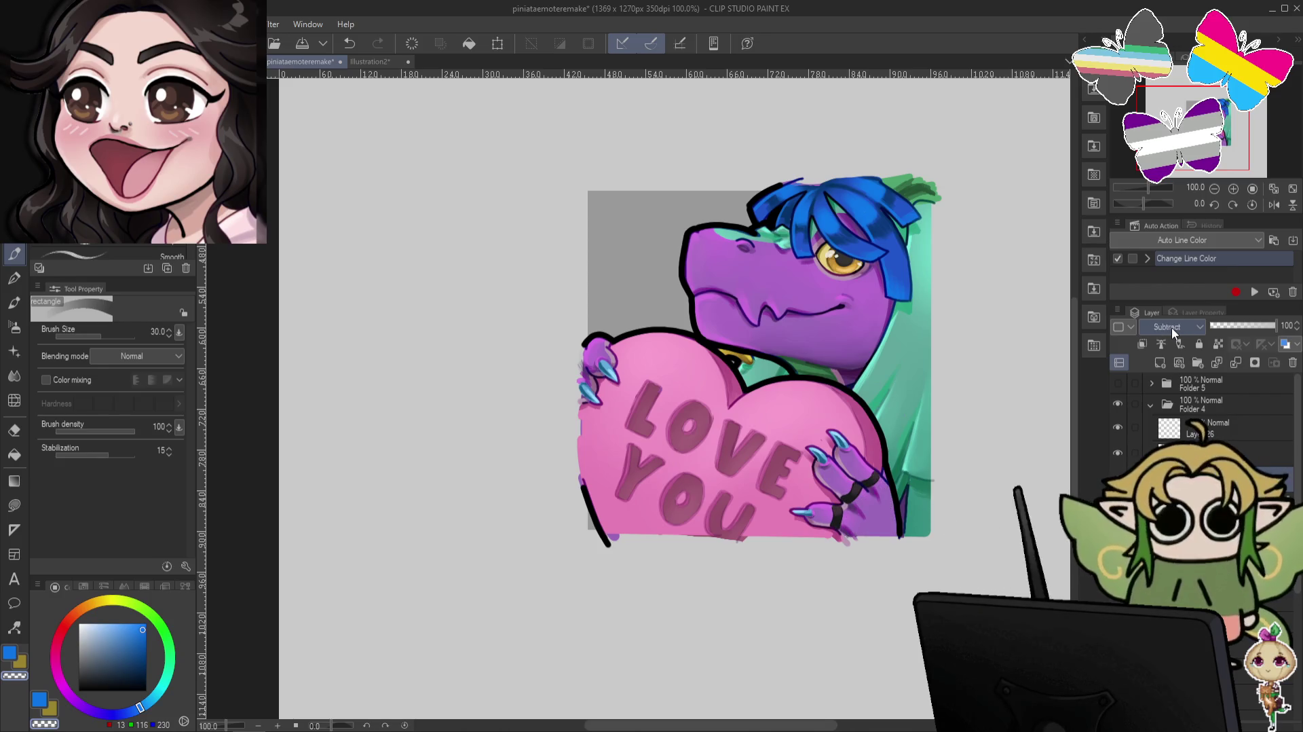
{"action": "scroll", "coordinate": [1172, 328], "scroll_direction": "up", "scroll_amount": 10}
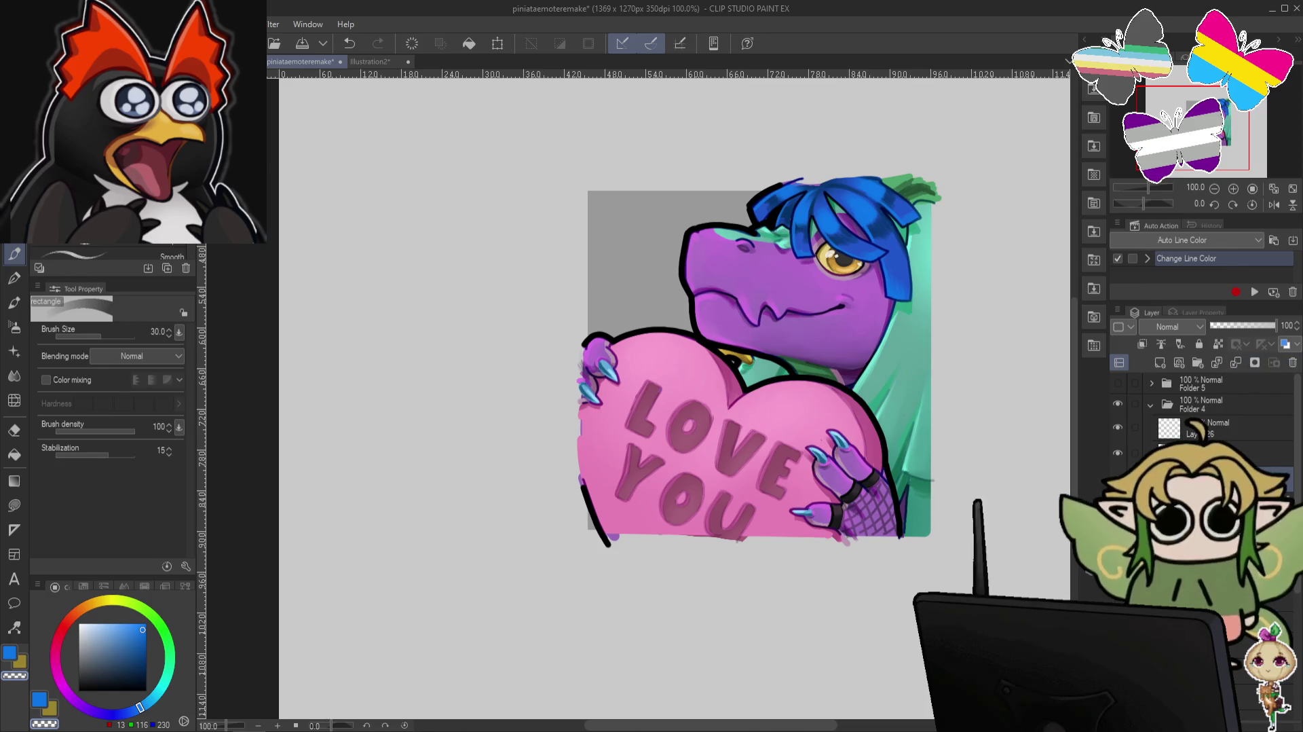
{"action": "left_click", "coordinate": [1118, 452]}
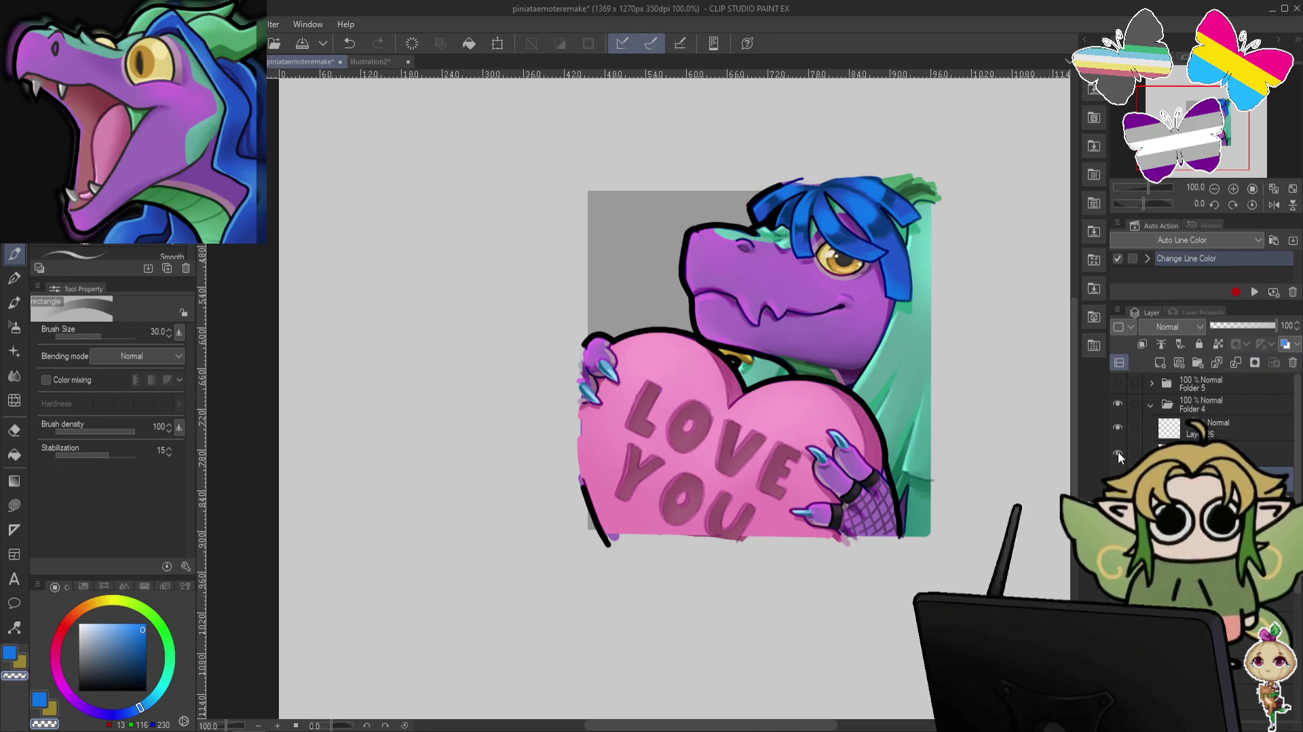
{"action": "left_click", "coordinate": [1118, 452]}
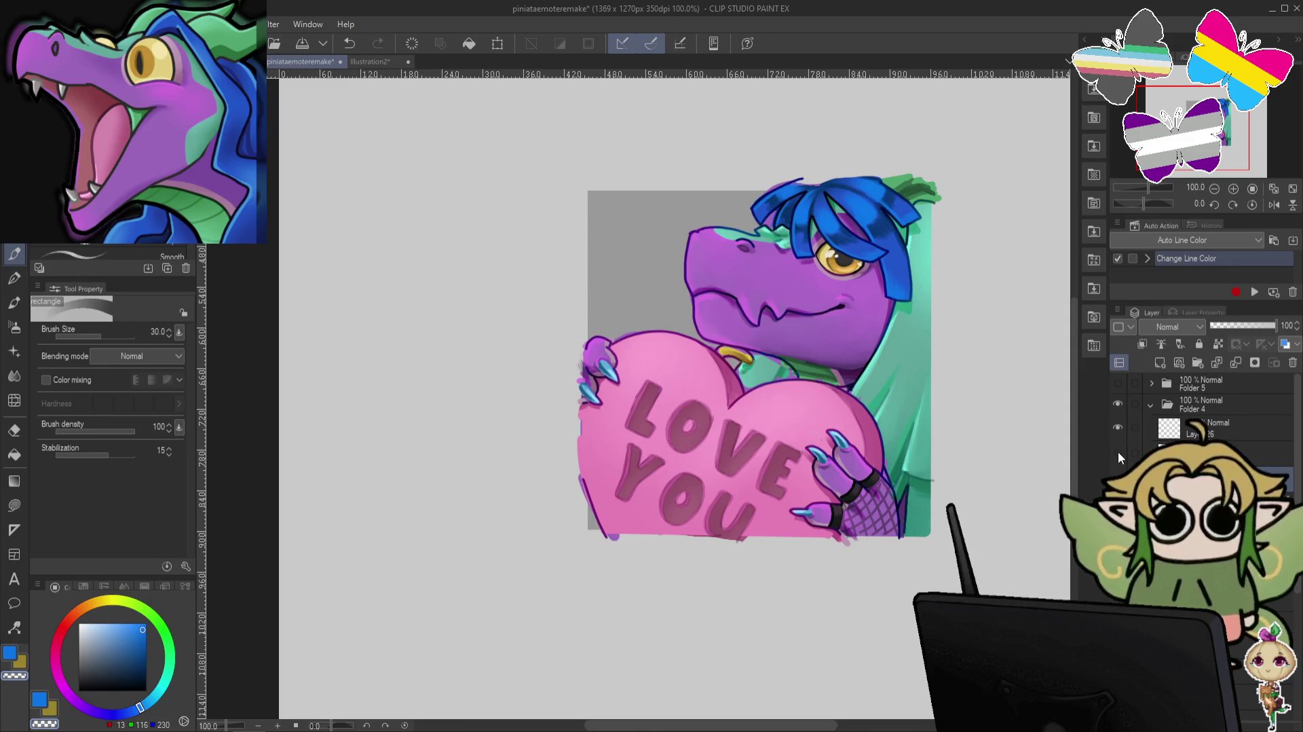
{"action": "left_click", "coordinate": [1118, 452]}
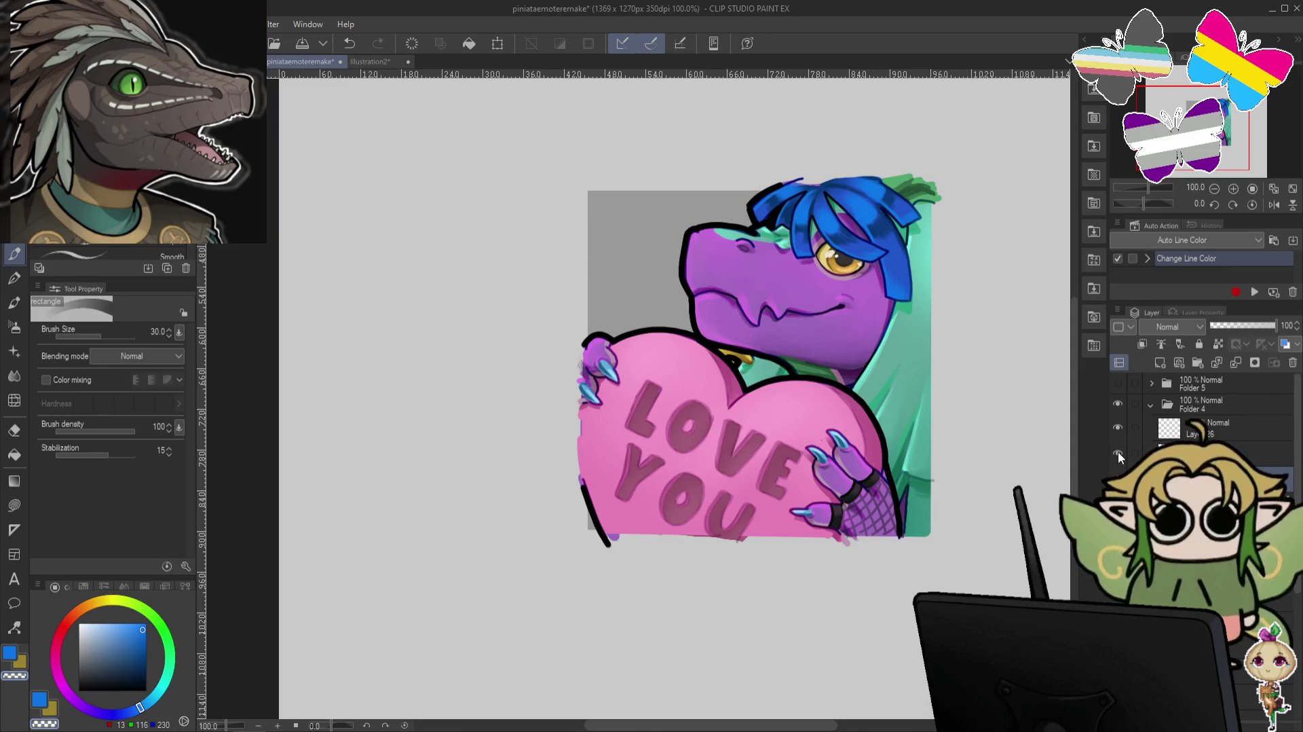
{"action": "left_click", "coordinate": [1118, 450]}
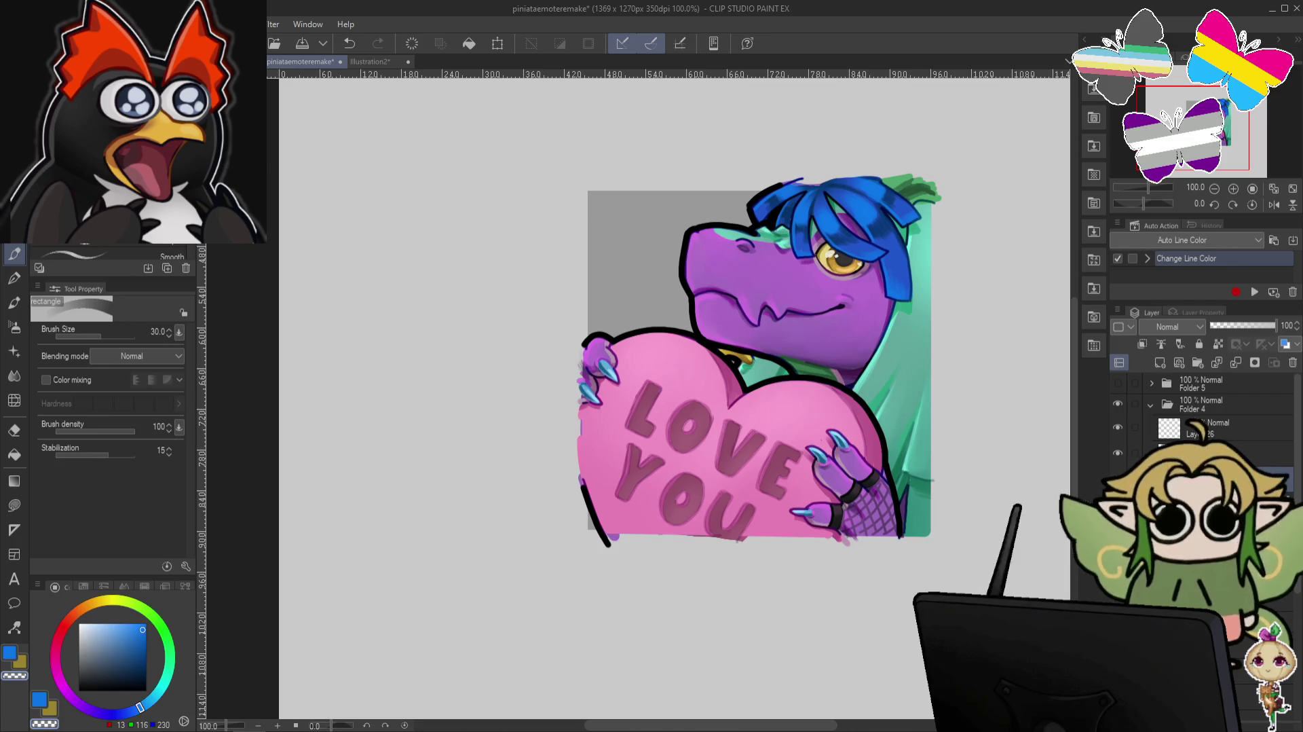
Hide Folder 4's LOVE YOU heart emote and show Folder 3's crying dragon, expanded in Layers.
{"action": "left_click", "coordinate": [1151, 406]}
{"action": "left_click", "coordinate": [1118, 403]}
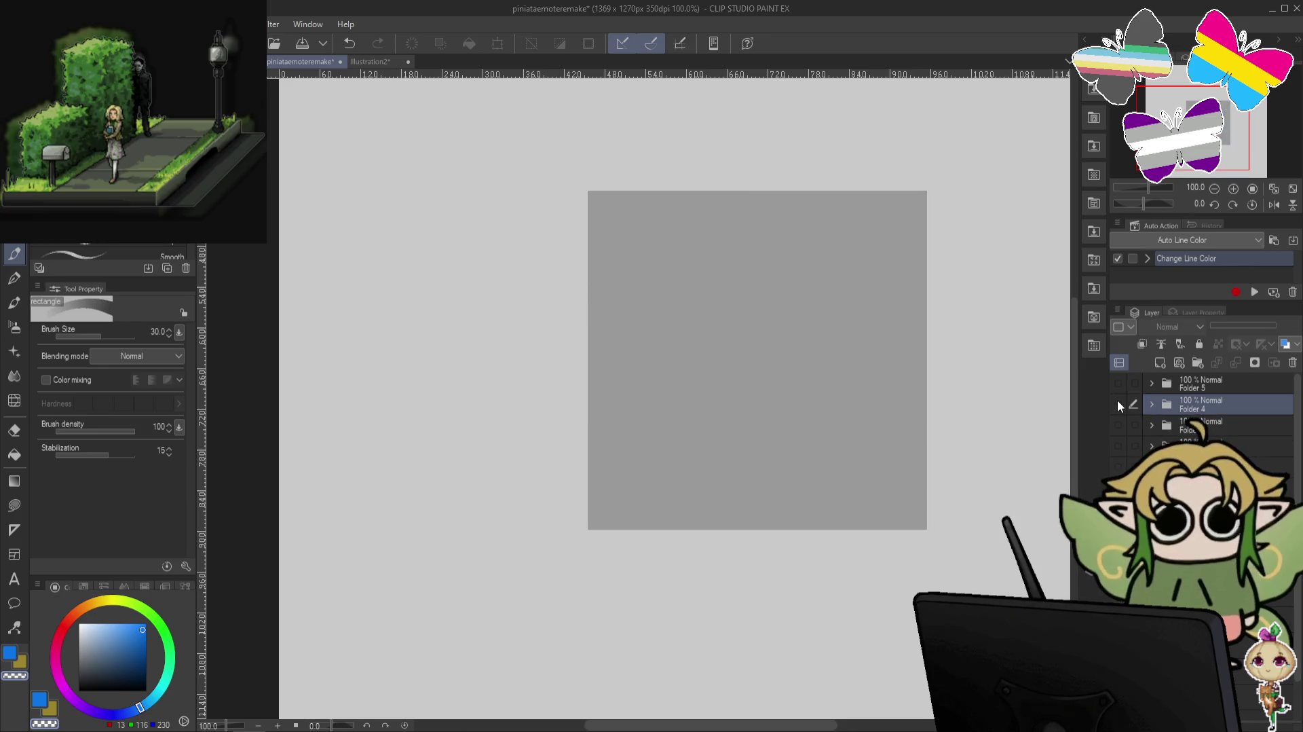
{"action": "left_click", "coordinate": [1118, 403]}
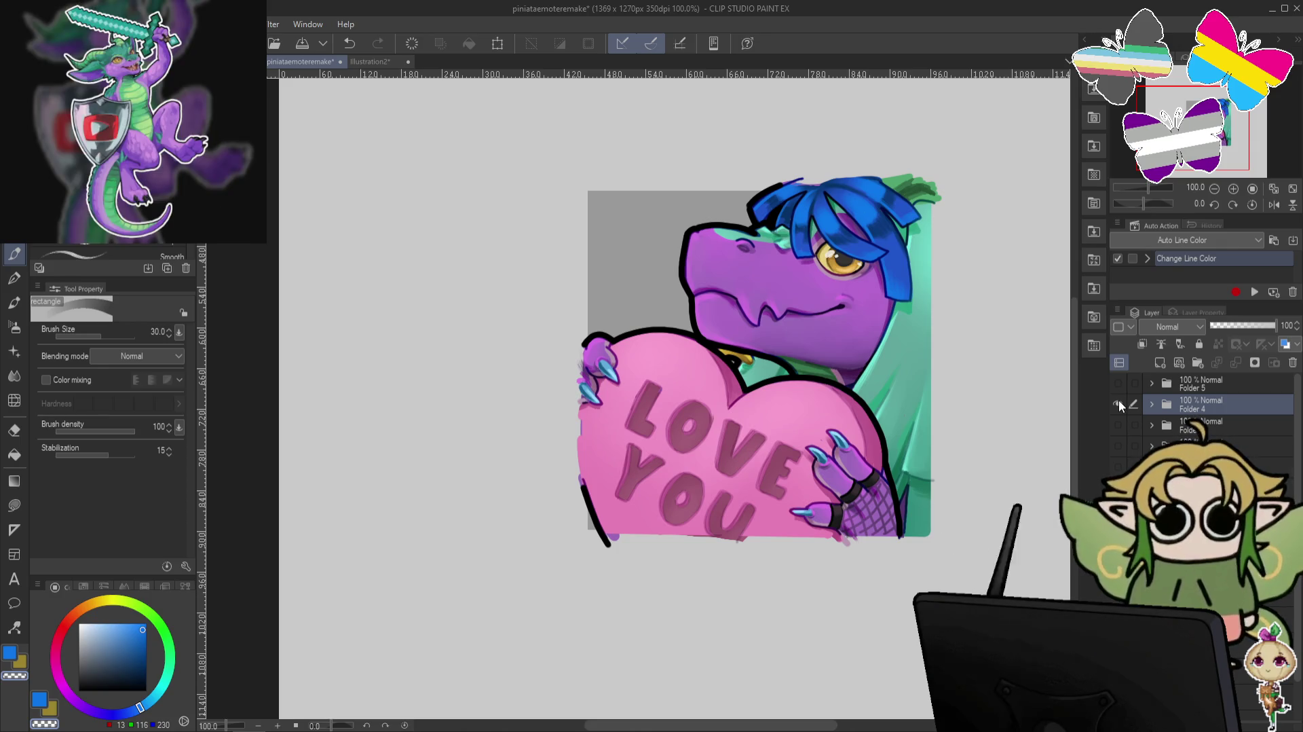
{"action": "left_click", "coordinate": [1119, 403]}
{"action": "left_click", "coordinate": [1119, 424]}
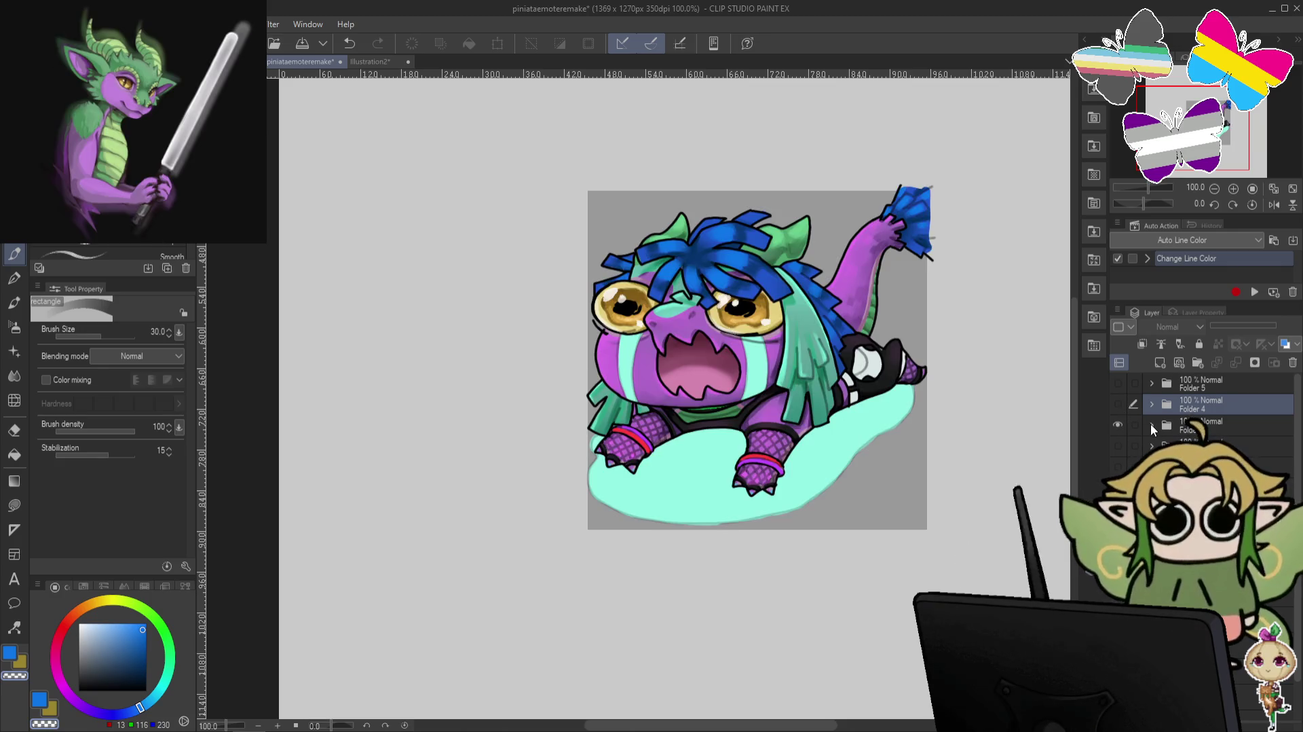
{"action": "left_click", "coordinate": [1152, 425]}
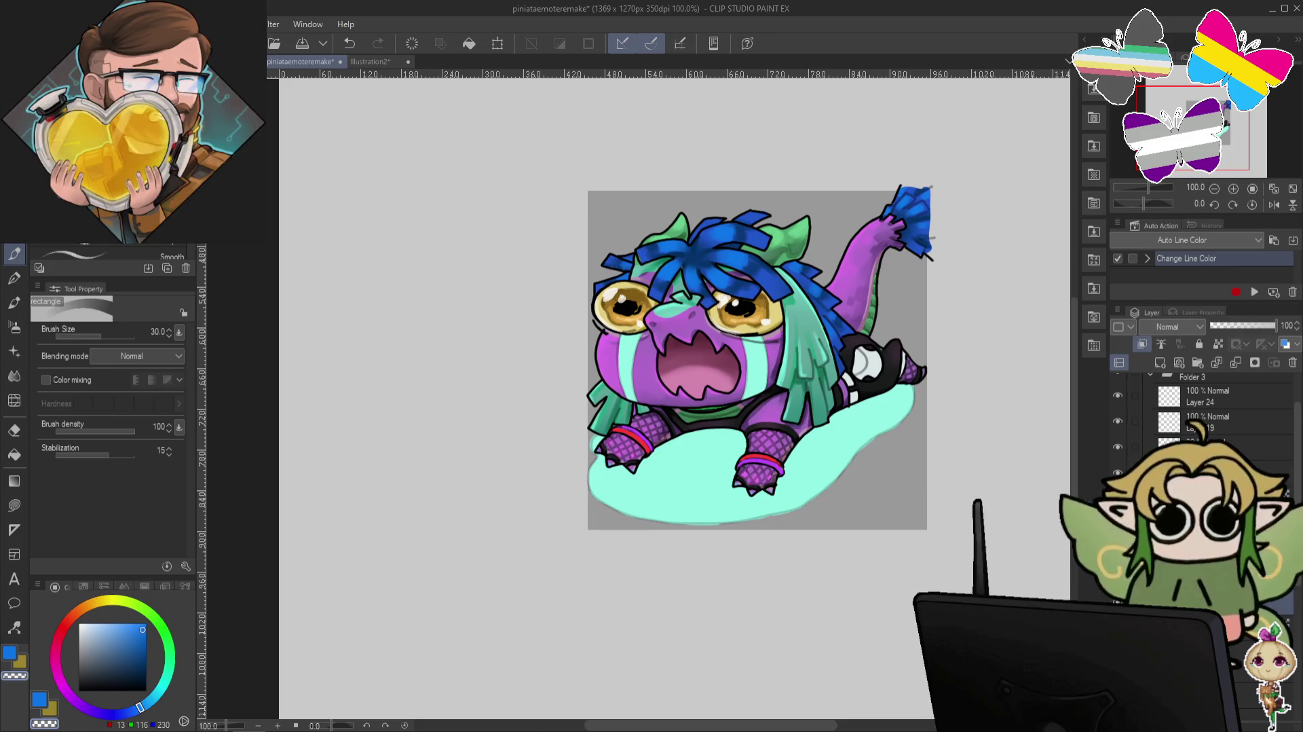
{"action": "key", "text": "e"}
{"action": "left_click_drag", "start_coordinate": [894, 469], "coordinate": [875, 372]}
{"action": "scroll", "coordinate": [872, 424], "scroll_direction": "up", "scroll_amount": 1}
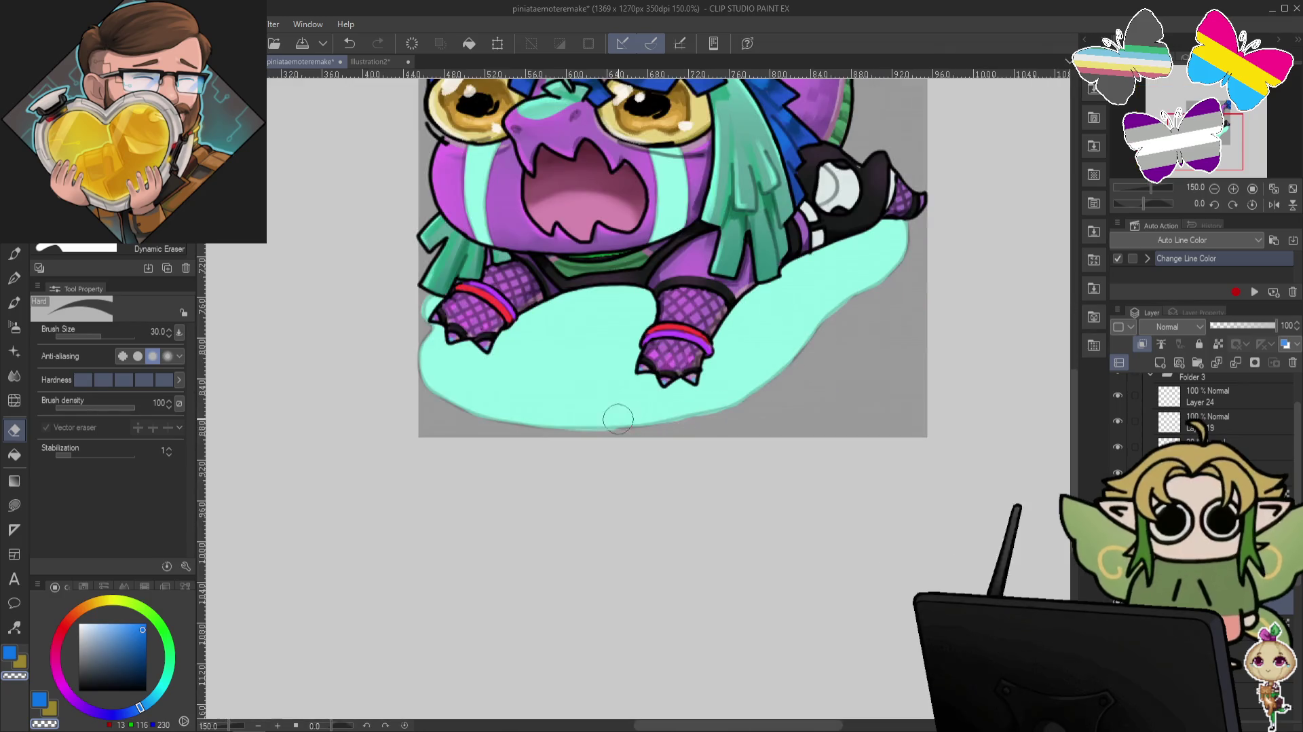
{"action": "left_click", "coordinate": [15, 400]}
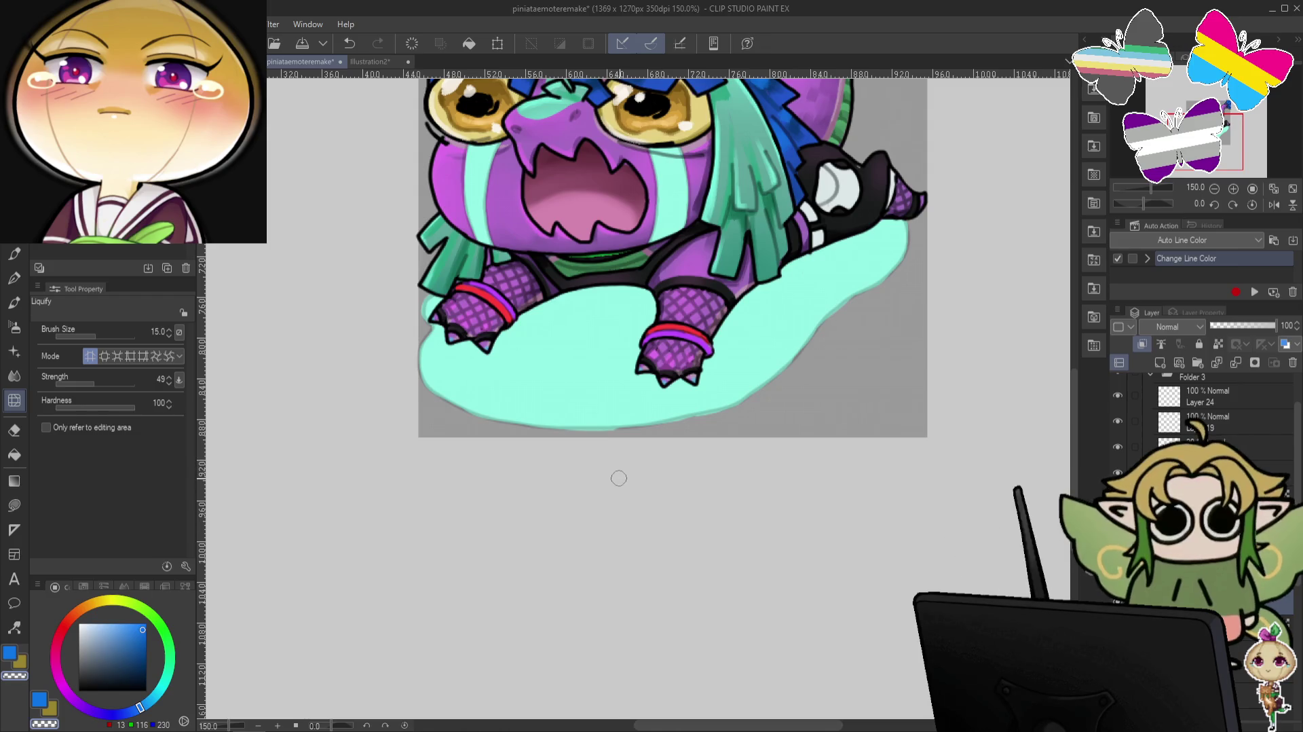
{"action": "key", "text": "bracketright"}
{"action": "key", "text": "bracketright"}
{"action": "key", "text": "bracketright"}
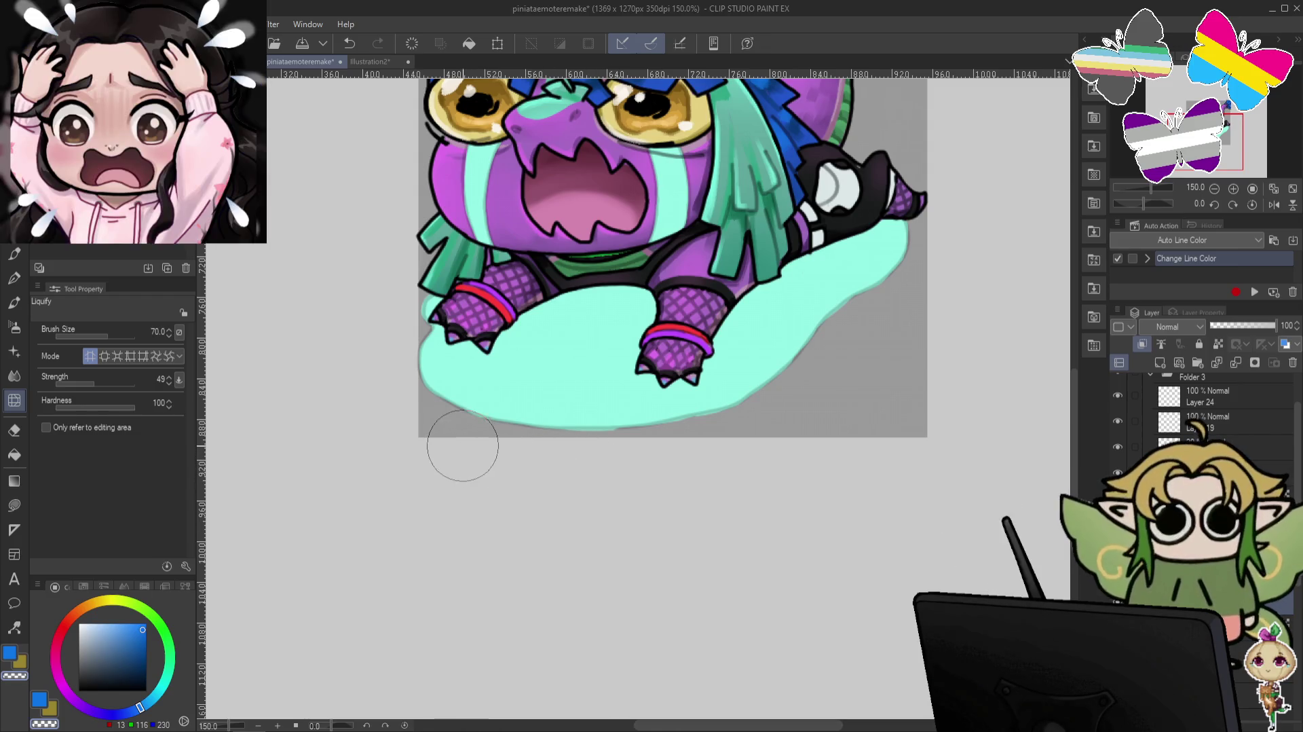
{"action": "key", "text": "bracketright"}
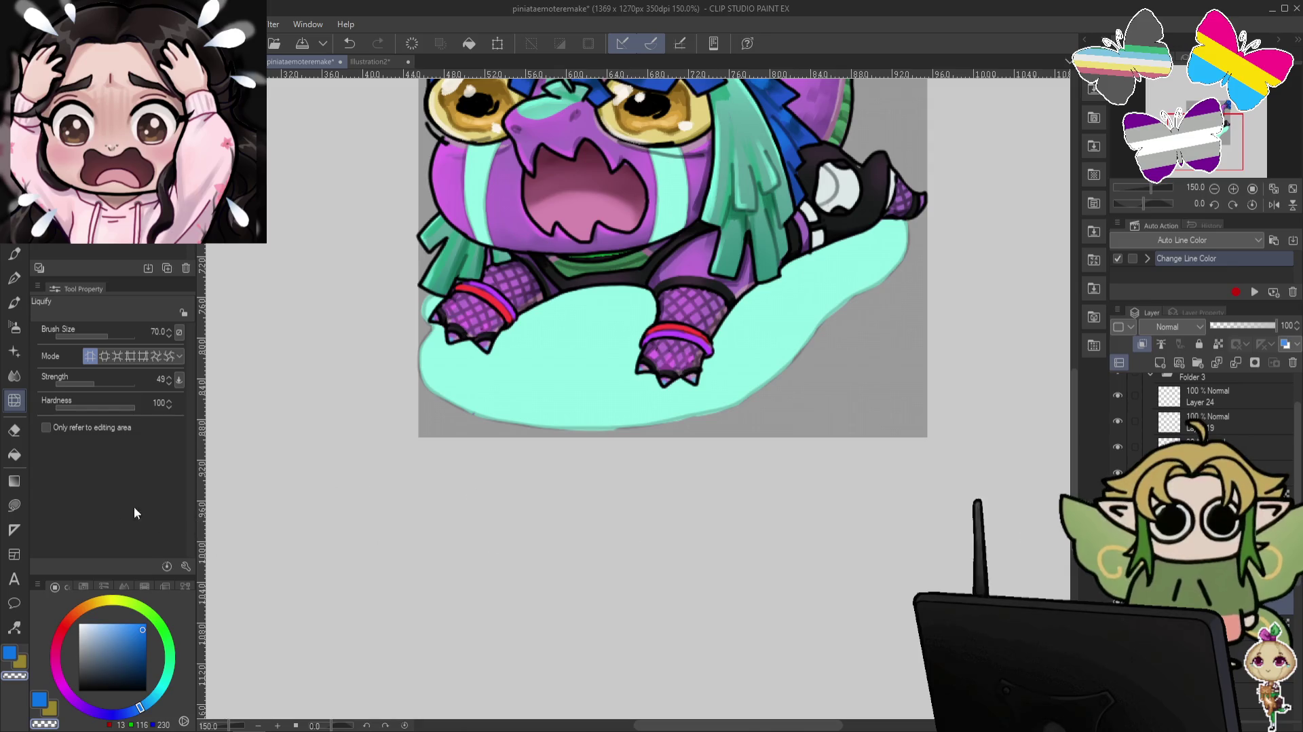
{"action": "left_click", "coordinate": [14, 376]}
{"action": "left_click", "coordinate": [14, 400]}
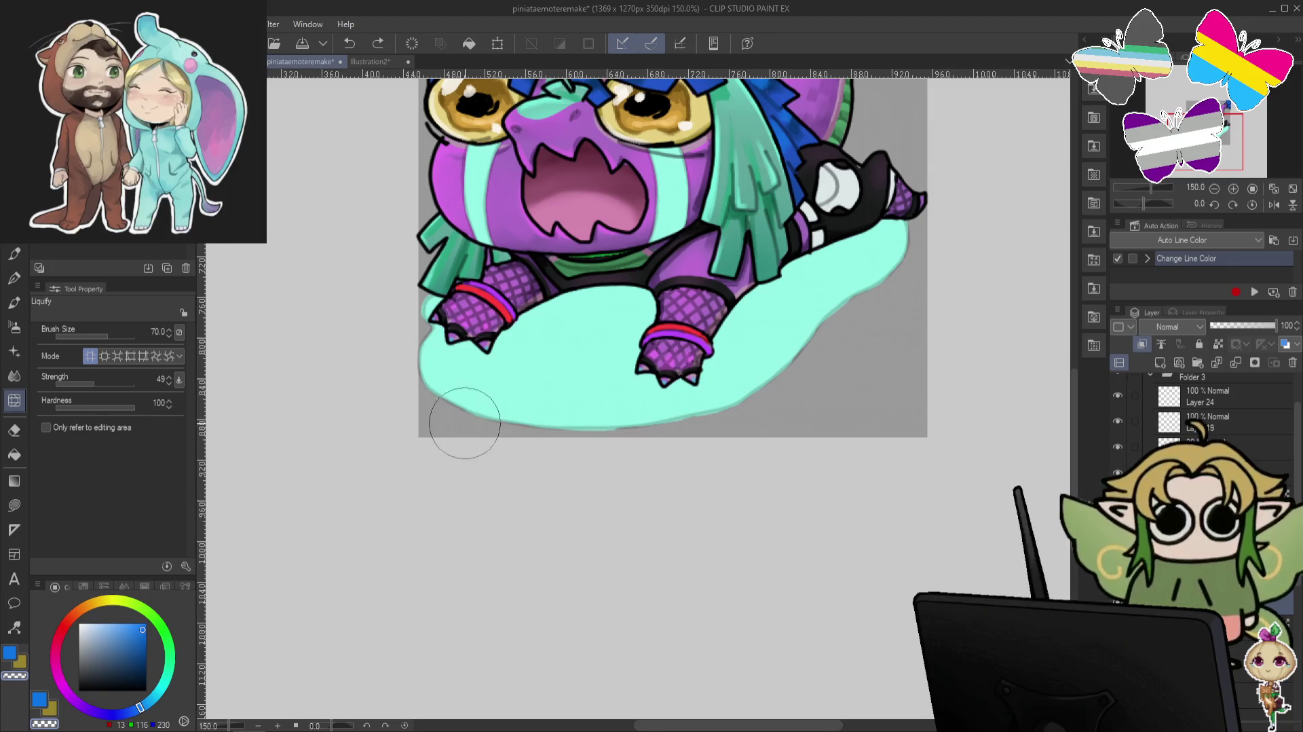
{"action": "left_click_drag", "start_coordinate": [464, 422], "coordinate": [516, 407]}
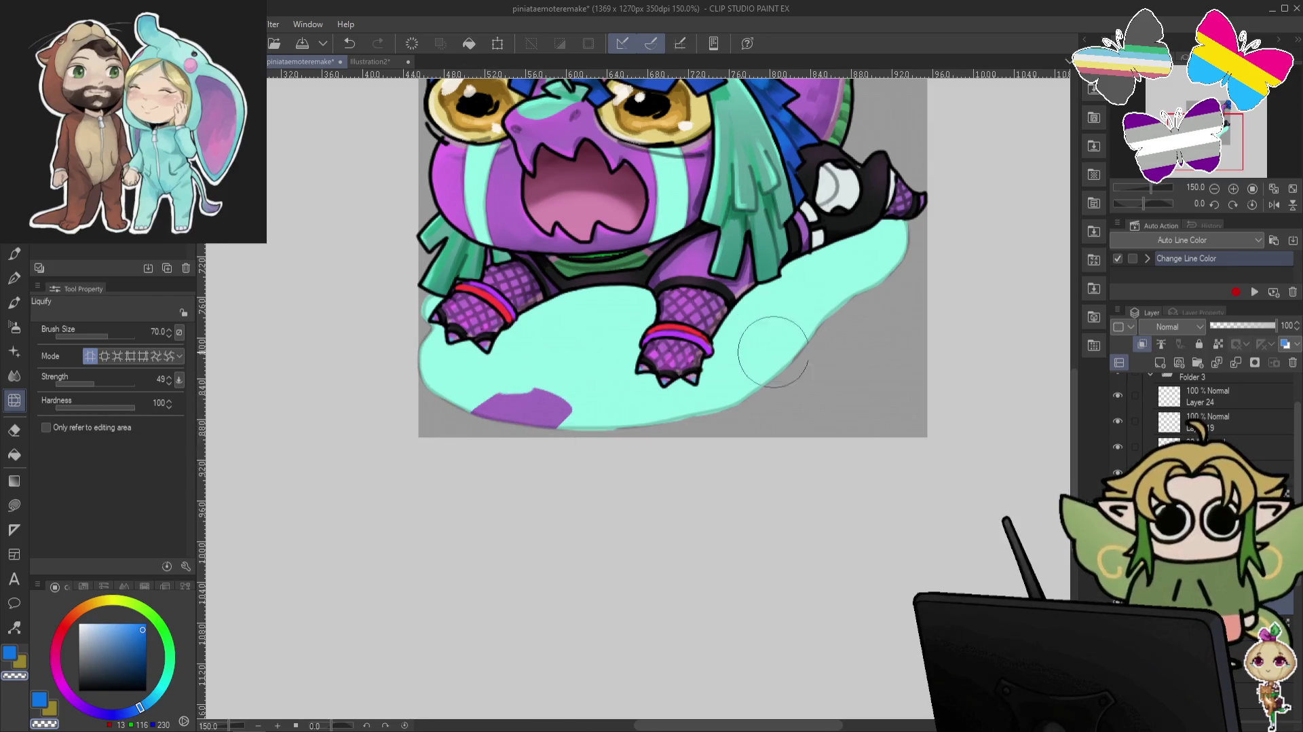
{"action": "left_click_drag", "start_coordinate": [465, 436], "coordinate": [521, 390]}
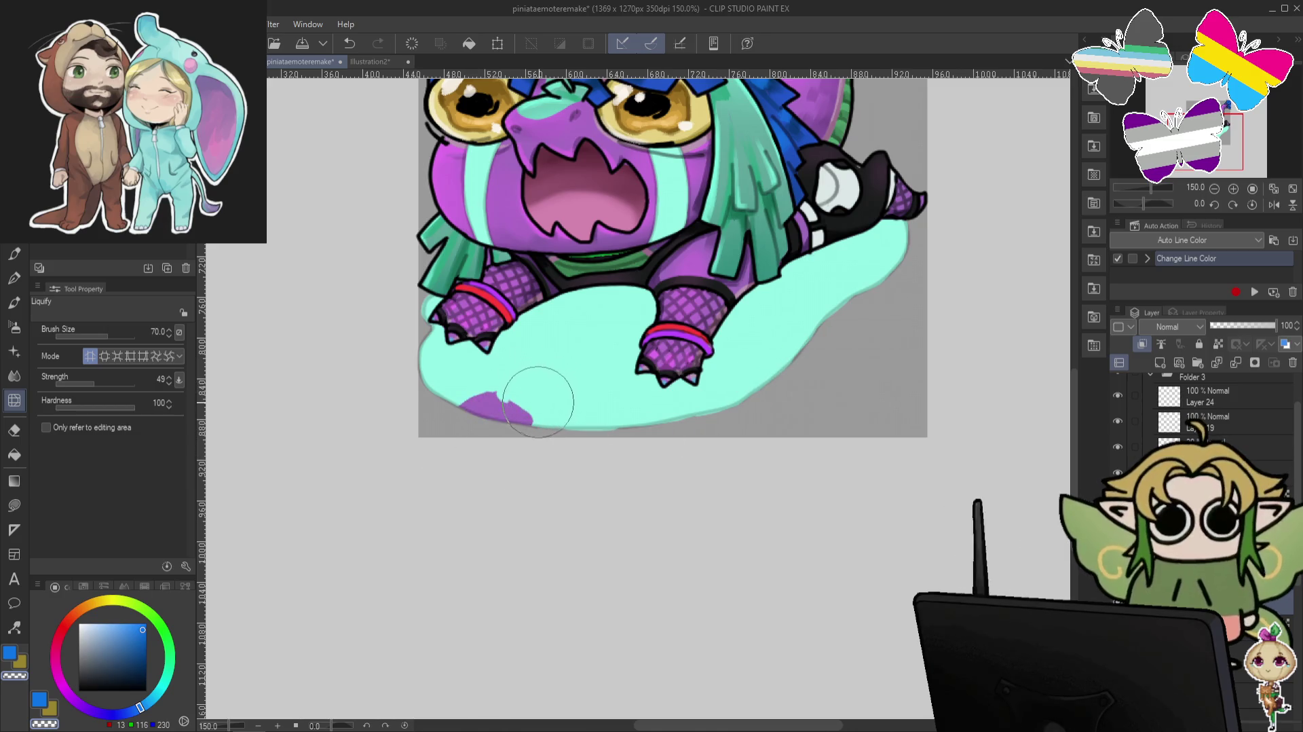
{"action": "key", "text": "ctrl+z"}
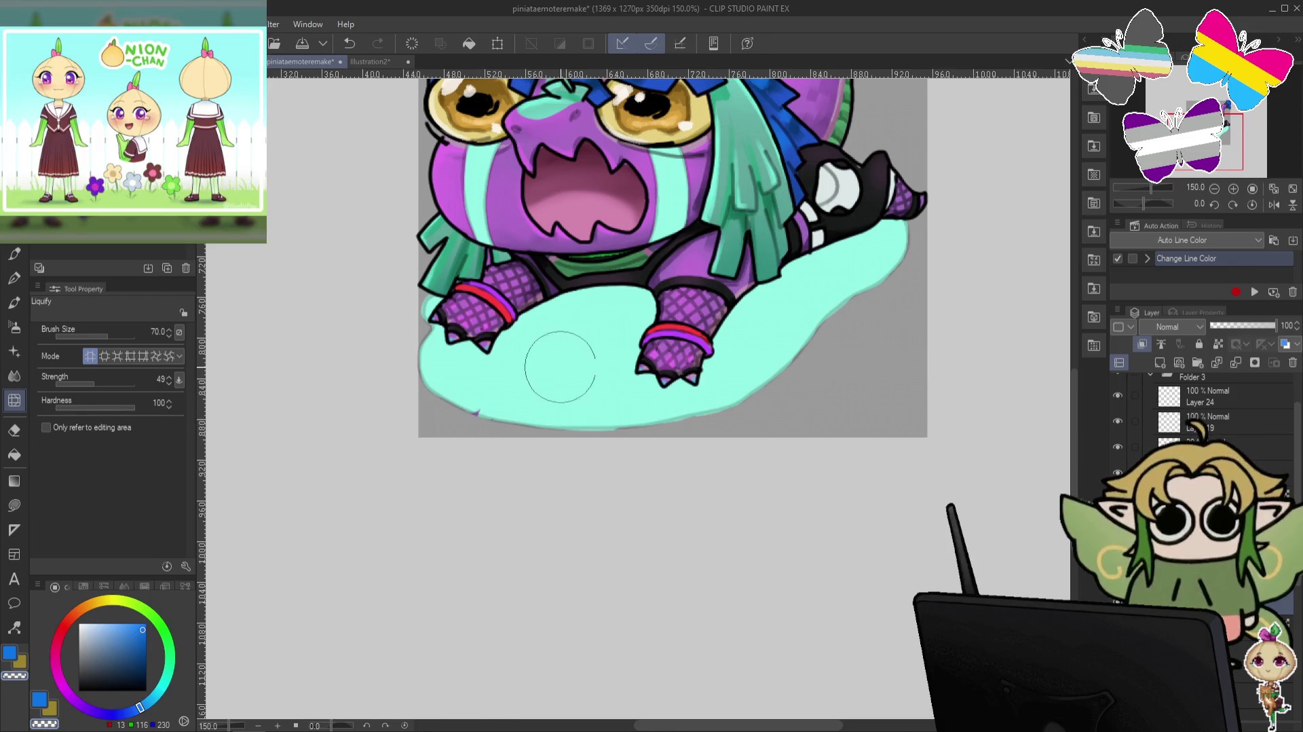
{"action": "left_click_drag", "start_coordinate": [500, 436], "coordinate": [516, 404]}
{"action": "key", "text": "ctrl"}
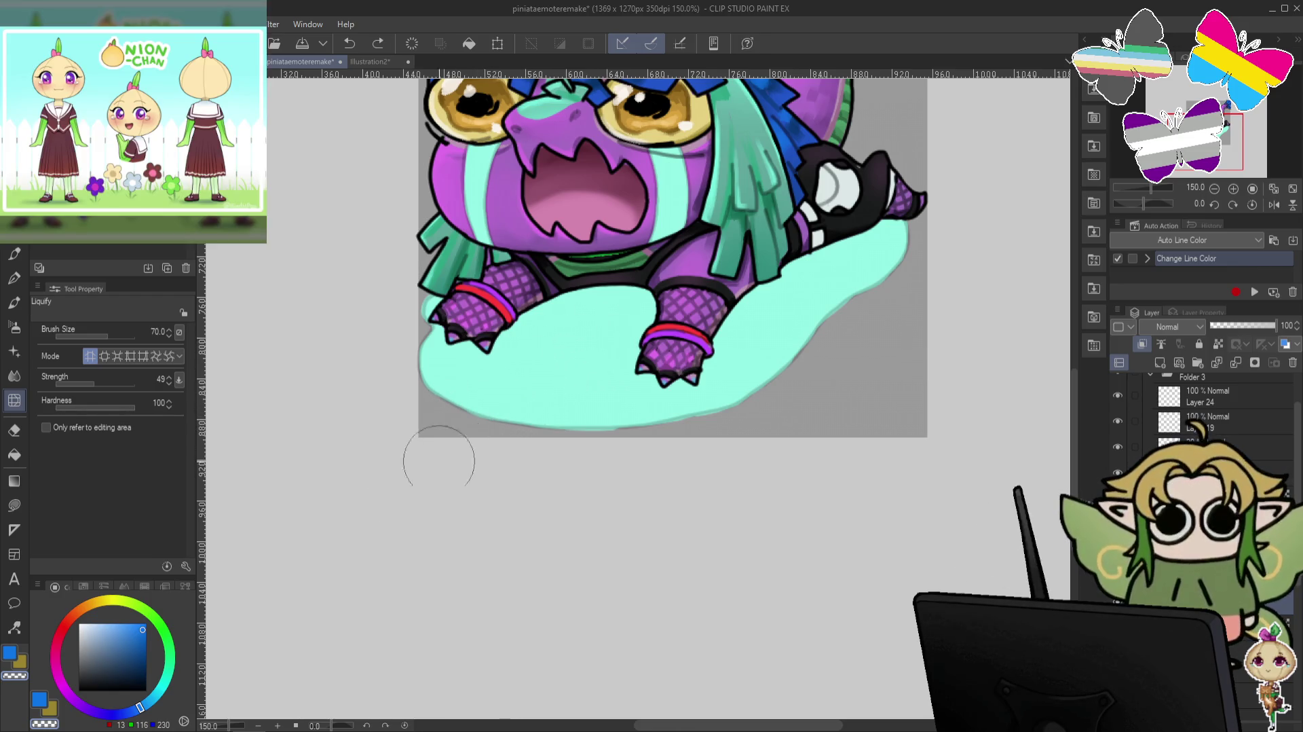
{"action": "mouse_move", "coordinate": [439, 461]}
{"action": "left_mouse_down"}
{"action": "mouse_move", "coordinate": [567, 378]}
{"action": "mouse_move", "coordinate": [699, 408]}
{"action": "mouse_move", "coordinate": [699, 427]}
{"action": "left_mouse_up"}
{"action": "key", "text": "ctrl"}
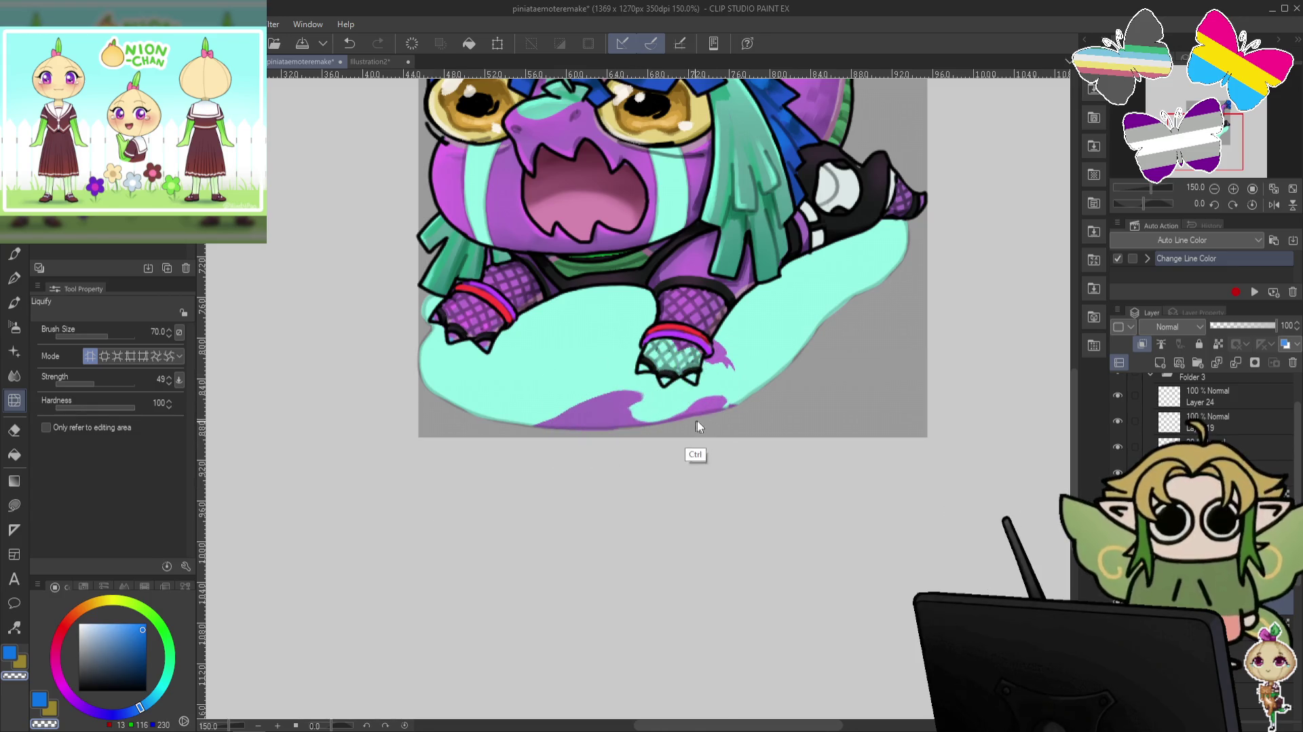
{"action": "key", "text": "ctrl+z"}
{"action": "left_click_drag", "start_coordinate": [672, 367], "coordinate": [747, 333]}
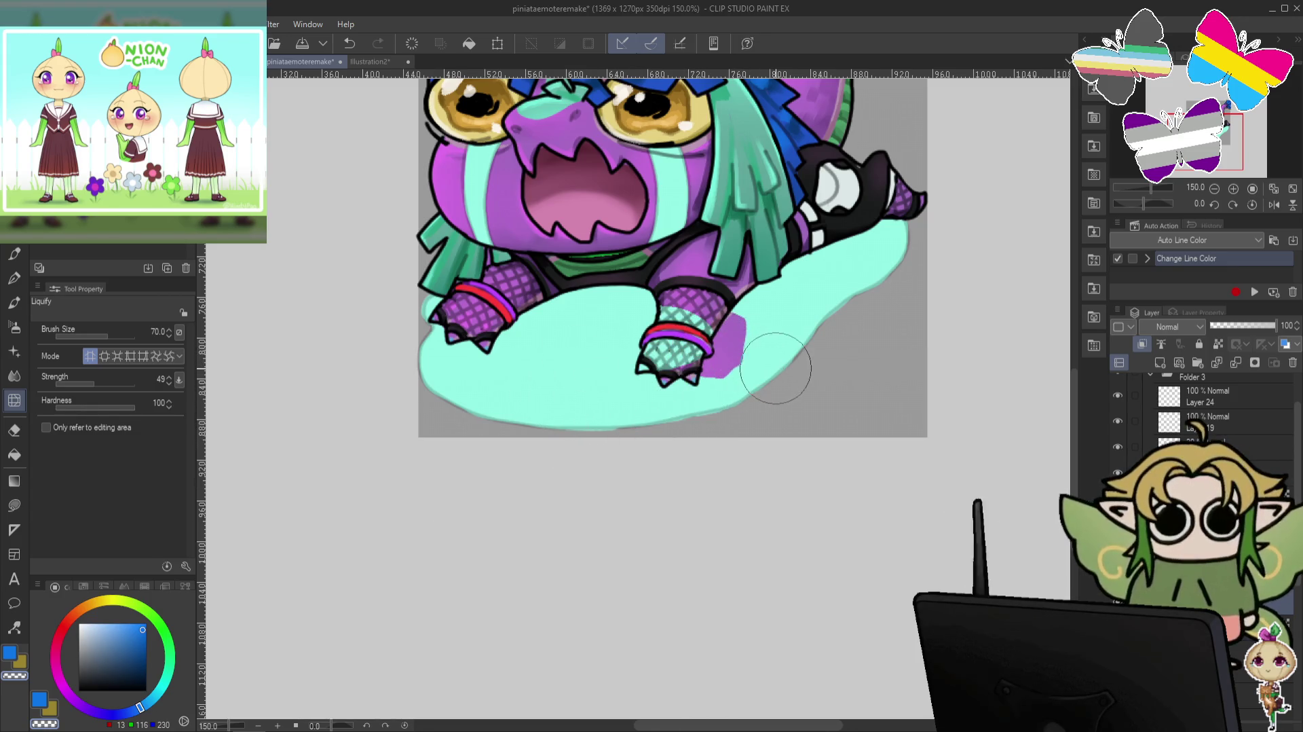
{"action": "key", "text": "ctrl+z"}
{"action": "left_click_drag", "start_coordinate": [561, 424], "coordinate": [568, 346]}
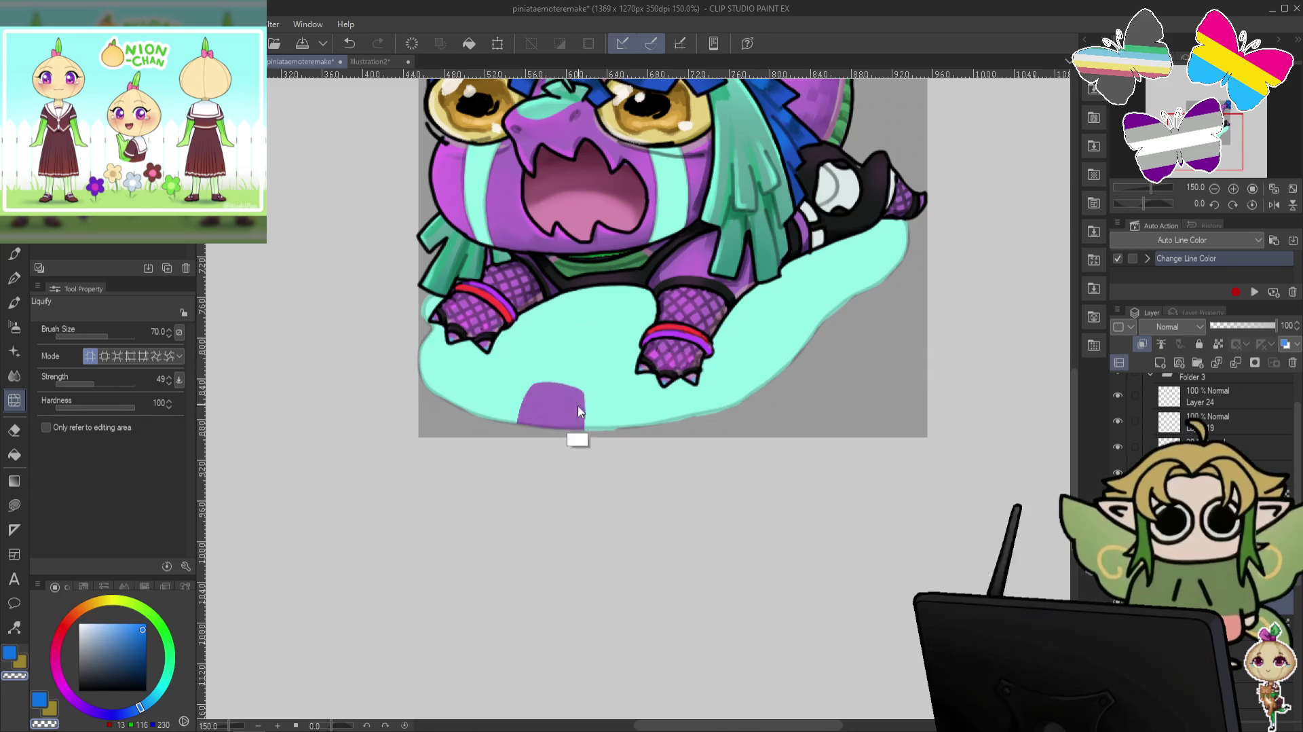
{"action": "key", "text": "ctrl+z"}
{"action": "left_click_drag", "start_coordinate": [521, 440], "coordinate": [519, 414]}
{"action": "key", "text": "ctrl+z"}
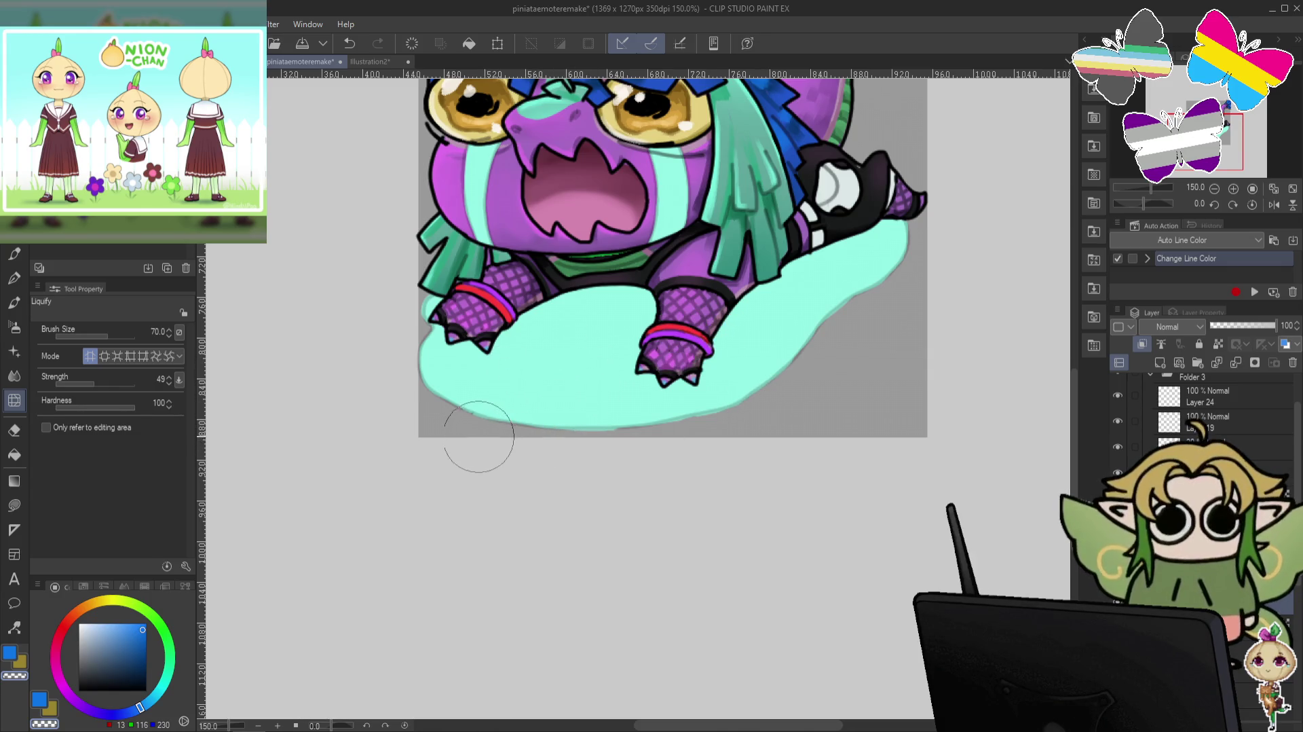
{"action": "key", "text": "ctrl"}
{"action": "left_click_drag", "start_coordinate": [467, 440], "coordinate": [511, 371]}
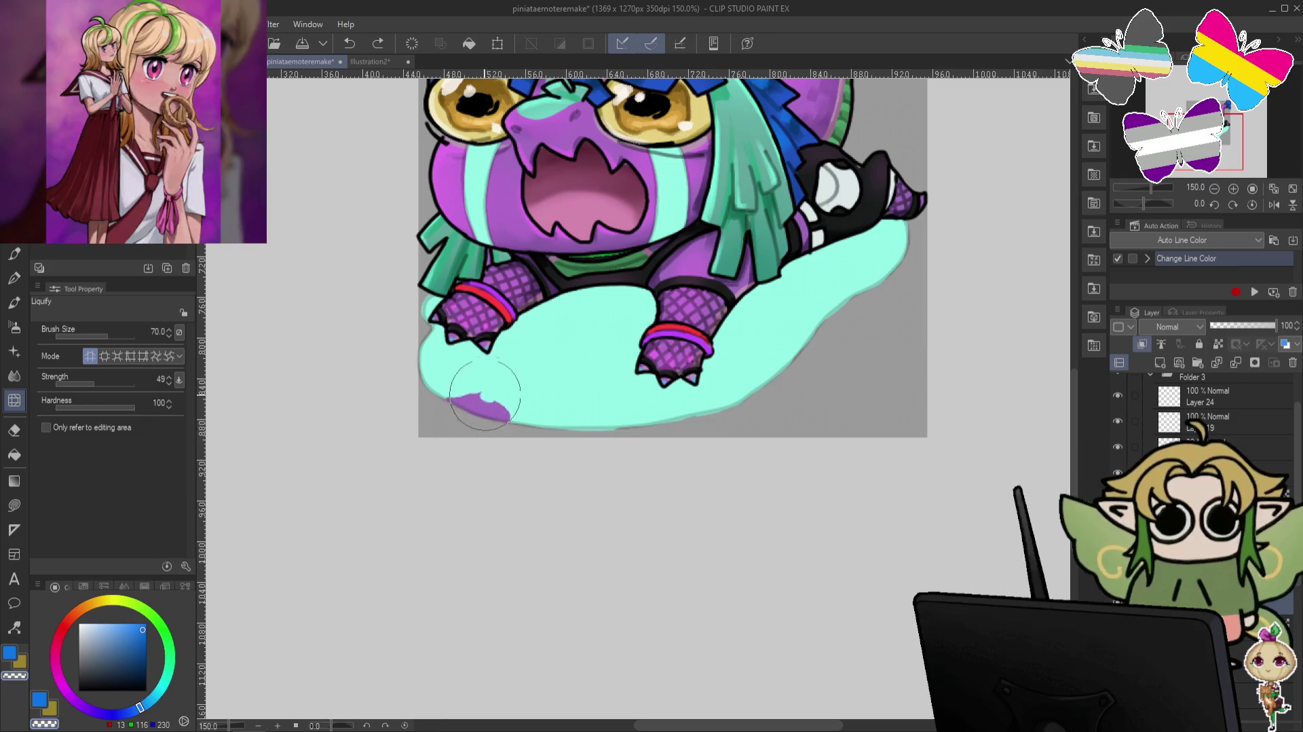
{"action": "key", "text": "ctrl+z"}
{"action": "left_click_drag", "start_coordinate": [443, 454], "coordinate": [462, 451]}
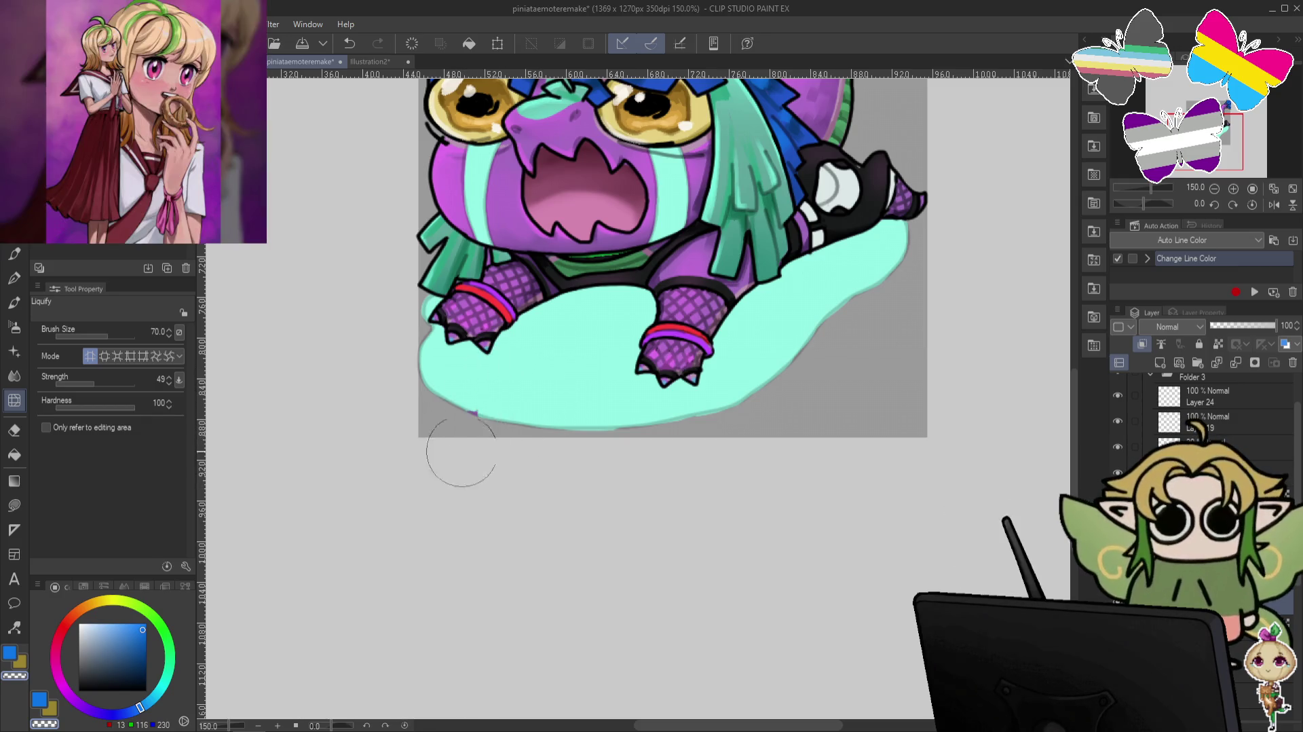
{"action": "key", "text": "ctrl+z"}
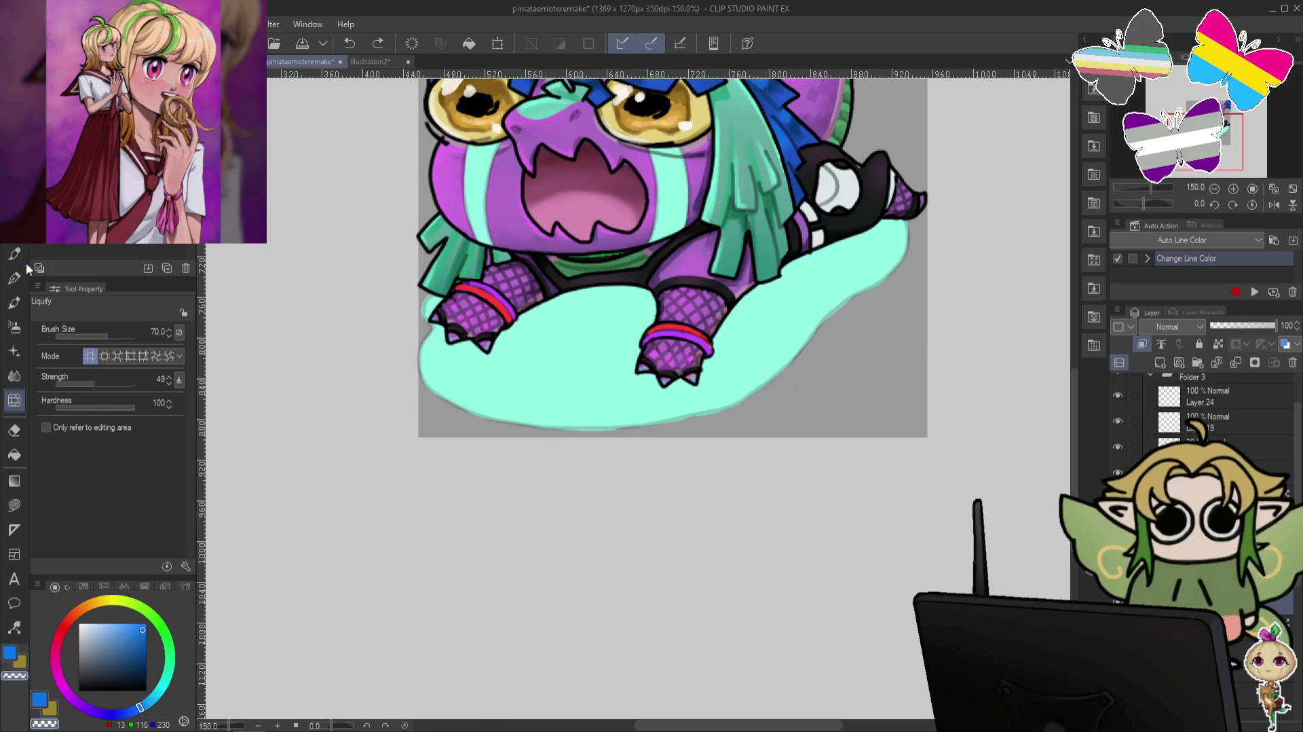
{"action": "left_click", "coordinate": [14, 254]}
{"action": "key", "text": "minus"}
{"action": "key", "text": "minus"}
{"action": "key", "text": "minus"}
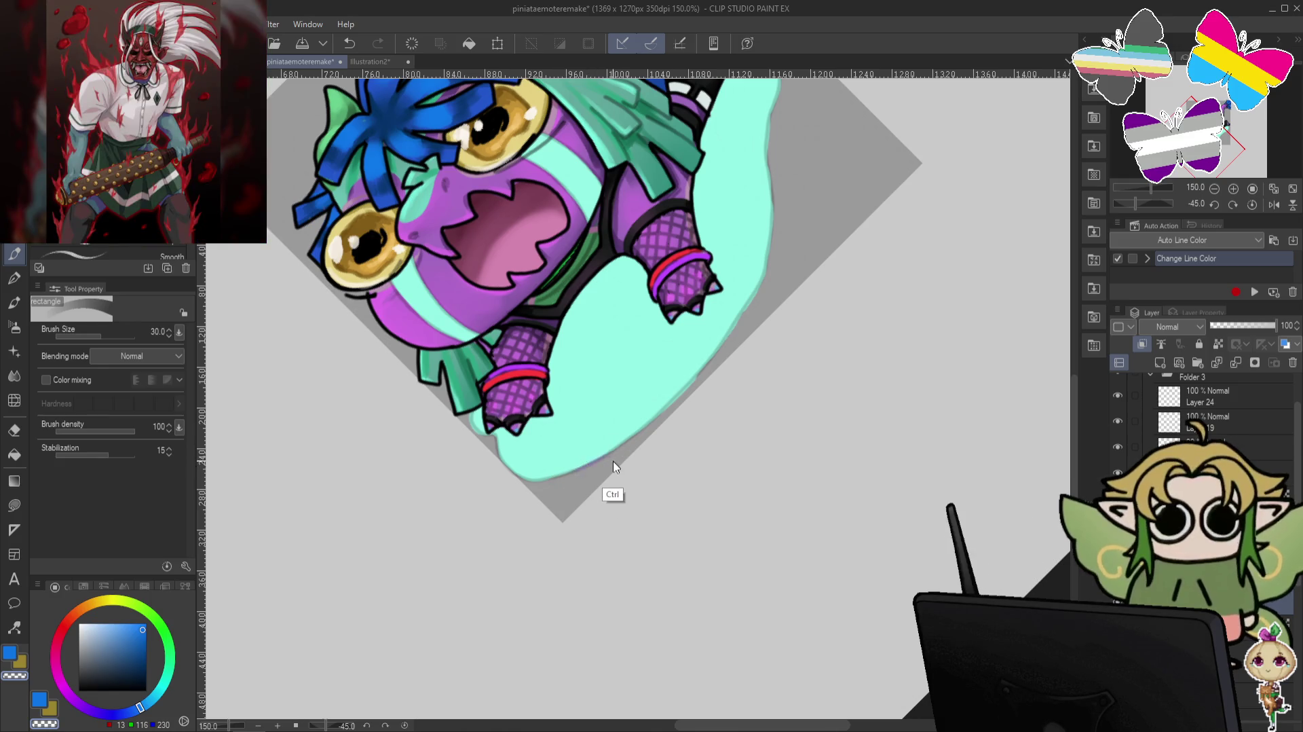
{"action": "key", "text": "at"}
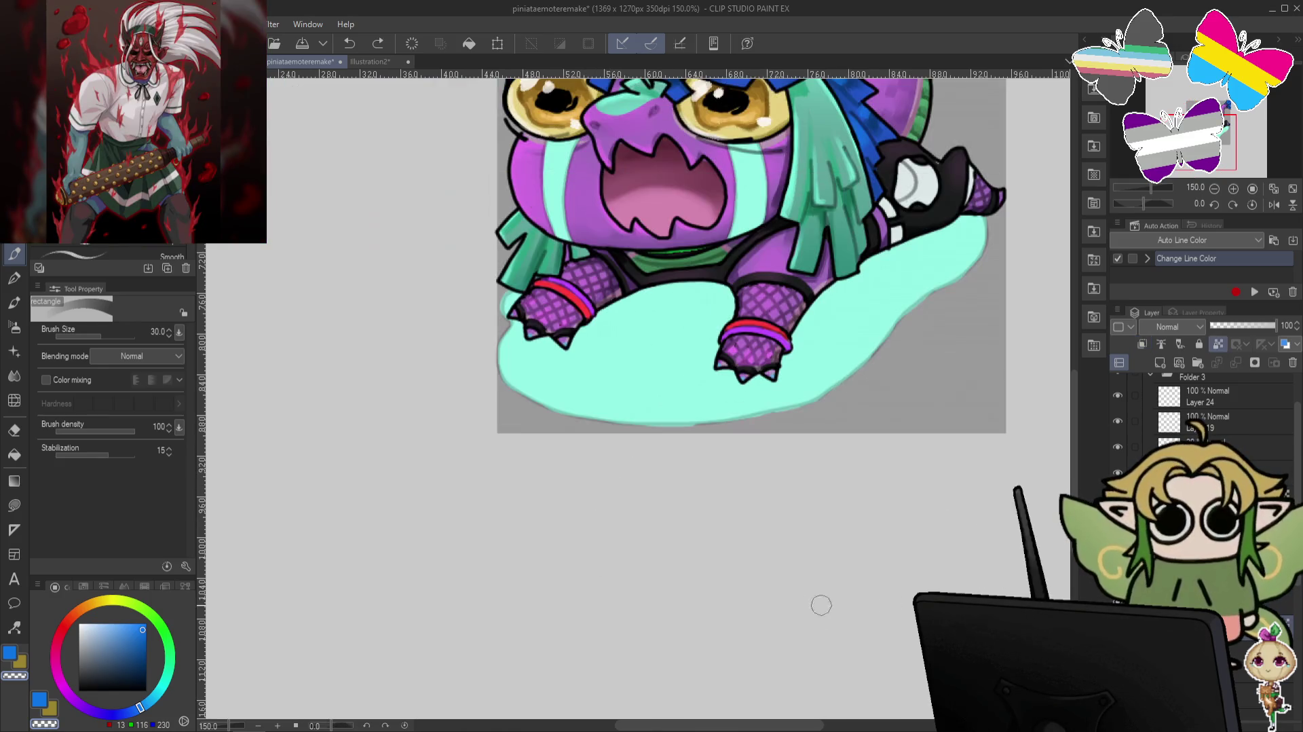
{"action": "left_click", "coordinate": [14, 400]}
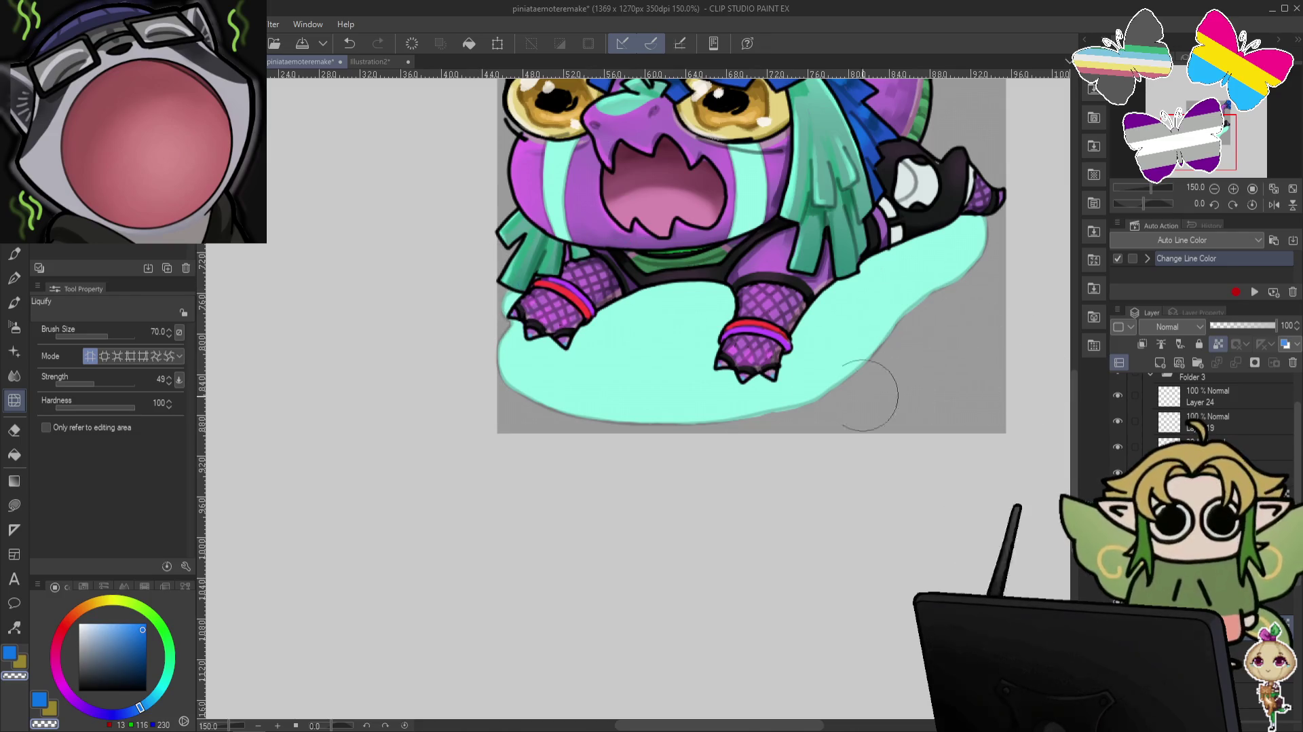
{"action": "key", "text": "bracketleft"}
{"action": "key", "text": "bracketleft"}
{"action": "key", "text": "bracketleft"}
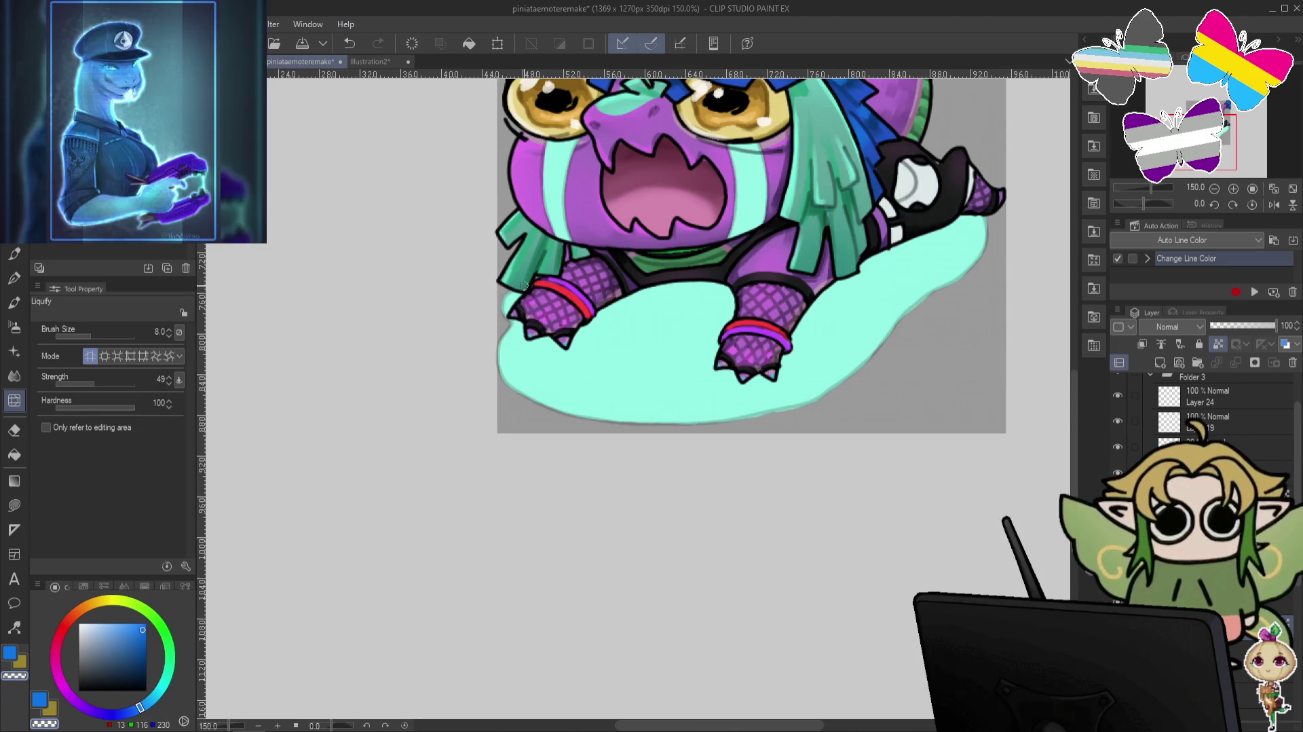
{"action": "key", "text": "bracketright"}
{"action": "key", "text": "bracketright"}
{"action": "key", "text": "bracketright"}
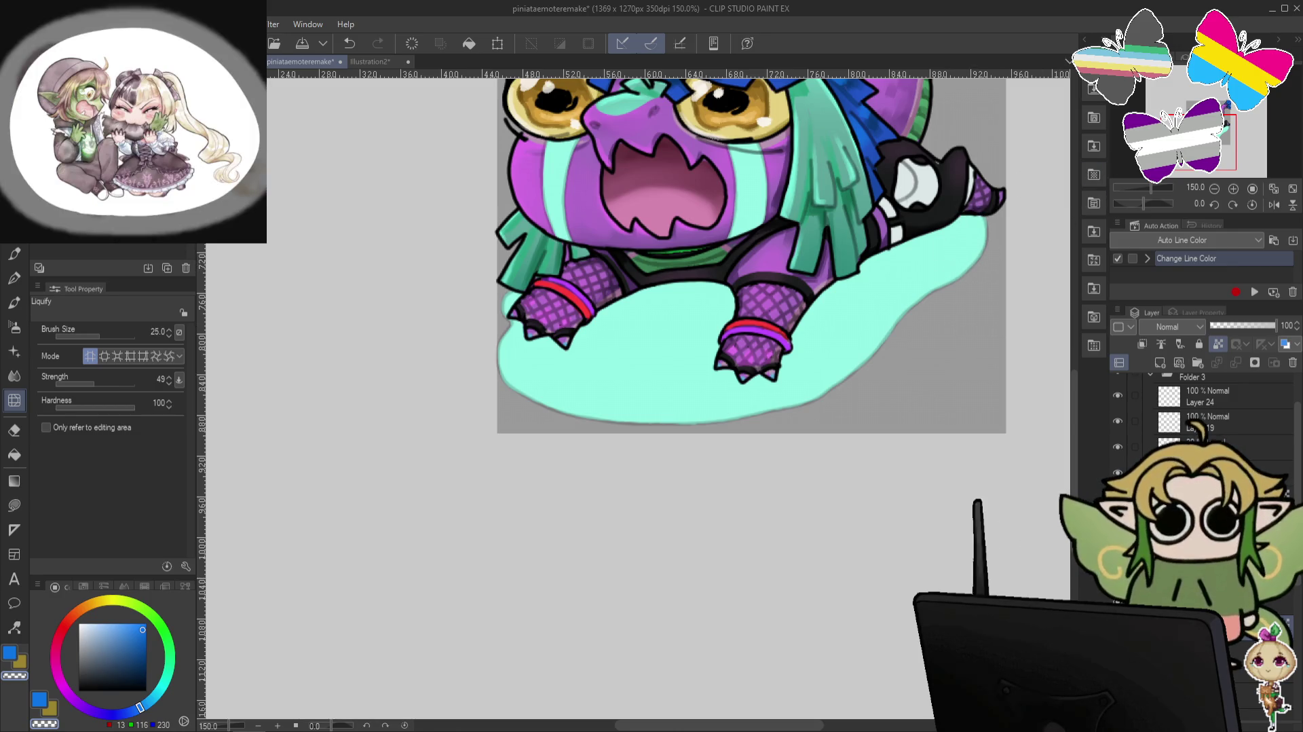
{"action": "key", "text": "ctrl+minus"}
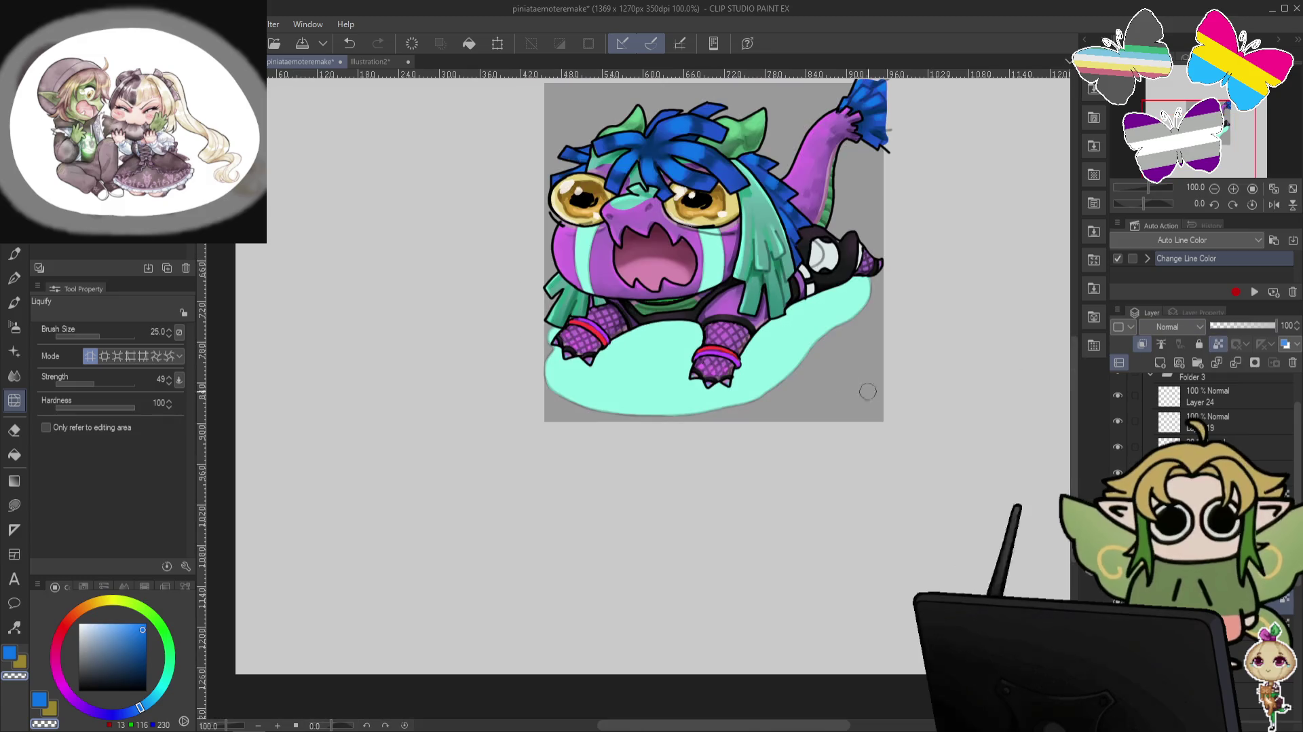
Soft-airbrush darker shading onto the chest below the mouth and along the arm.
{"action": "left_click", "coordinate": [14, 326]}
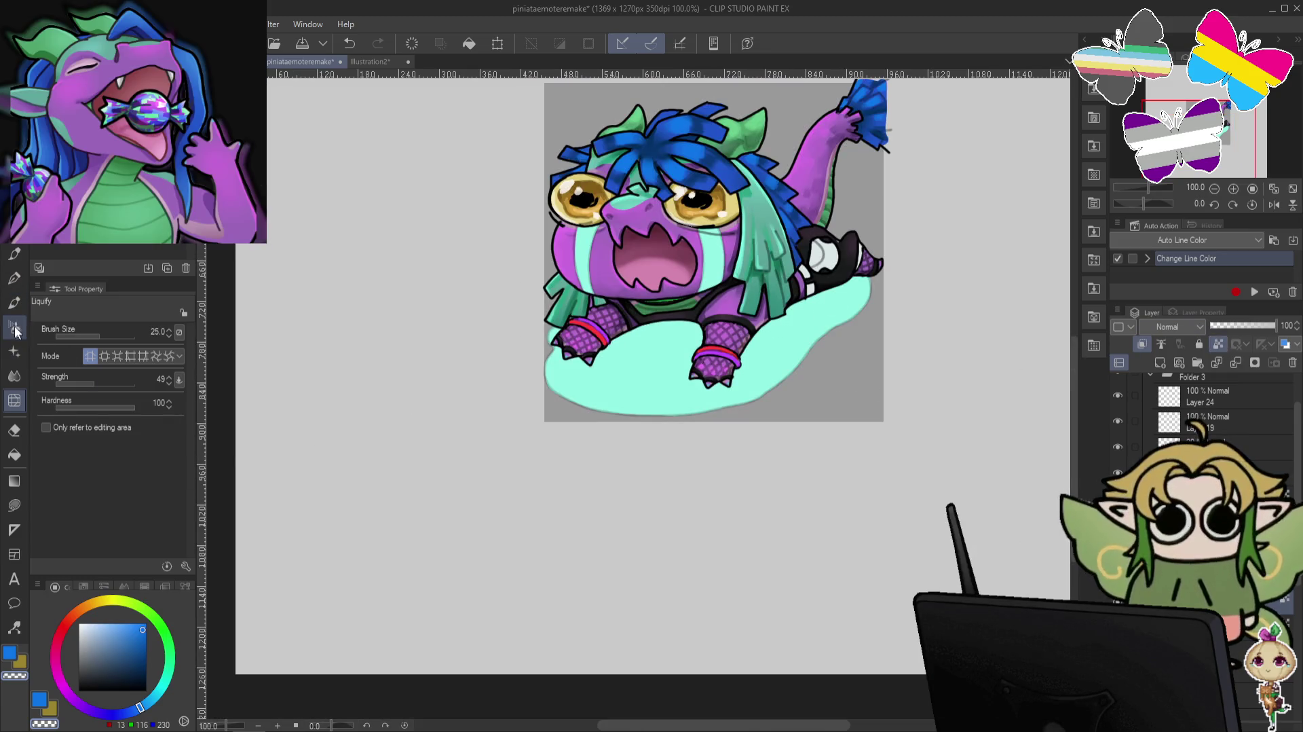
{"action": "left_click", "coordinate": [654, 353], "text": "alt"}
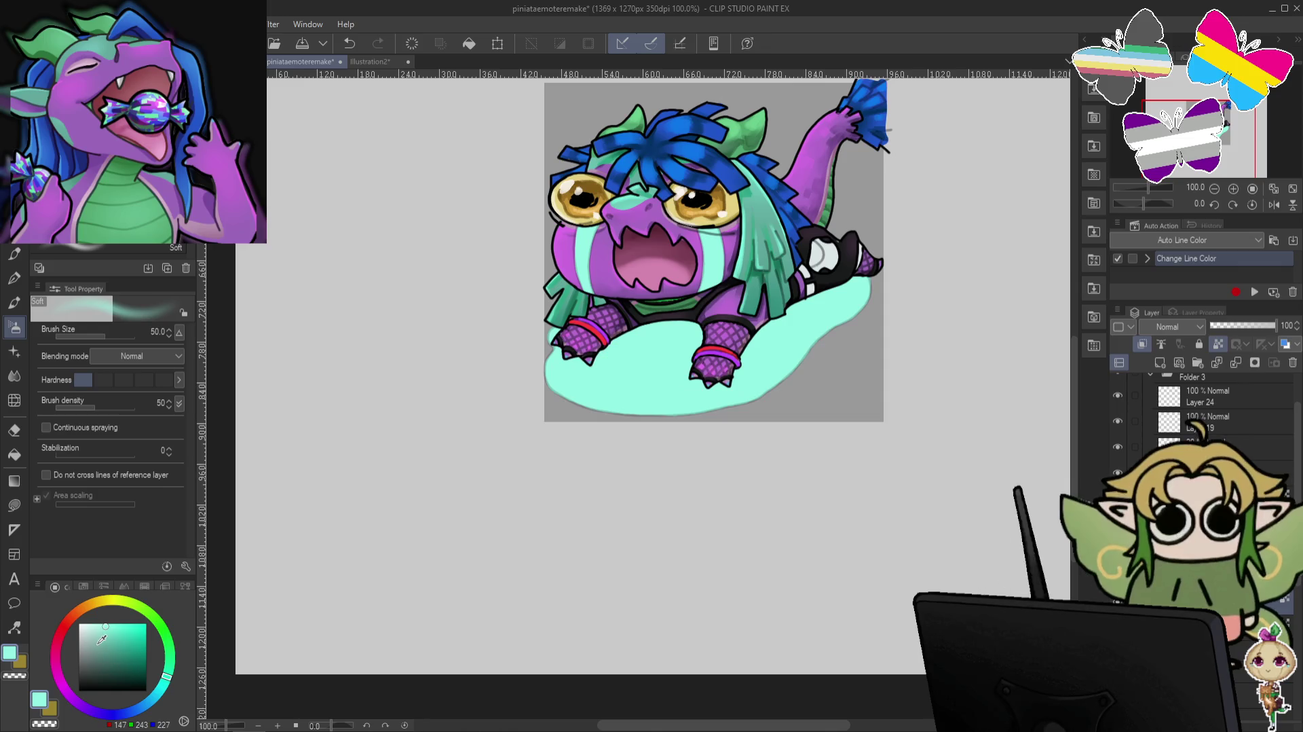
{"action": "left_click", "coordinate": [100, 650]}
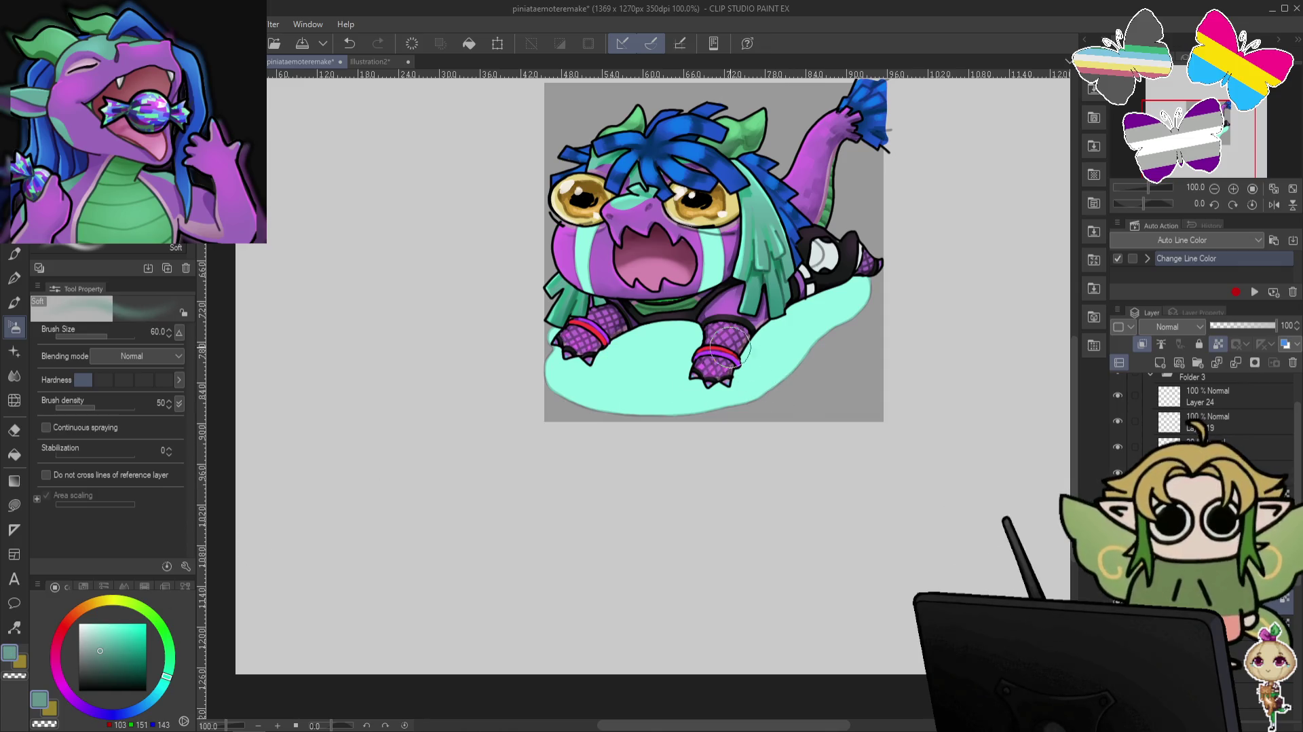
{"action": "mouse_move", "coordinate": [708, 325]}
{"action": "left_mouse_down"}
{"action": "mouse_move", "coordinate": [631, 336]}
{"action": "mouse_move", "coordinate": [722, 310]}
{"action": "mouse_move", "coordinate": [685, 343]}
{"action": "mouse_move", "coordinate": [730, 319]}
{"action": "left_mouse_up"}
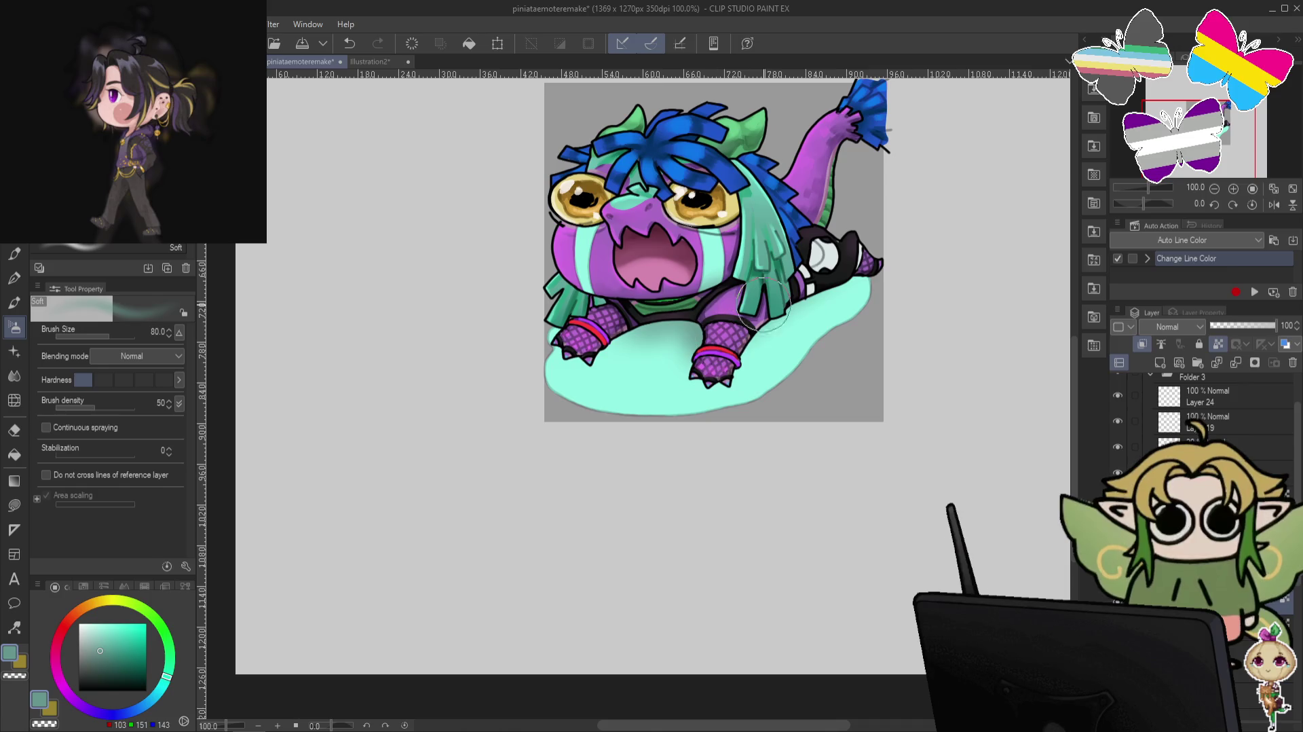
{"action": "left_click_drag", "start_coordinate": [754, 332], "coordinate": [820, 289]}
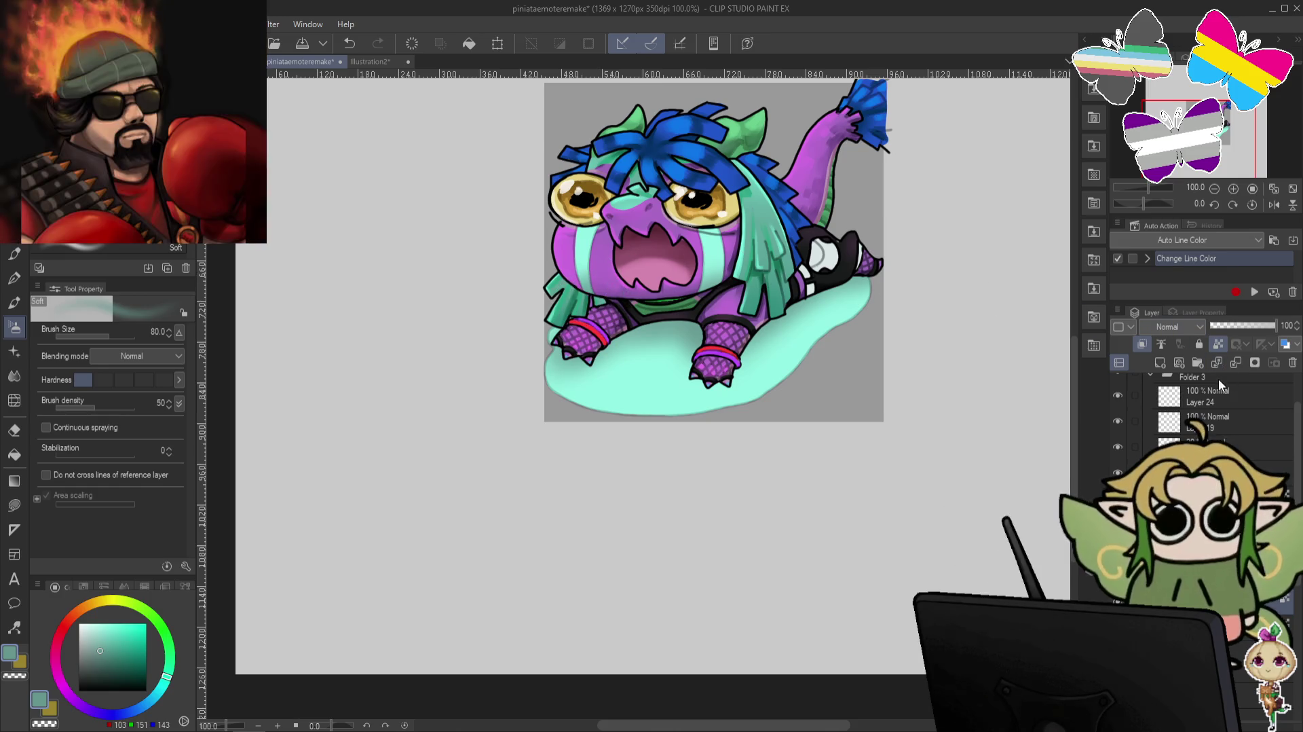
{"action": "left_click", "coordinate": [14, 376]}
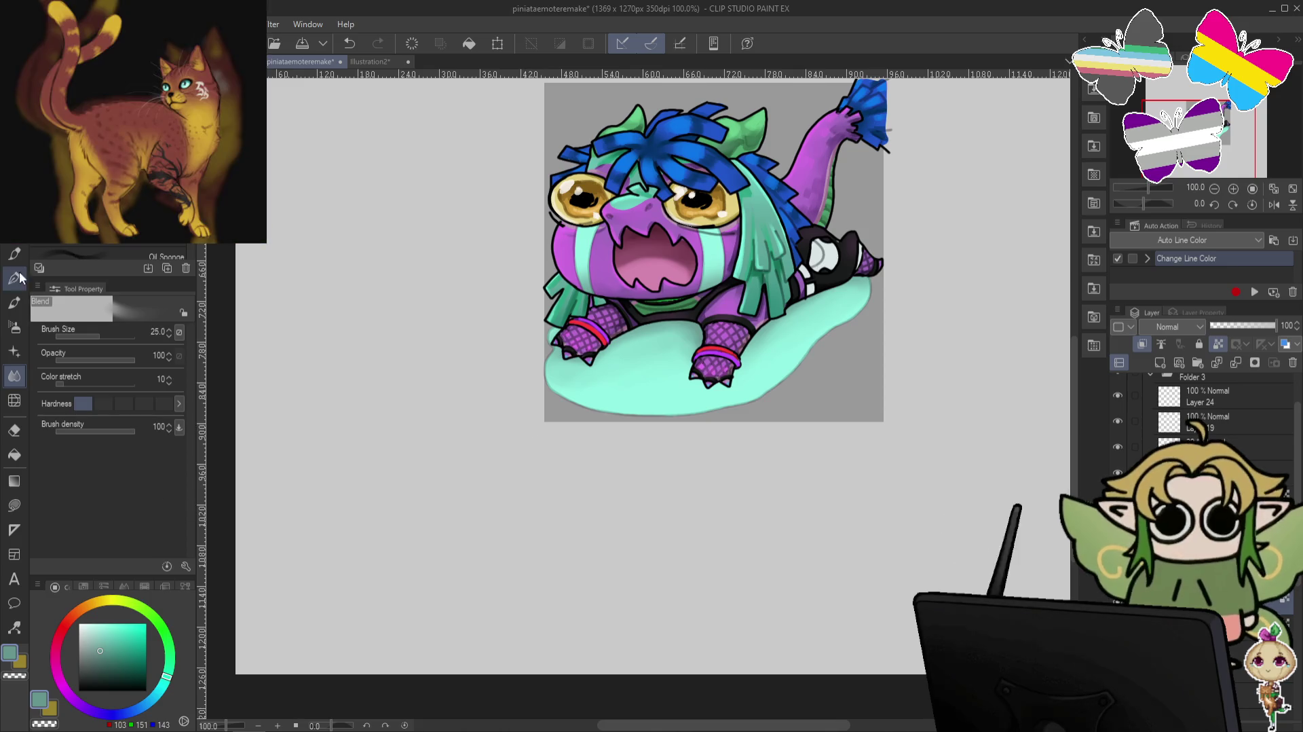
{"action": "left_click", "coordinate": [17, 329]}
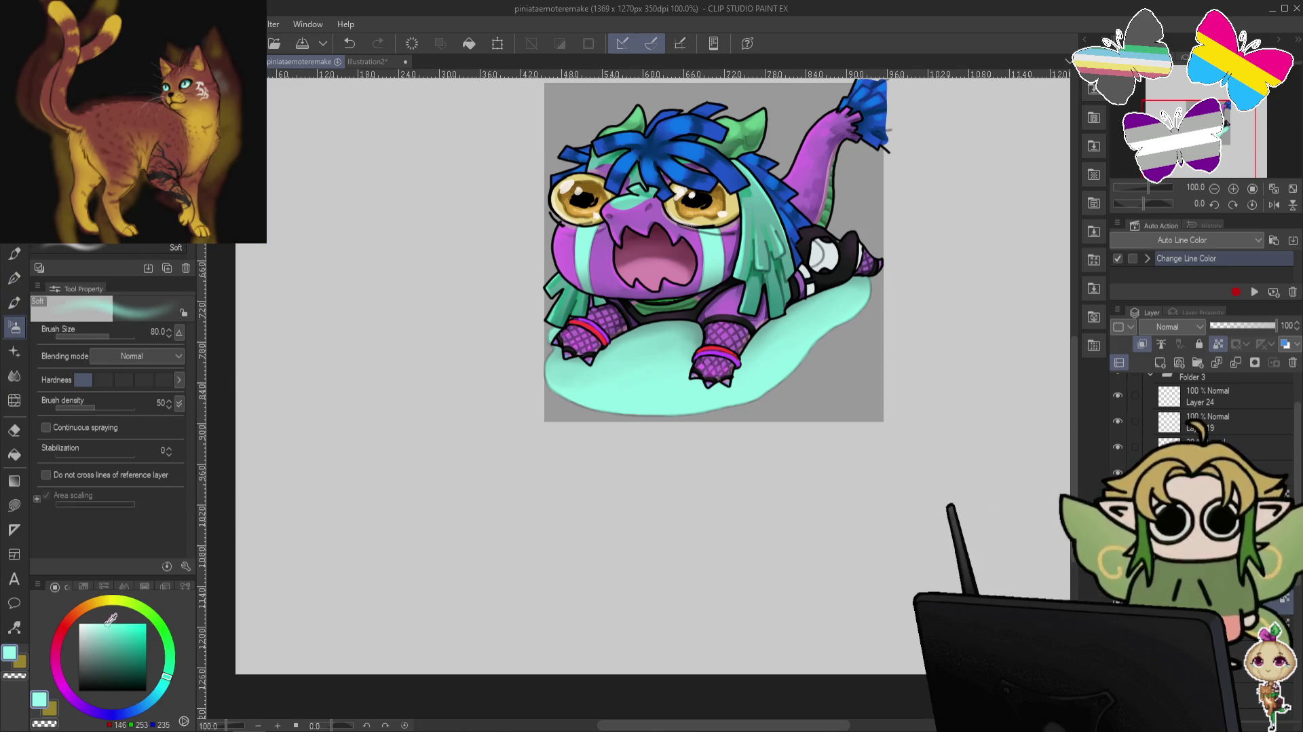
Pick a bright, then paler mint for the cloud highlights, then switch to the pen.
{"action": "left_click_drag", "start_coordinate": [126, 630], "coordinate": [101, 622]}
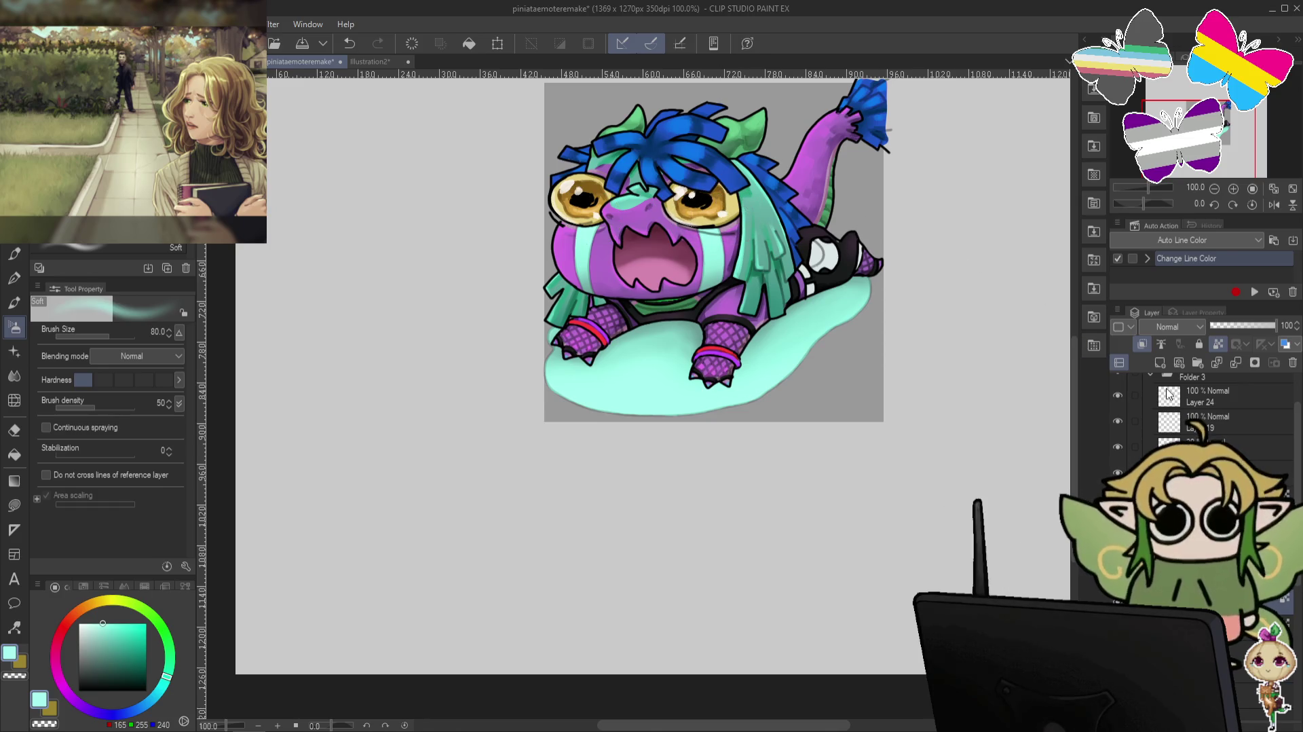
{"action": "left_click", "coordinate": [93, 621]}
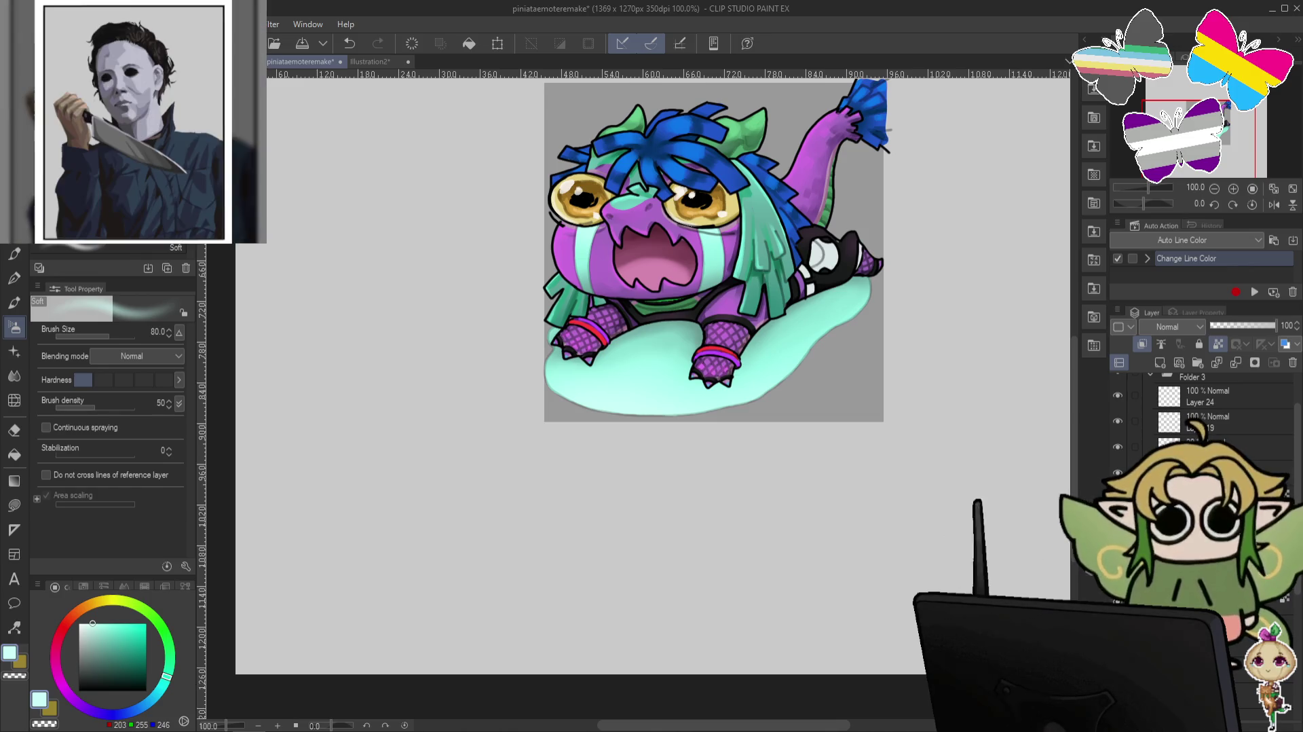
{"action": "key", "text": "p"}
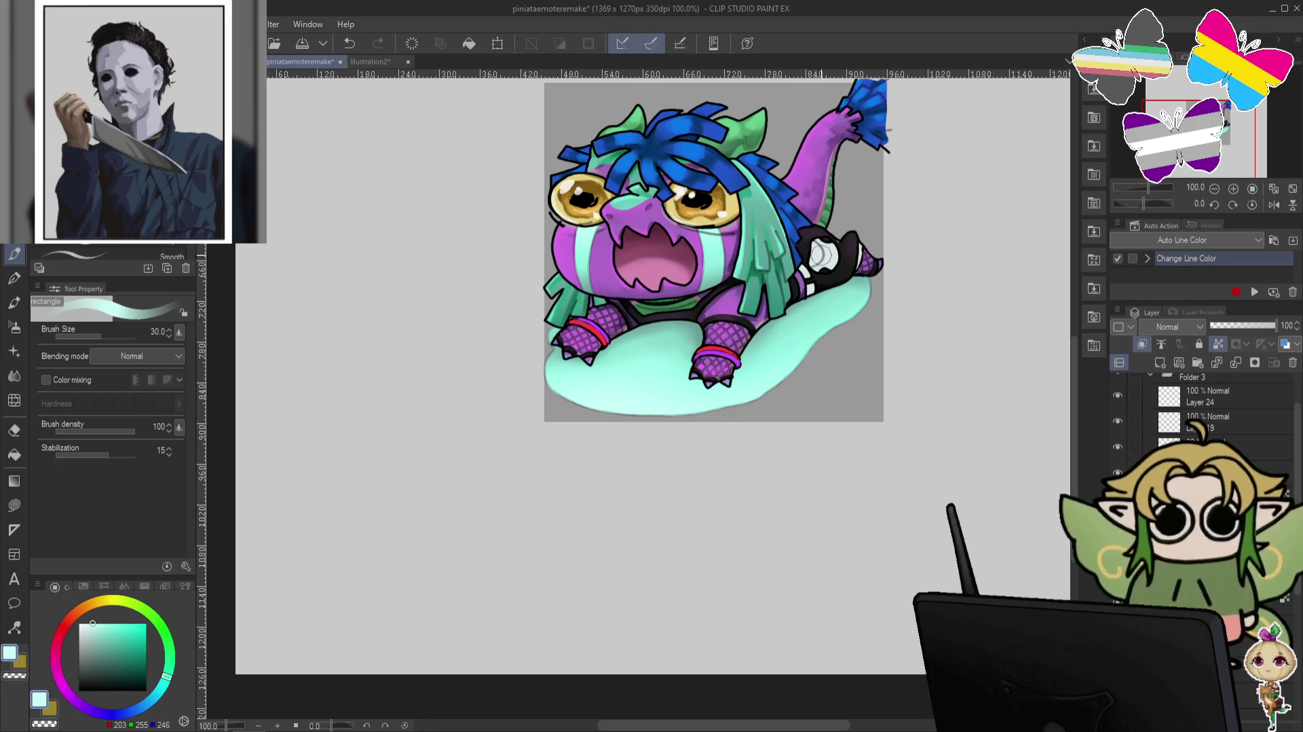
{"action": "left_click", "coordinate": [1120, 364]}
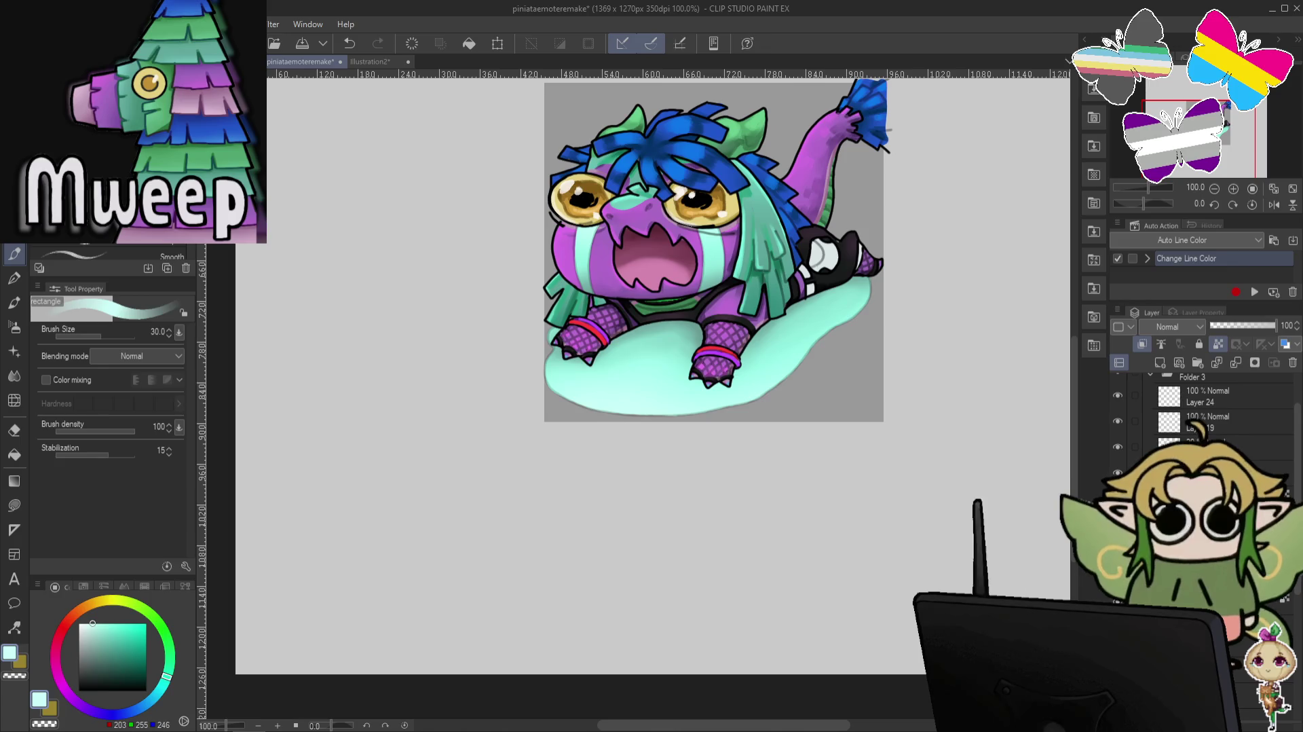
{"action": "left_click", "coordinate": [1195, 447]}
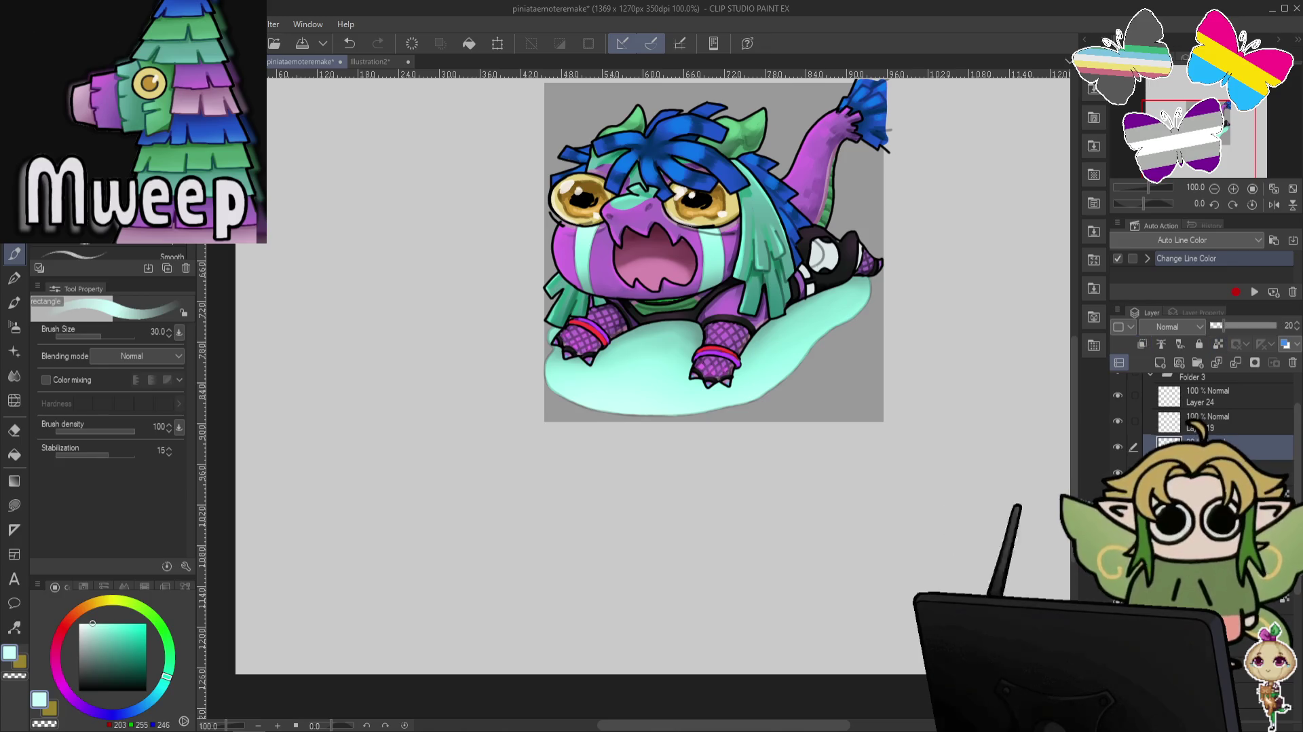
{"action": "left_click", "coordinate": [1194, 472]}
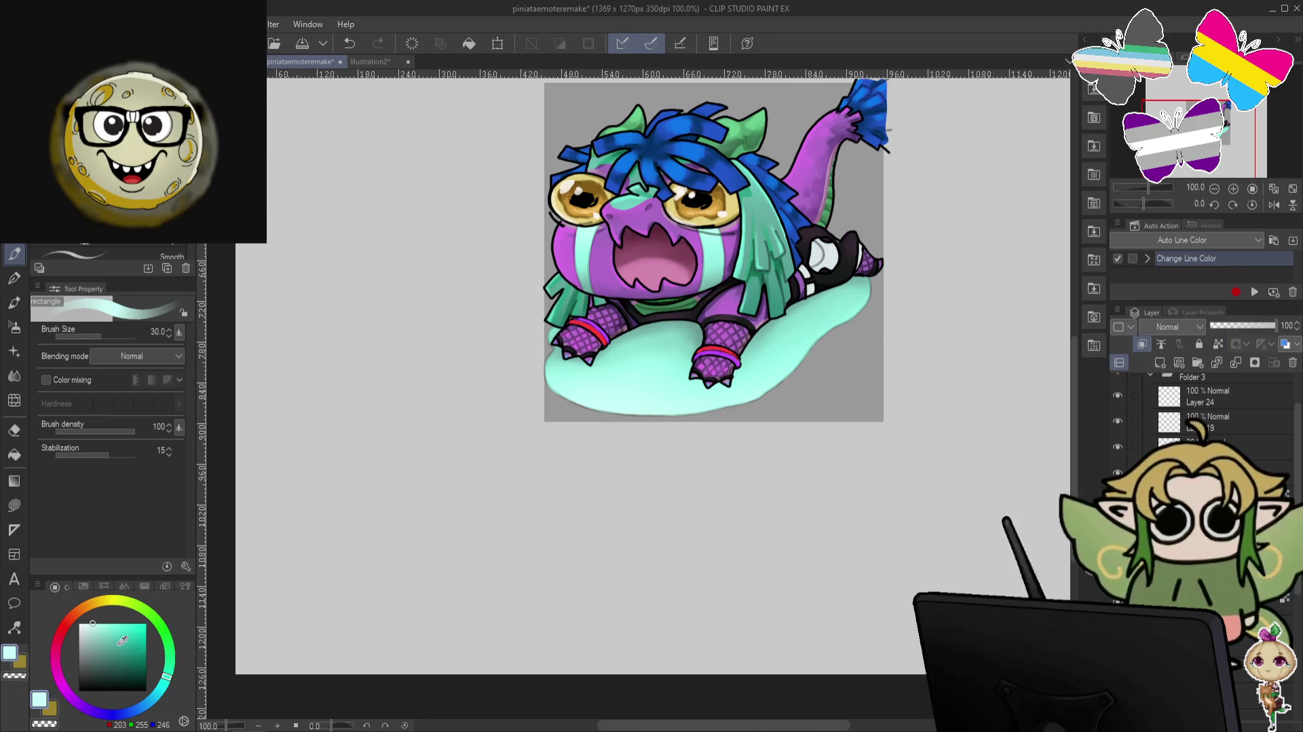
{"action": "left_click", "coordinate": [94, 640]}
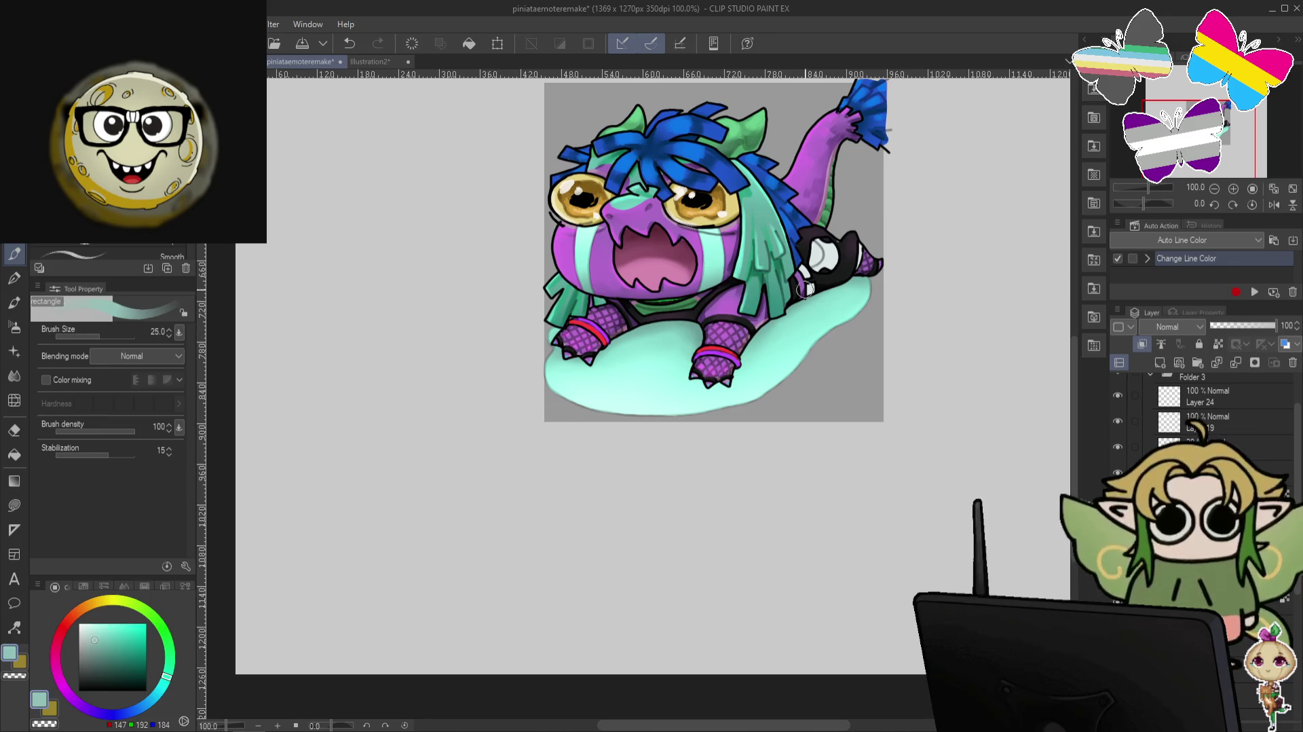
{"action": "left_click_drag", "start_coordinate": [860, 302], "coordinate": [969, 302]}
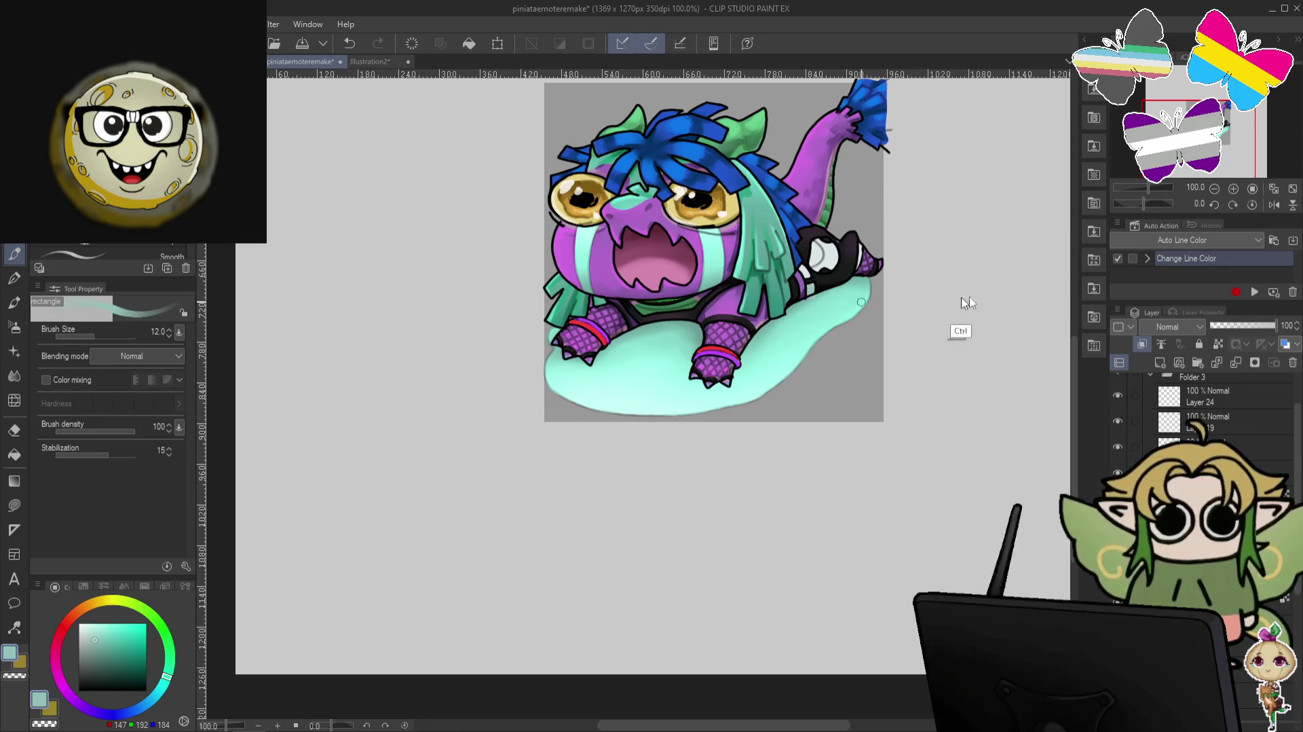
{"action": "key", "text": "ctrl+z"}
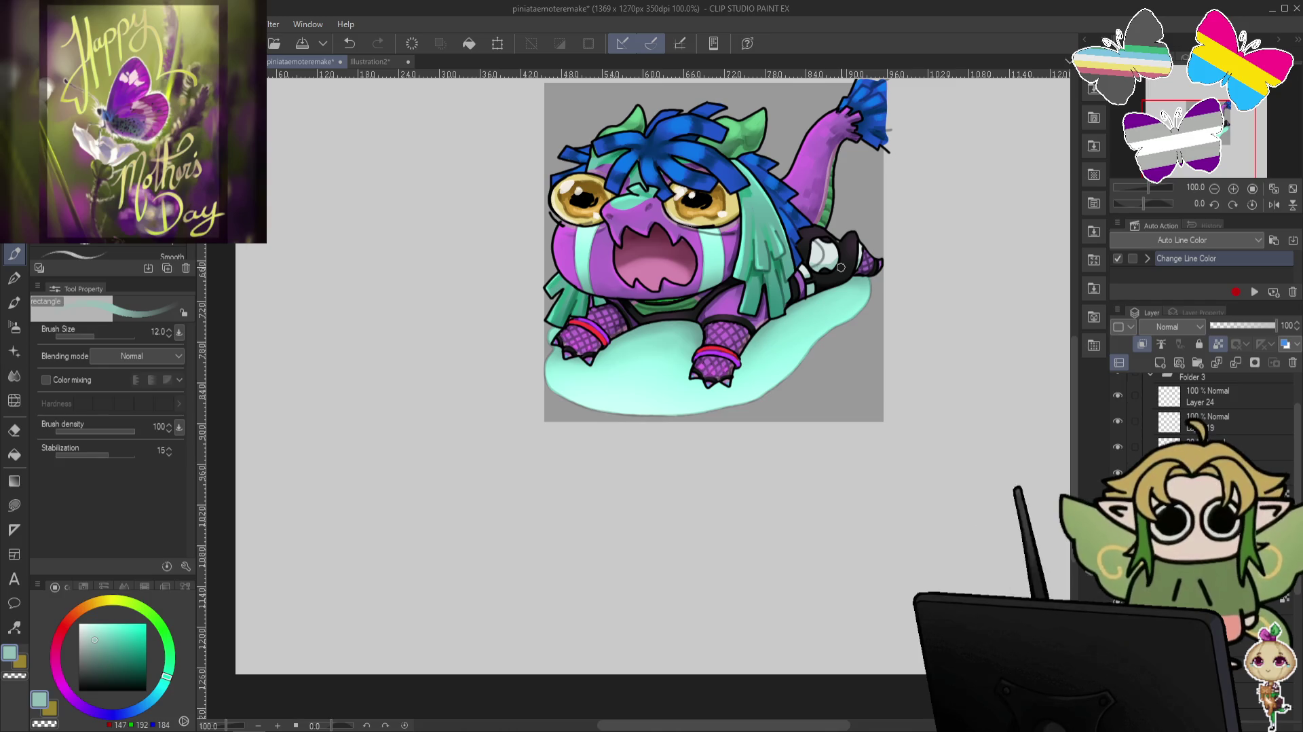
{"action": "left_click", "coordinate": [1222, 390]}
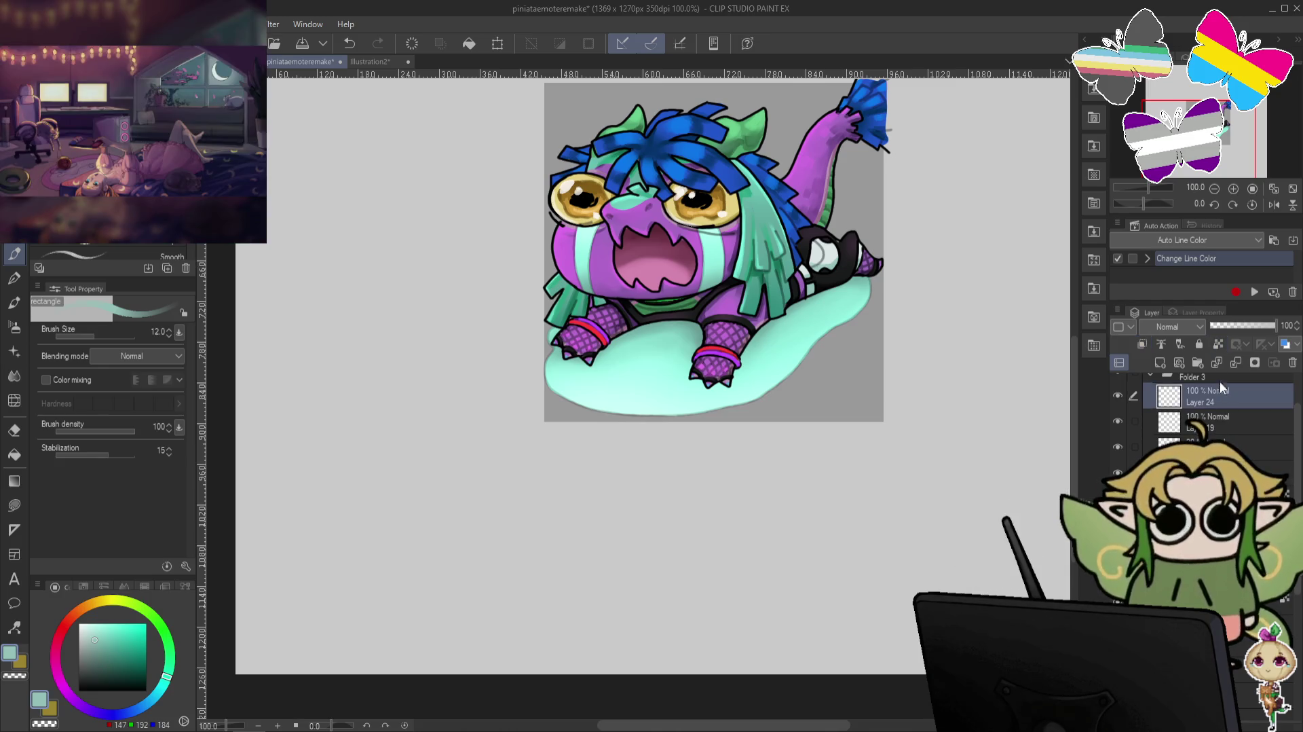
Add a new layer above Layer 24 and airbrush soft light-red blush at size 20.
{"action": "left_click", "coordinate": [1160, 363]}
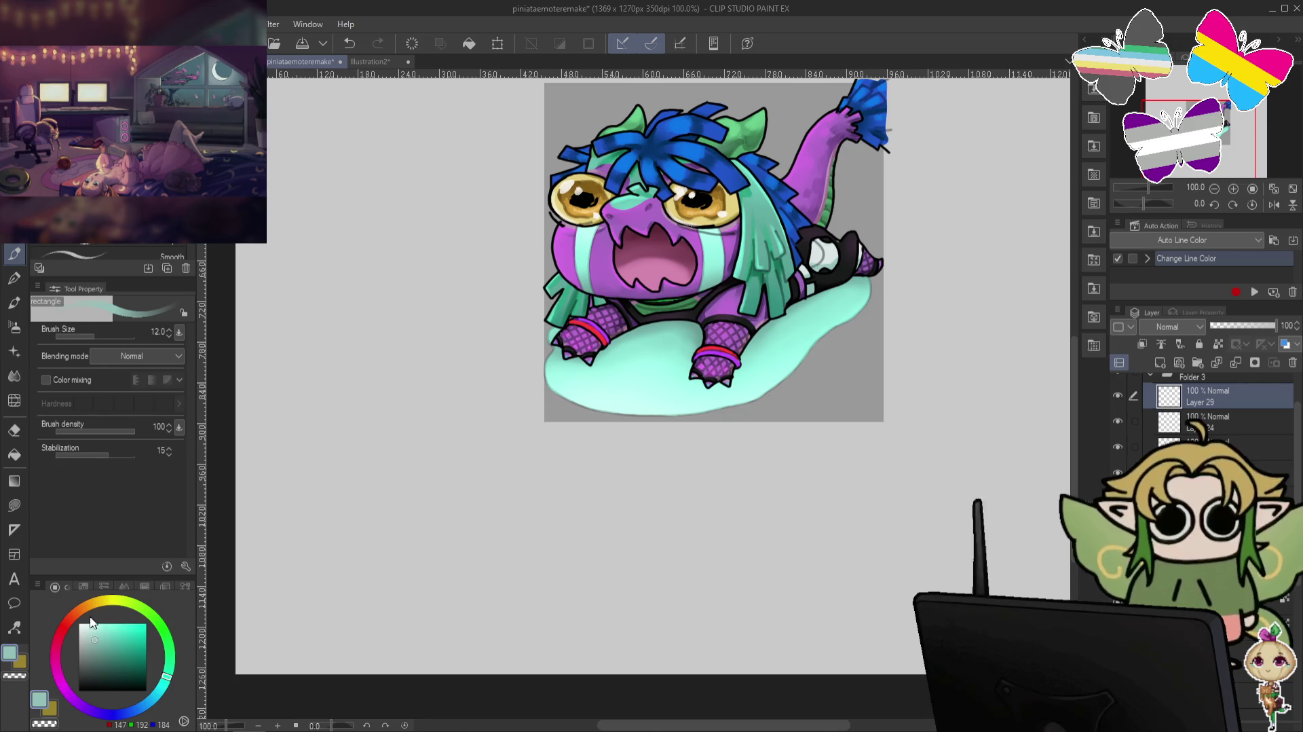
{"action": "left_click", "coordinate": [63, 626]}
{"action": "left_click_drag", "start_coordinate": [134, 636], "coordinate": [114, 631]}
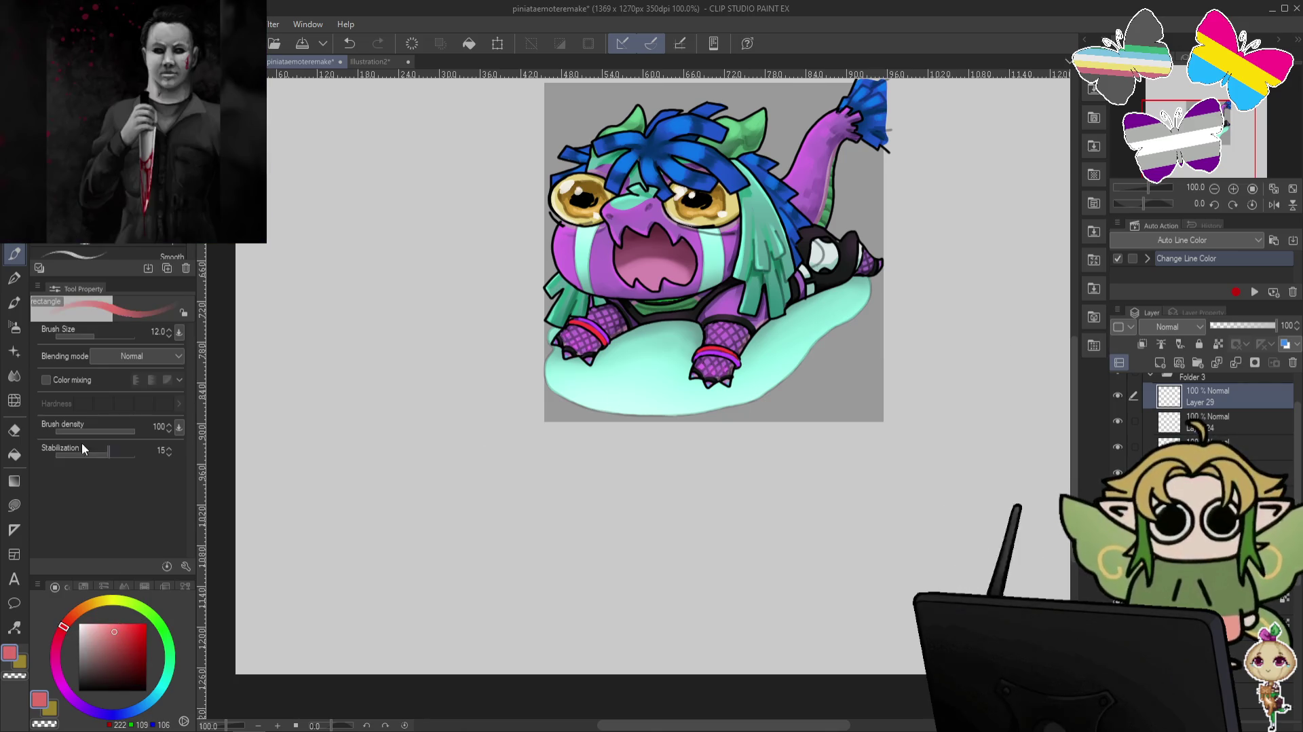
{"action": "left_click", "coordinate": [14, 326]}
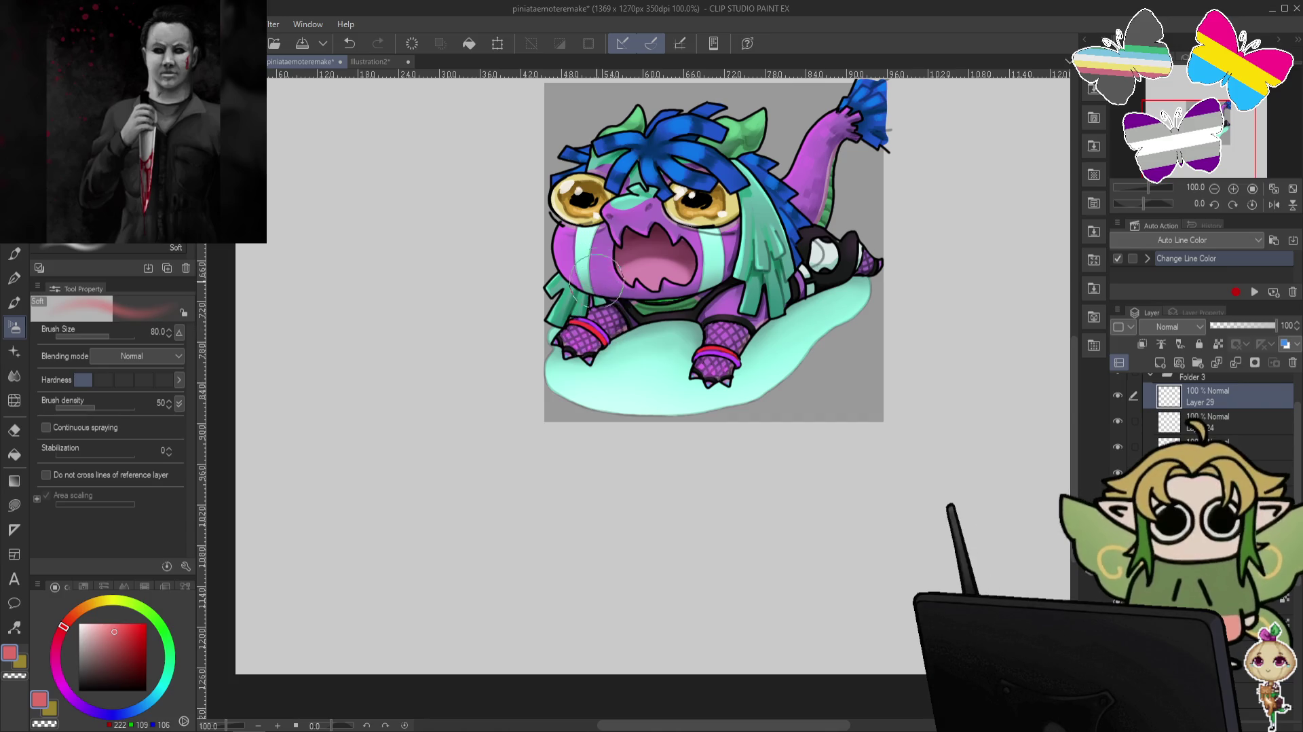
{"action": "key", "text": "bracketleft"}
{"action": "key", "text": "bracketleft"}
{"action": "key", "text": "bracketleft"}
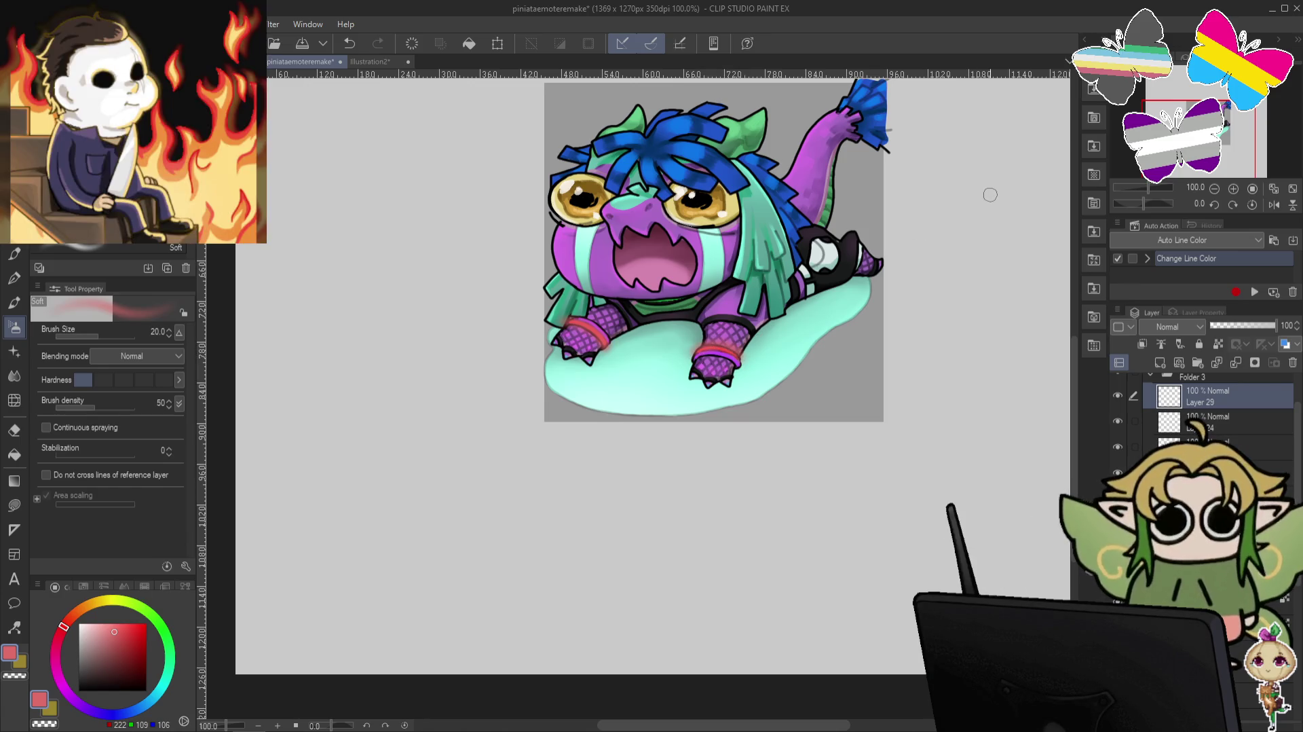
Airbrush a light purple glow and set Layer 29 to Lighten blending.
{"action": "left_click", "coordinate": [620, 316], "text": "alt"}
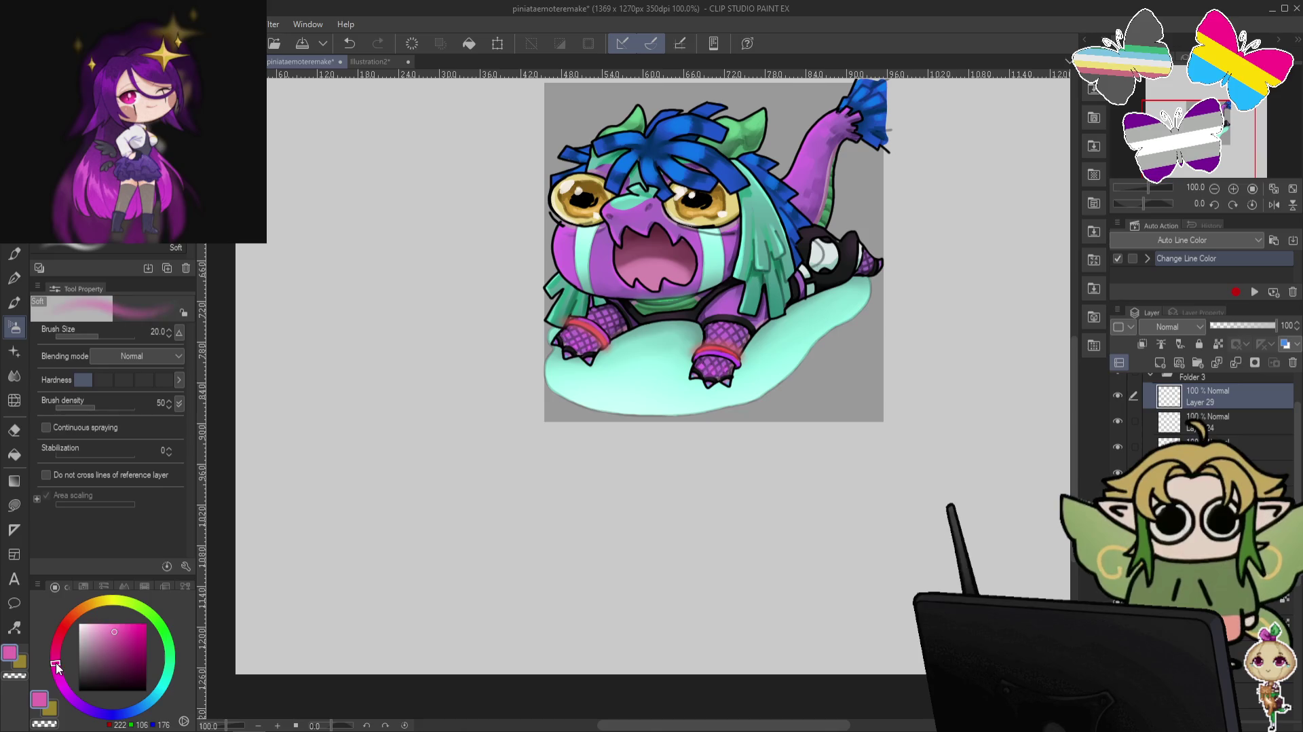
{"action": "left_click_drag", "start_coordinate": [64, 675], "coordinate": [67, 691]}
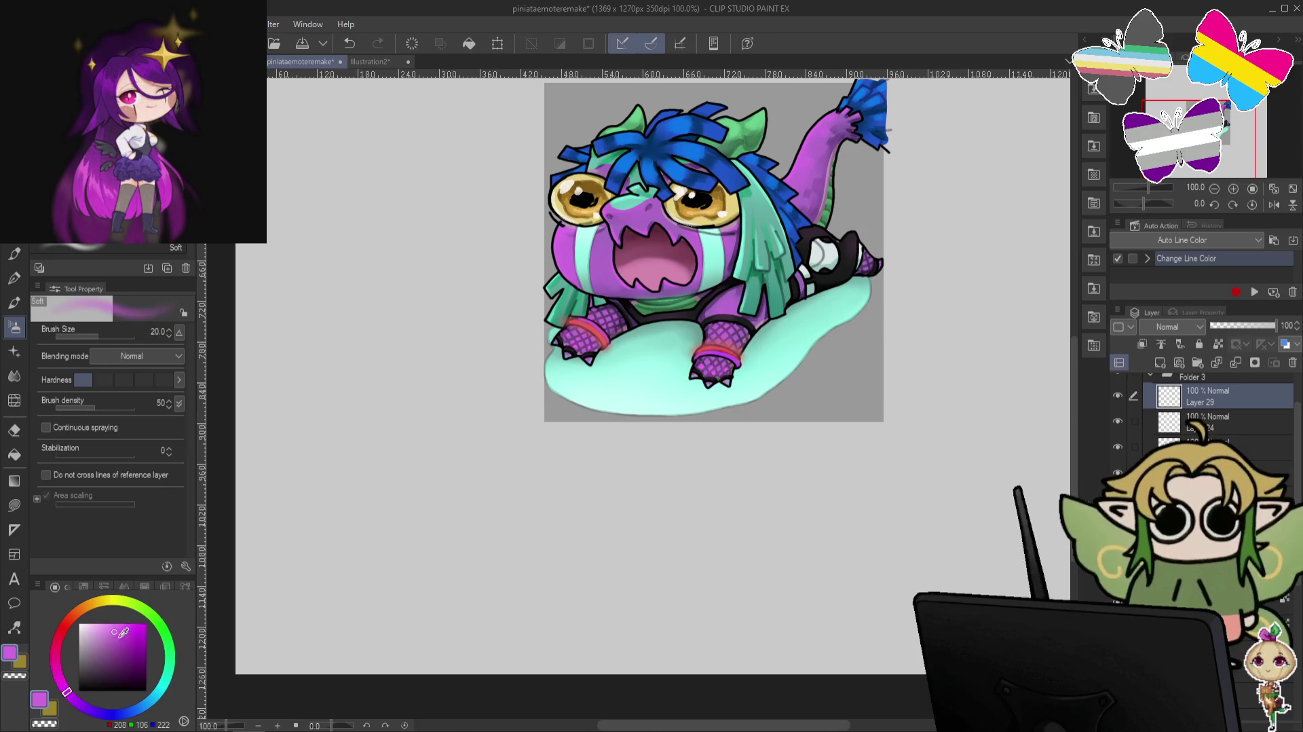
{"action": "left_click", "coordinate": [111, 627]}
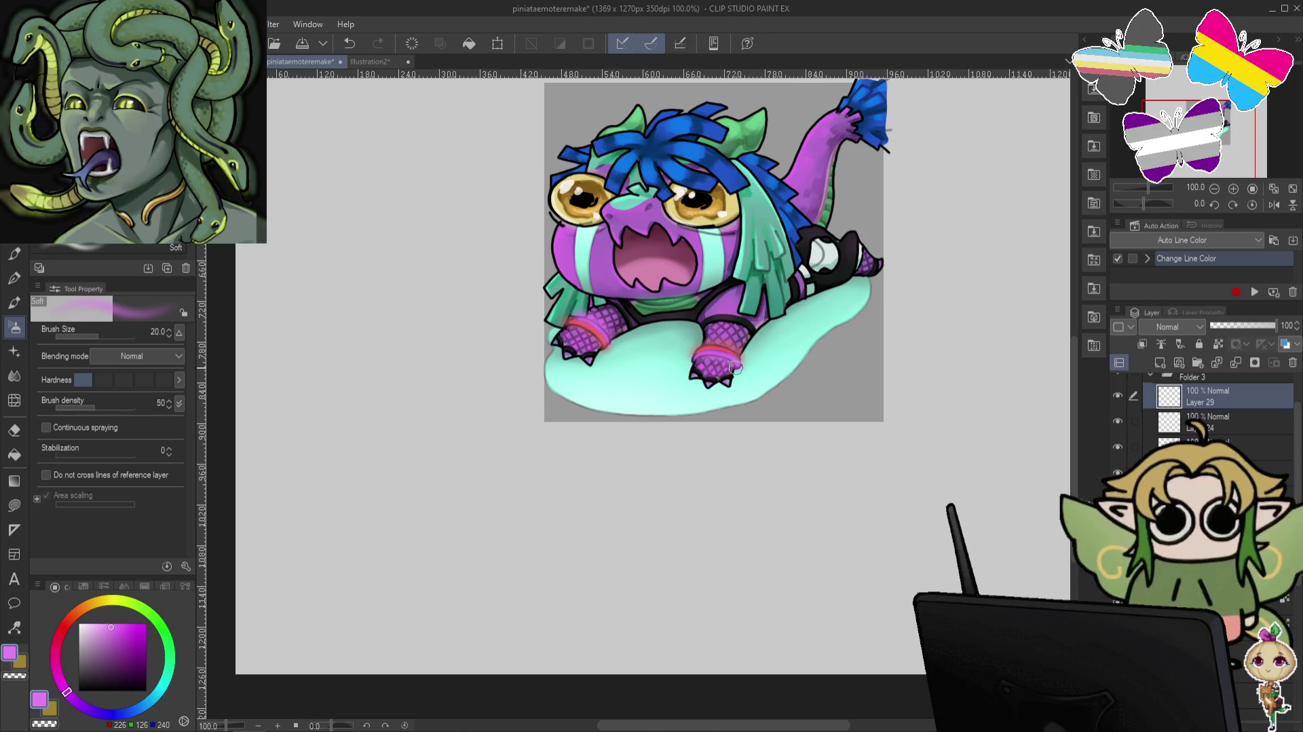
{"action": "left_click", "coordinate": [1173, 328]}
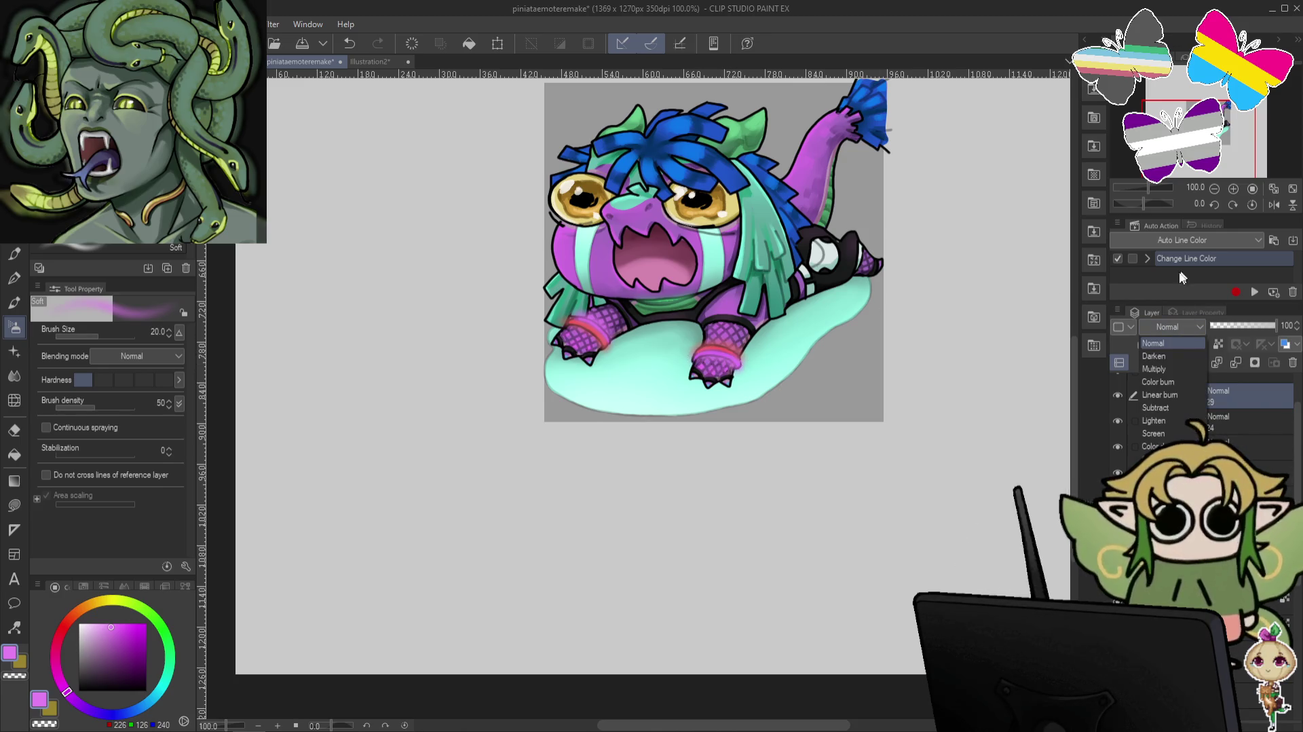
{"action": "left_click", "coordinate": [1171, 422]}
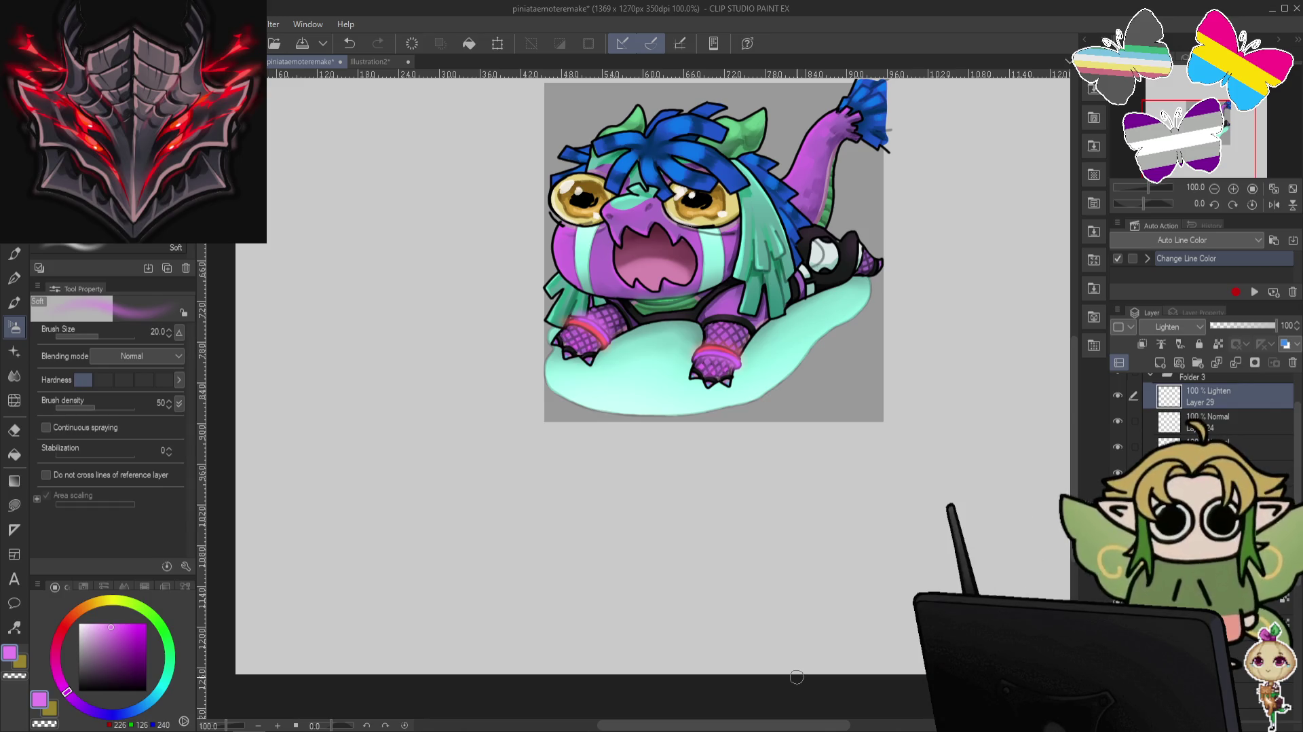
{"action": "left_click", "coordinate": [1222, 451]}
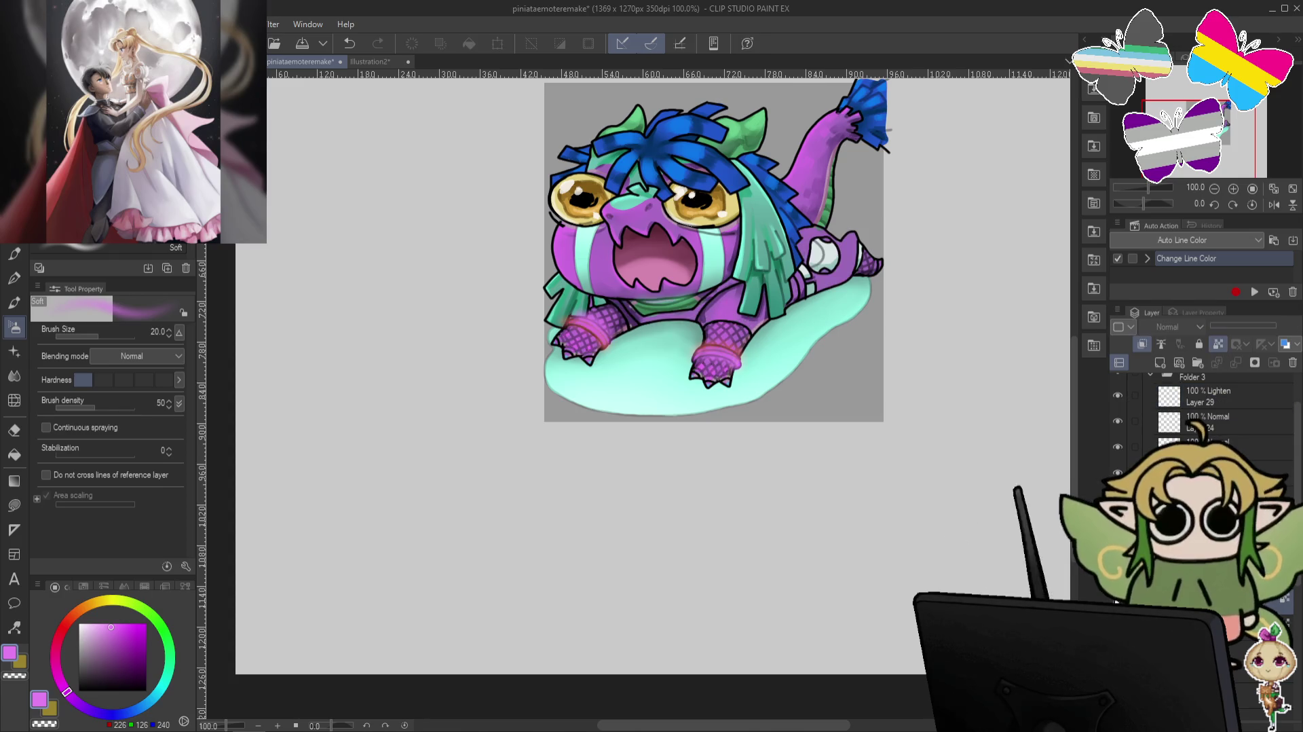
{"action": "key", "text": "p"}
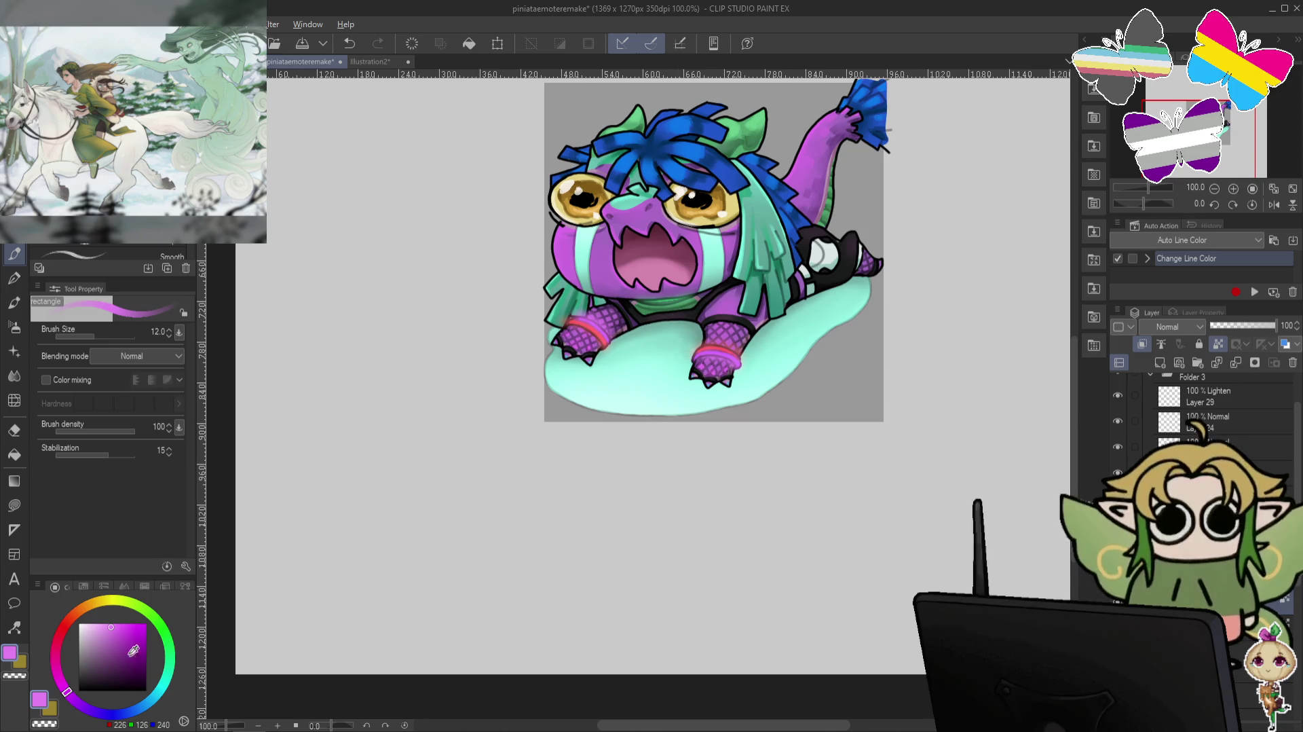
Choose a grey-purple line colour, thin the pen, and add a small touch-up stroke.
{"action": "left_click", "coordinate": [87, 666]}
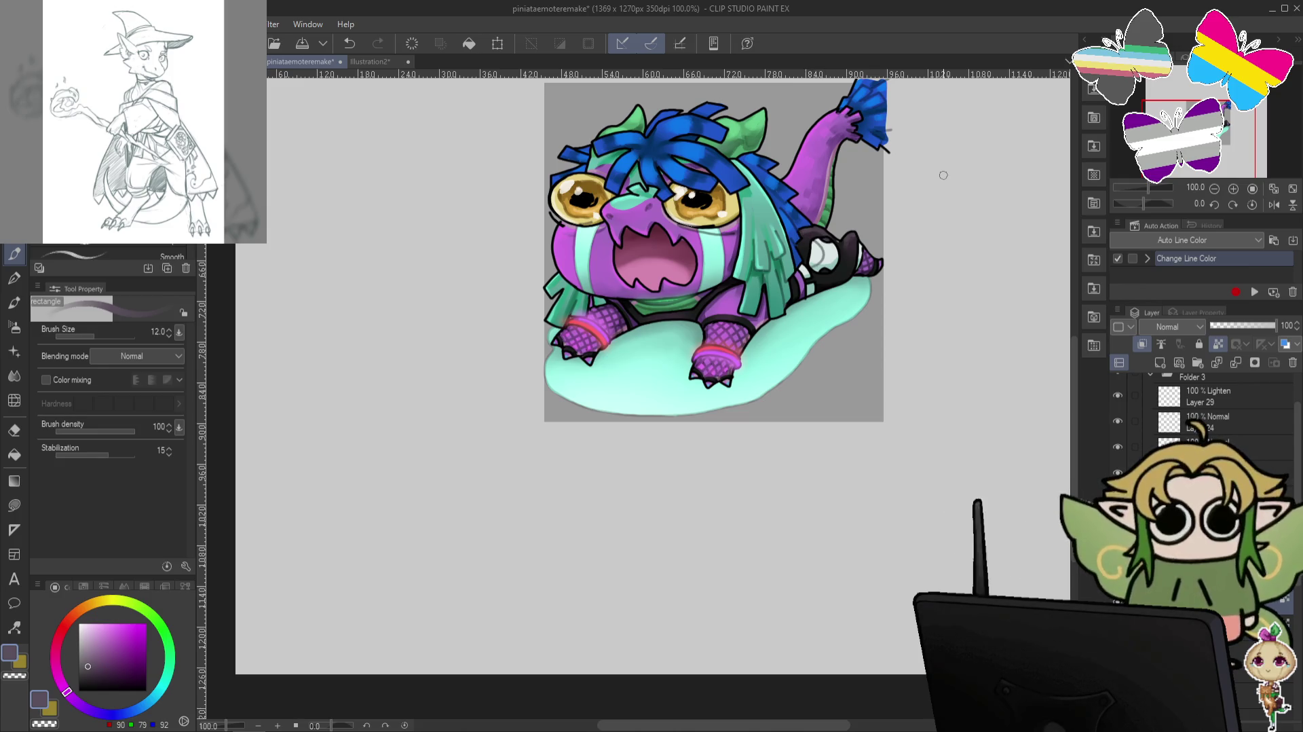
{"action": "left_click", "coordinate": [88, 689]}
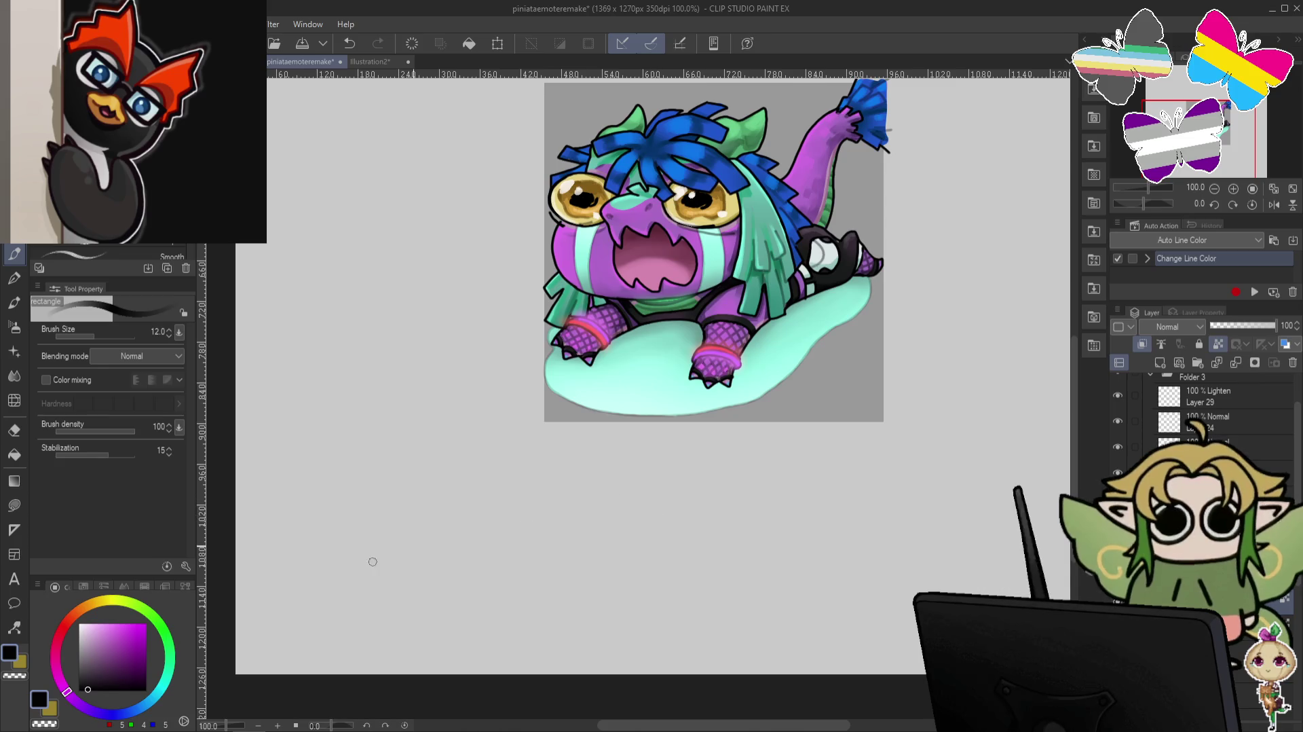
{"action": "left_click", "coordinate": [87, 664]}
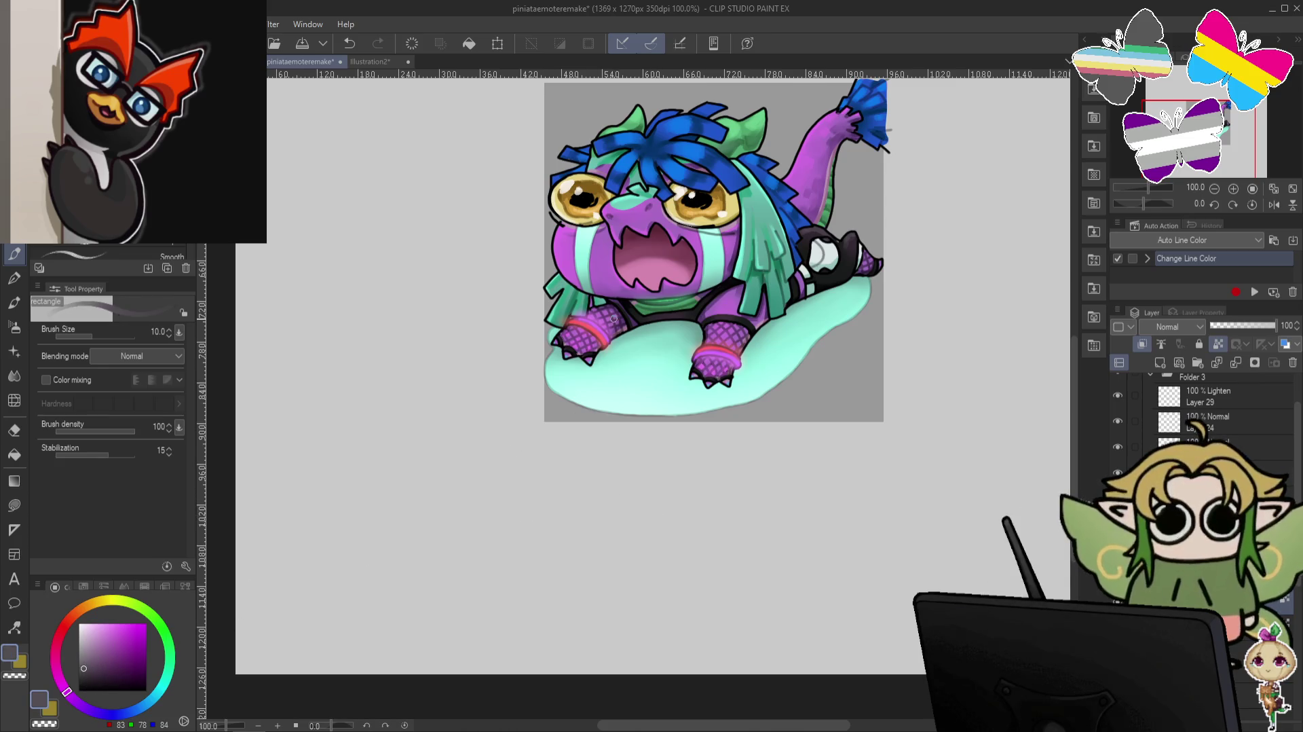
{"action": "key", "text": "bracketleft"}
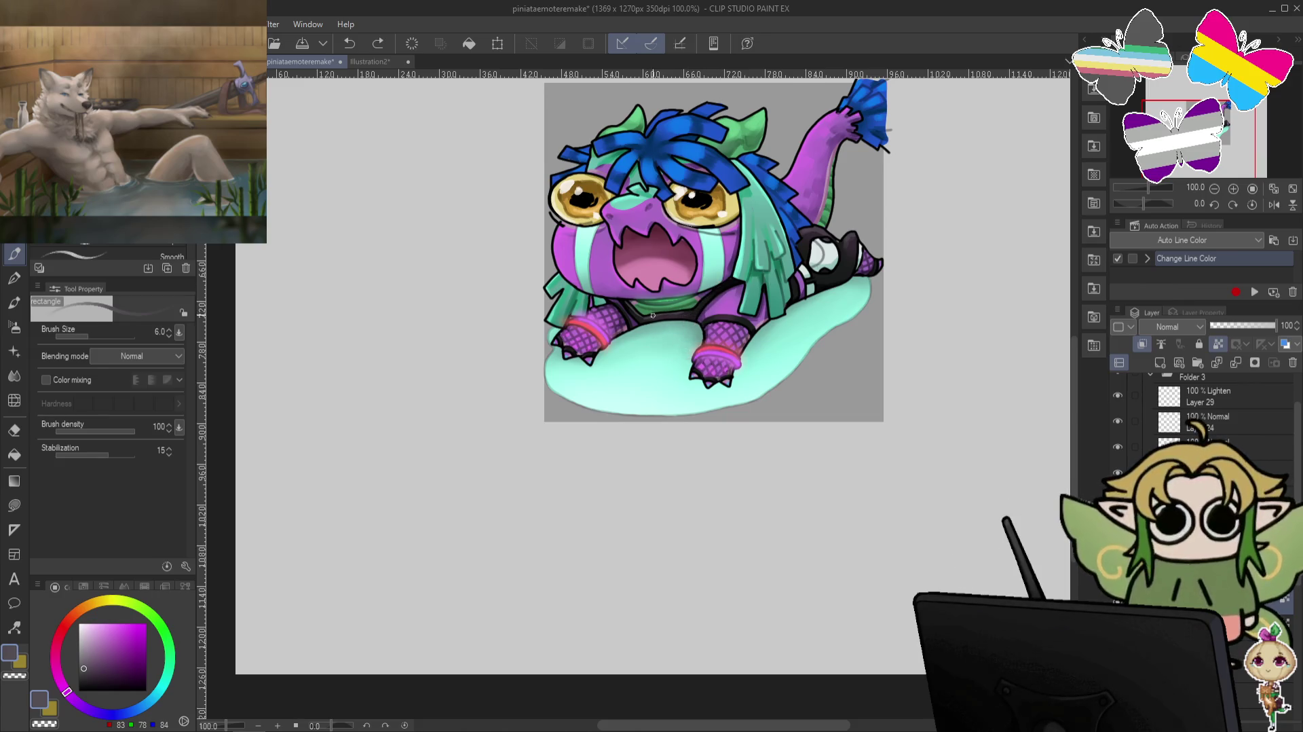
{"action": "left_click", "coordinate": [686, 310]}
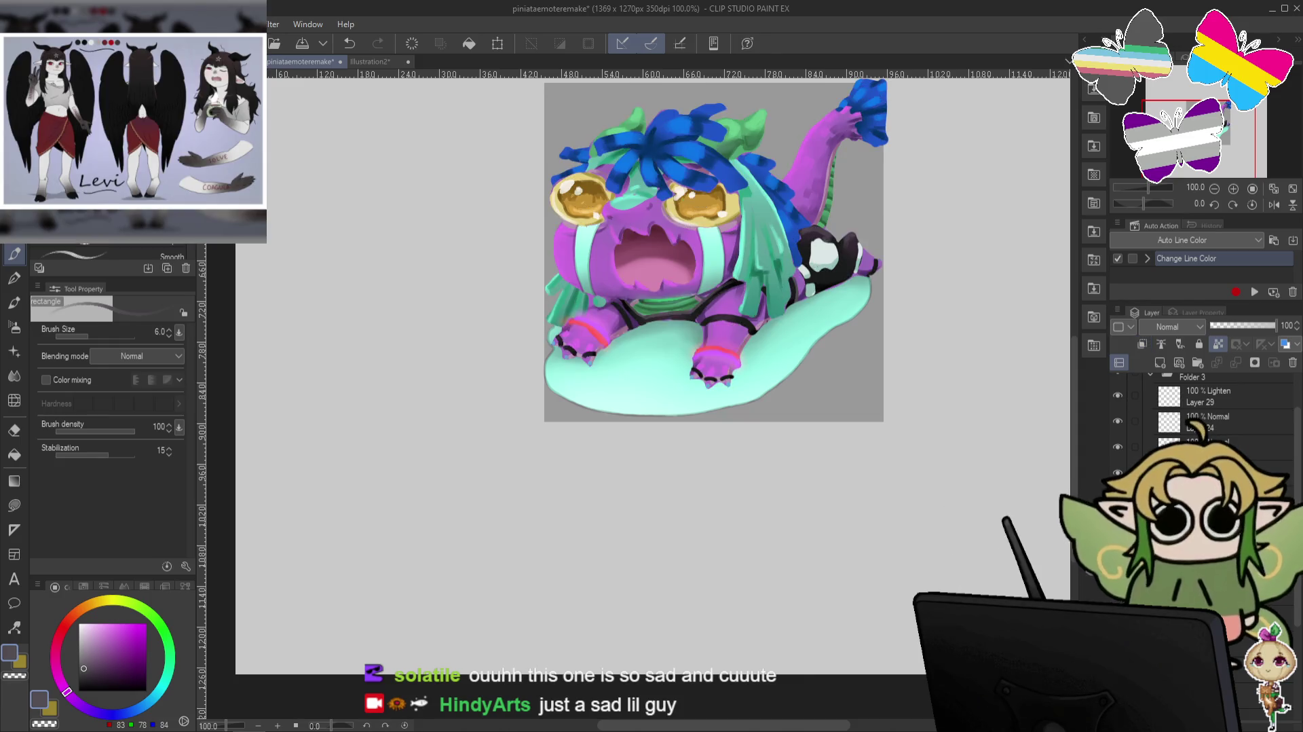
{"action": "scroll", "coordinate": [697, 341], "scroll_direction": "up", "scroll_amount": 1}
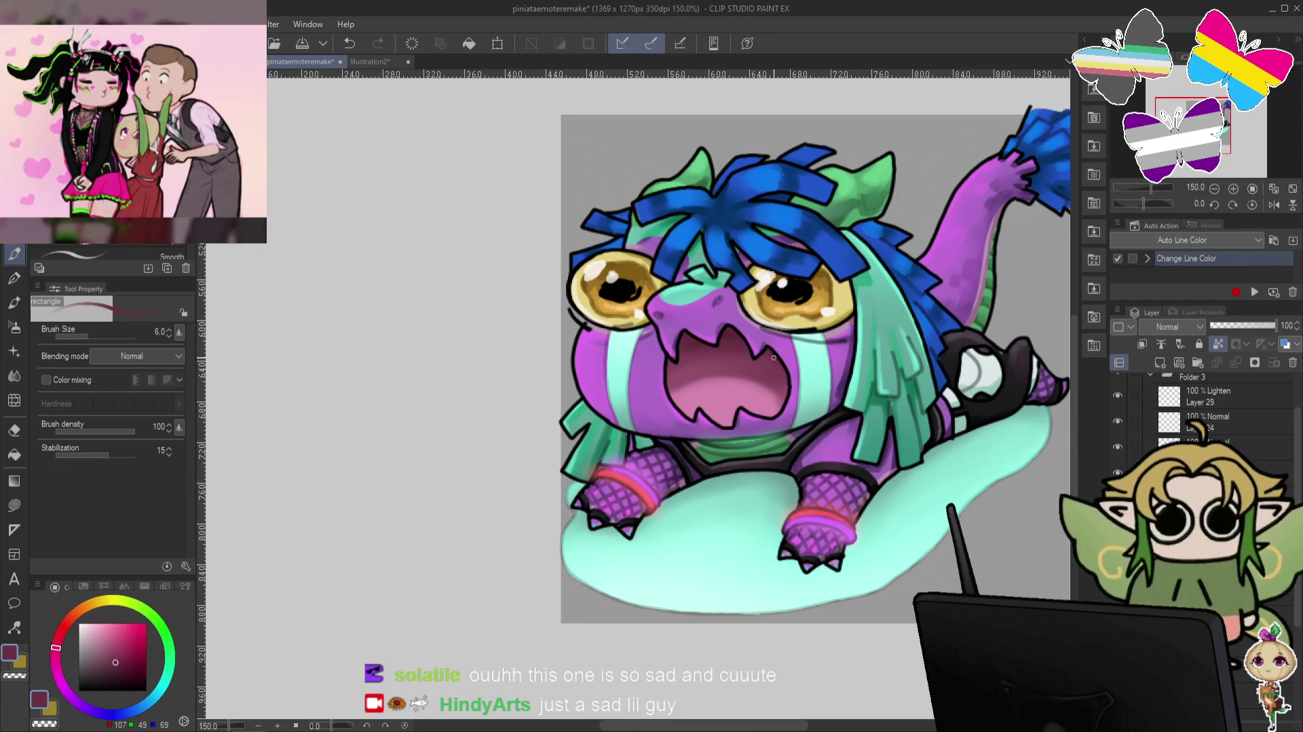
Zoom in and sample the hair's dark blue and teal while repositioning the view.
{"action": "left_click", "coordinate": [704, 227], "text": "alt"}
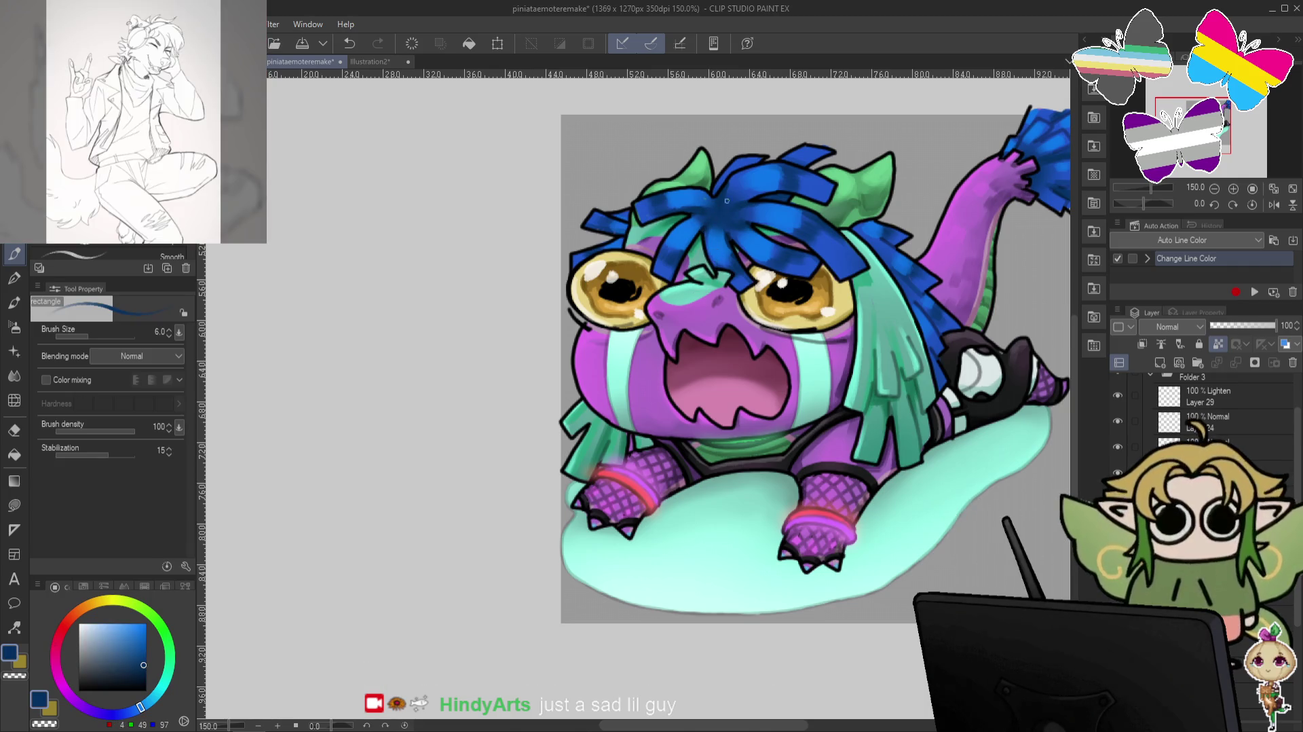
{"action": "left_click_drag", "start_coordinate": [1025, 357], "coordinate": [1006, 334]}
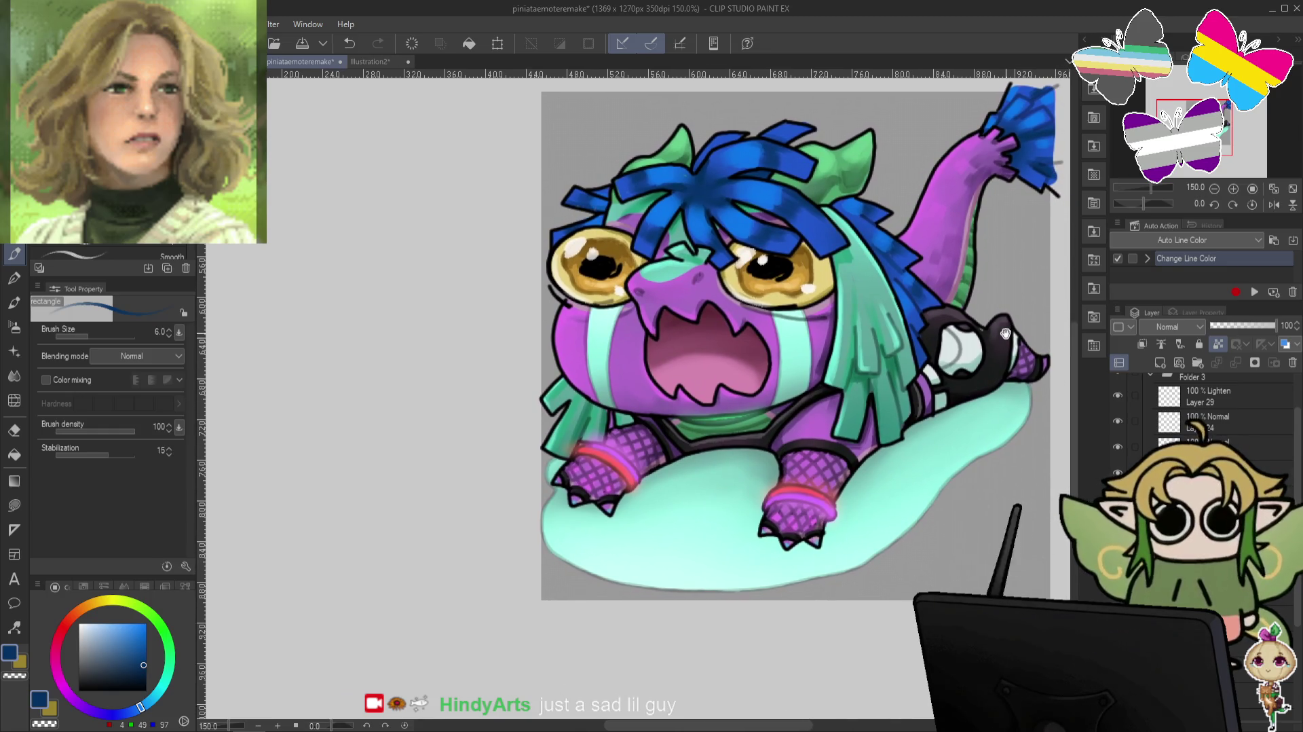
{"action": "left_click", "coordinate": [604, 414], "text": "alt"}
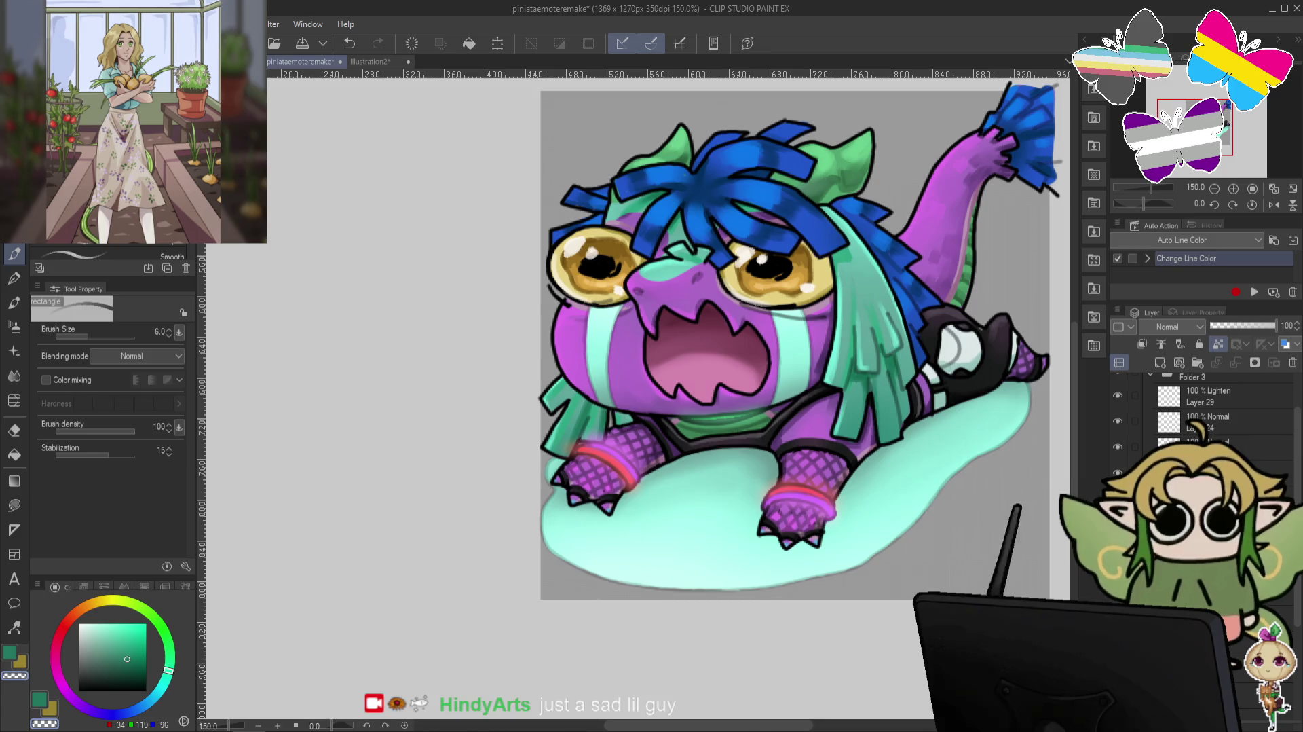
{"action": "scroll", "coordinate": [636, 399], "scroll_direction": "down", "scroll_amount": 2}
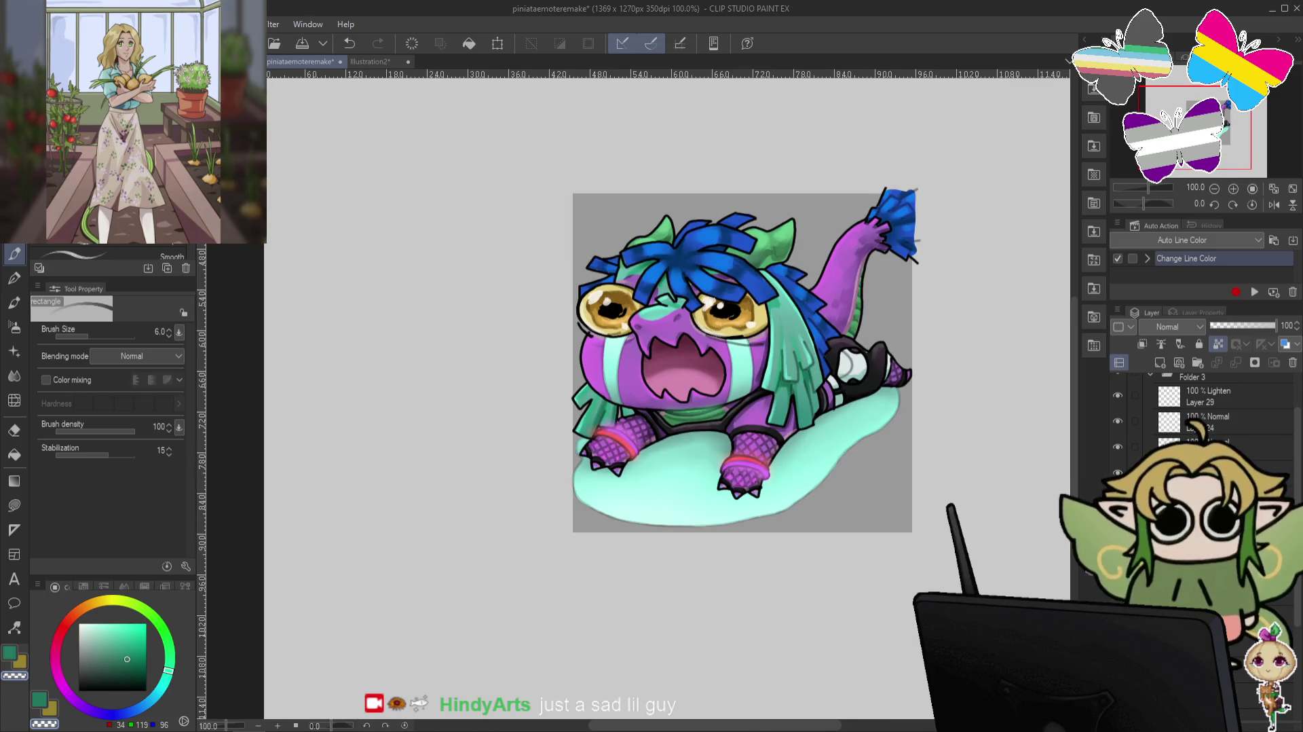
{"action": "scroll", "coordinate": [631, 416], "scroll_direction": "up", "scroll_amount": 2}
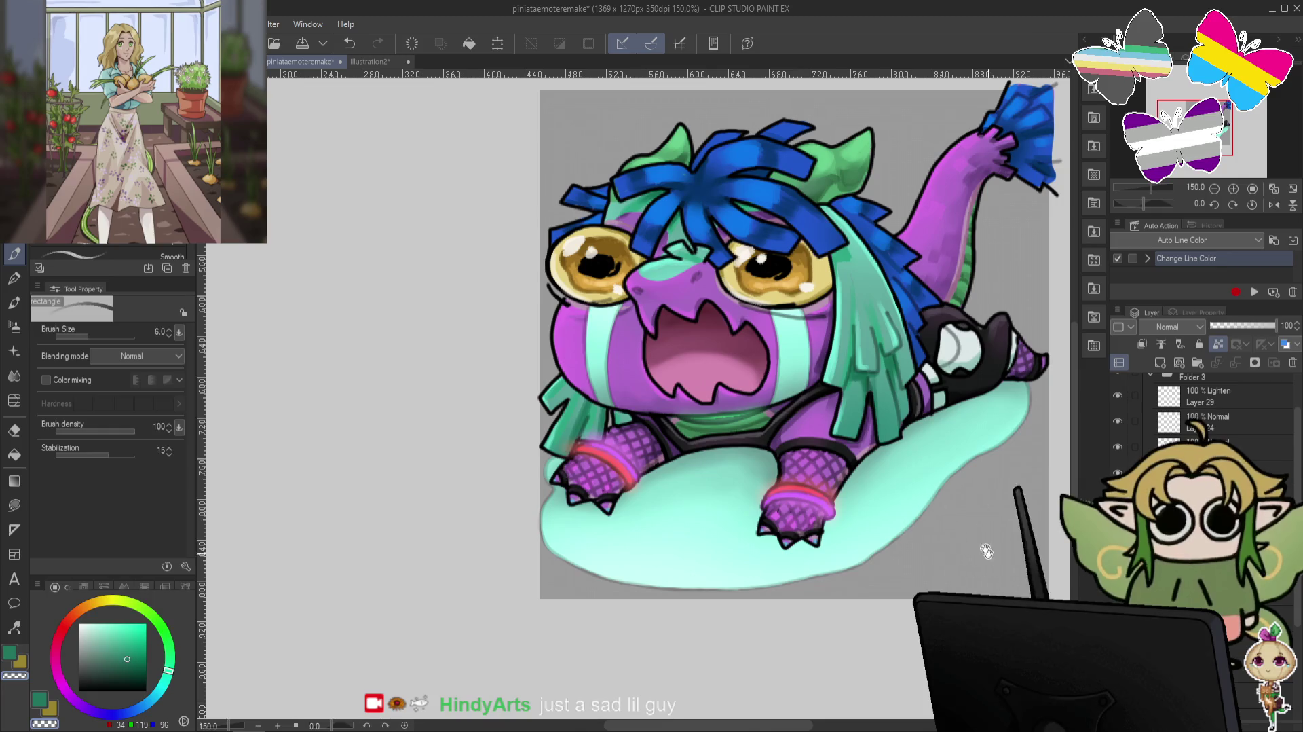
{"action": "left_click_drag", "start_coordinate": [987, 551], "coordinate": [801, 617]}
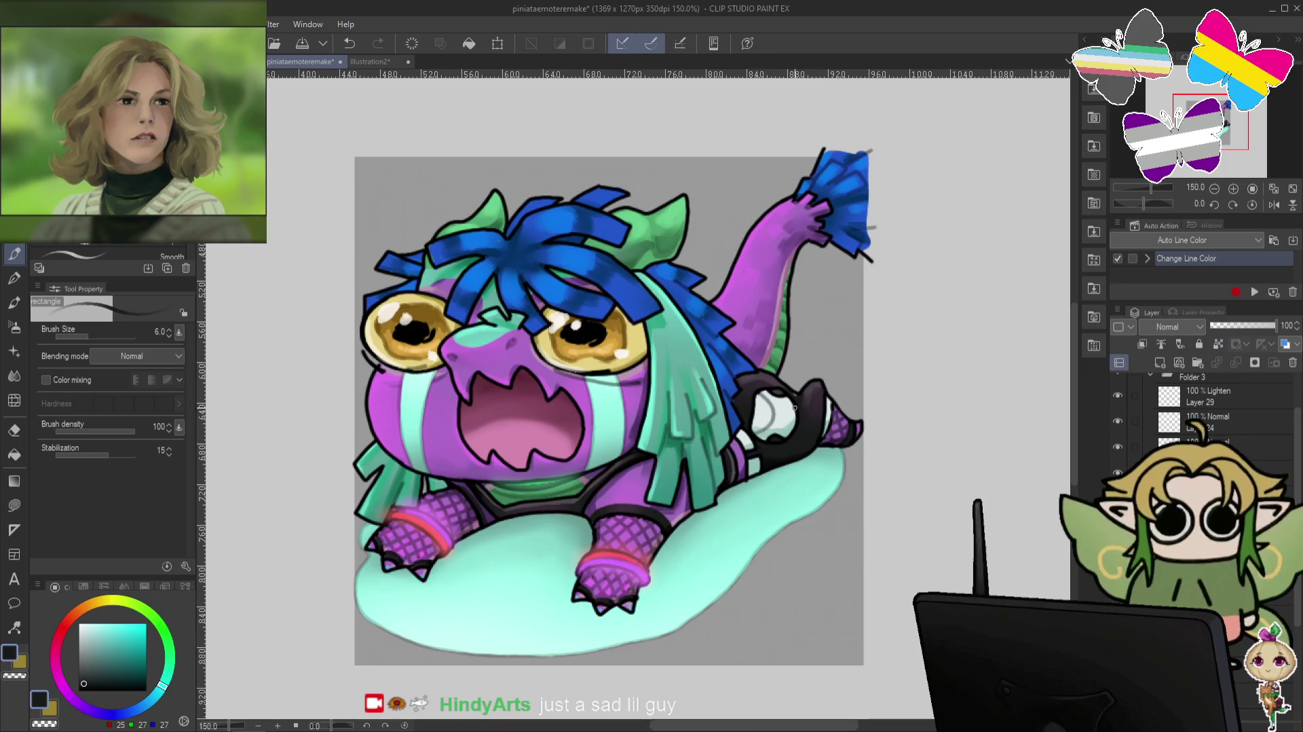
Sample the line, tail purple and tuft blues, settling on the bright tail-tuft blue.
{"action": "key", "text": "alt"}
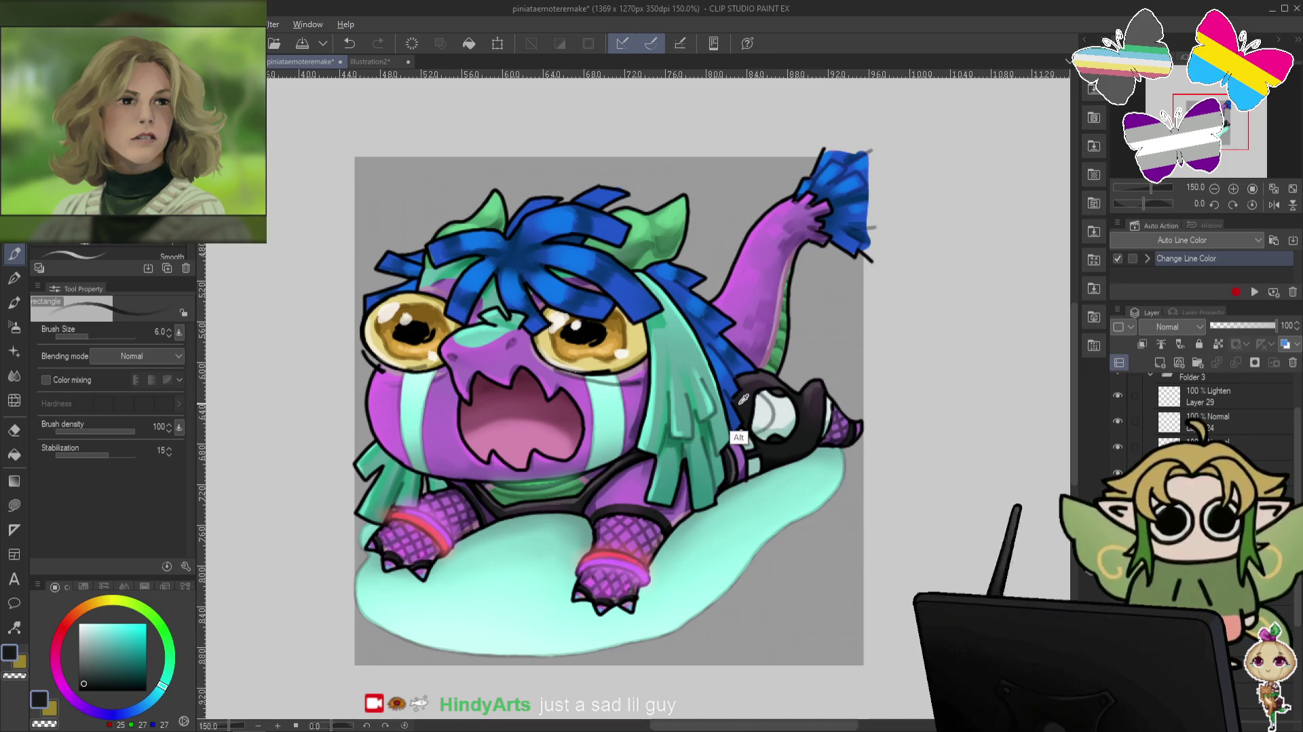
{"action": "left_click", "coordinate": [743, 399], "text": "alt"}
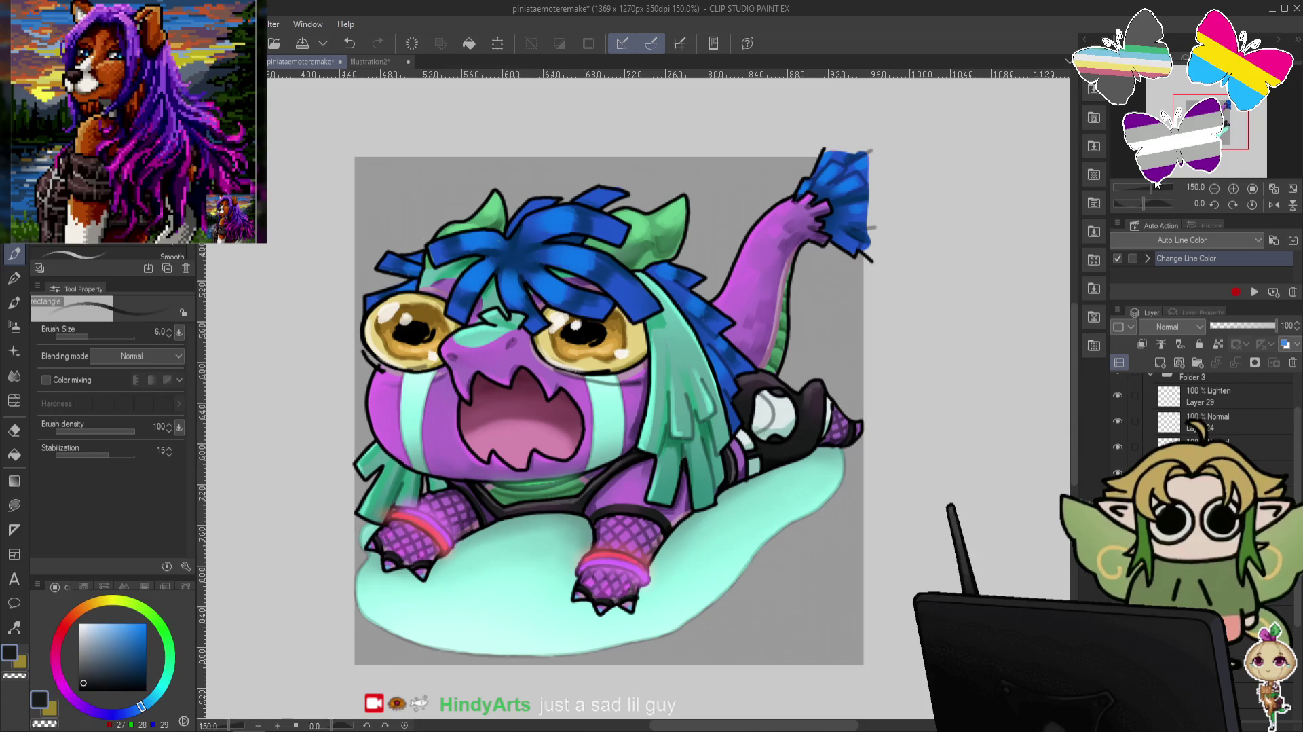
{"action": "left_click", "coordinate": [818, 272], "text": "alt"}
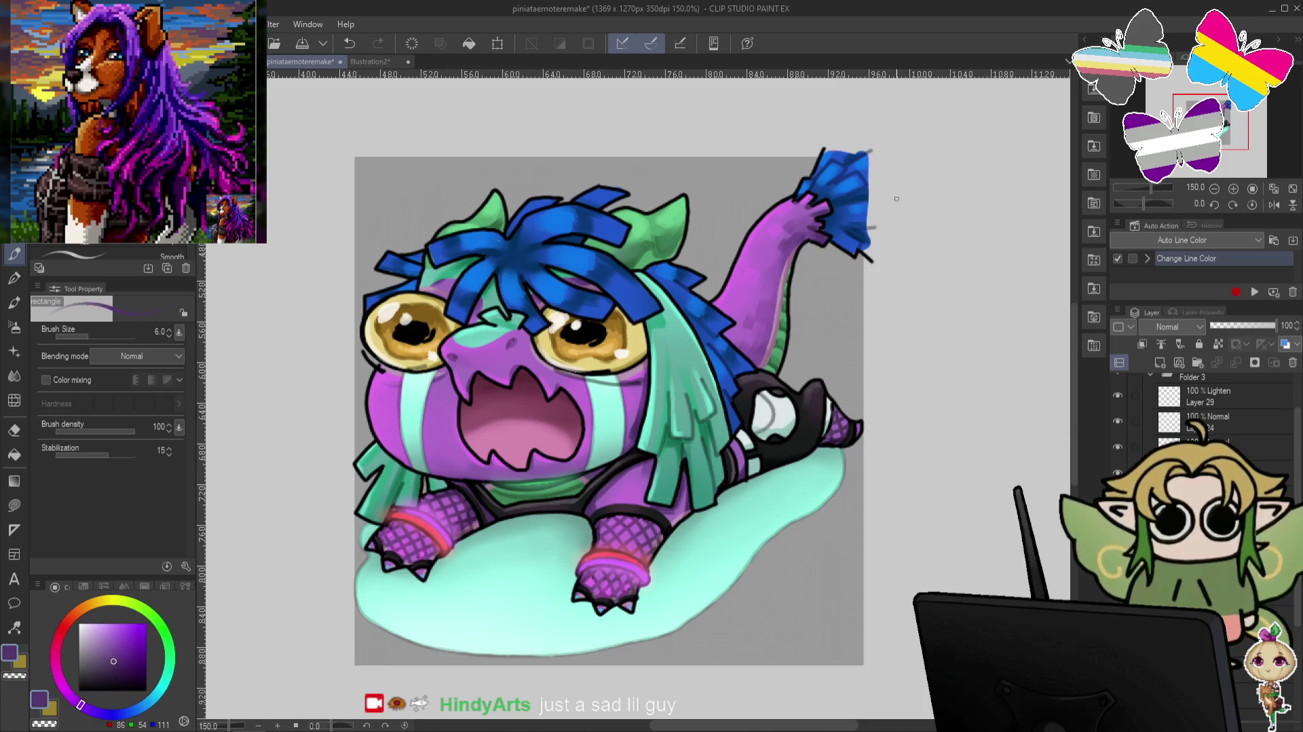
{"action": "left_click", "coordinate": [832, 229], "text": "alt"}
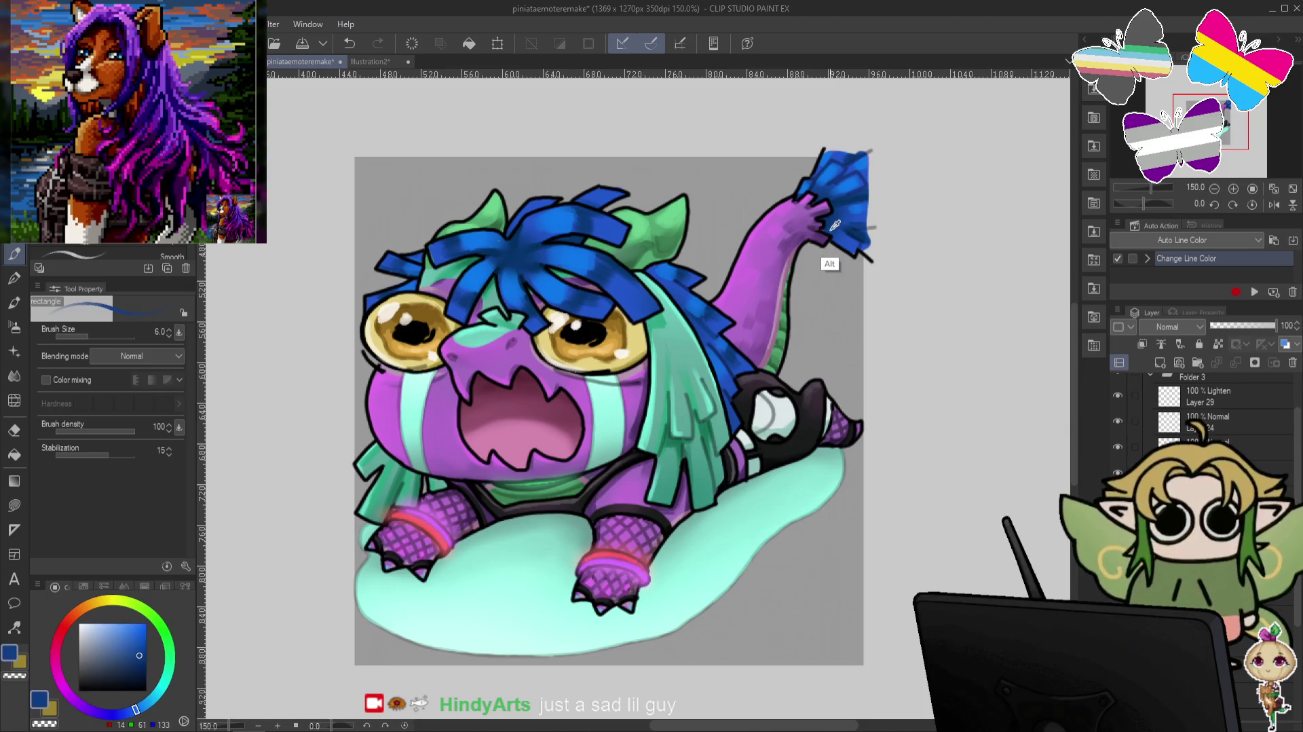
{"action": "left_click", "coordinate": [857, 244], "text": "alt"}
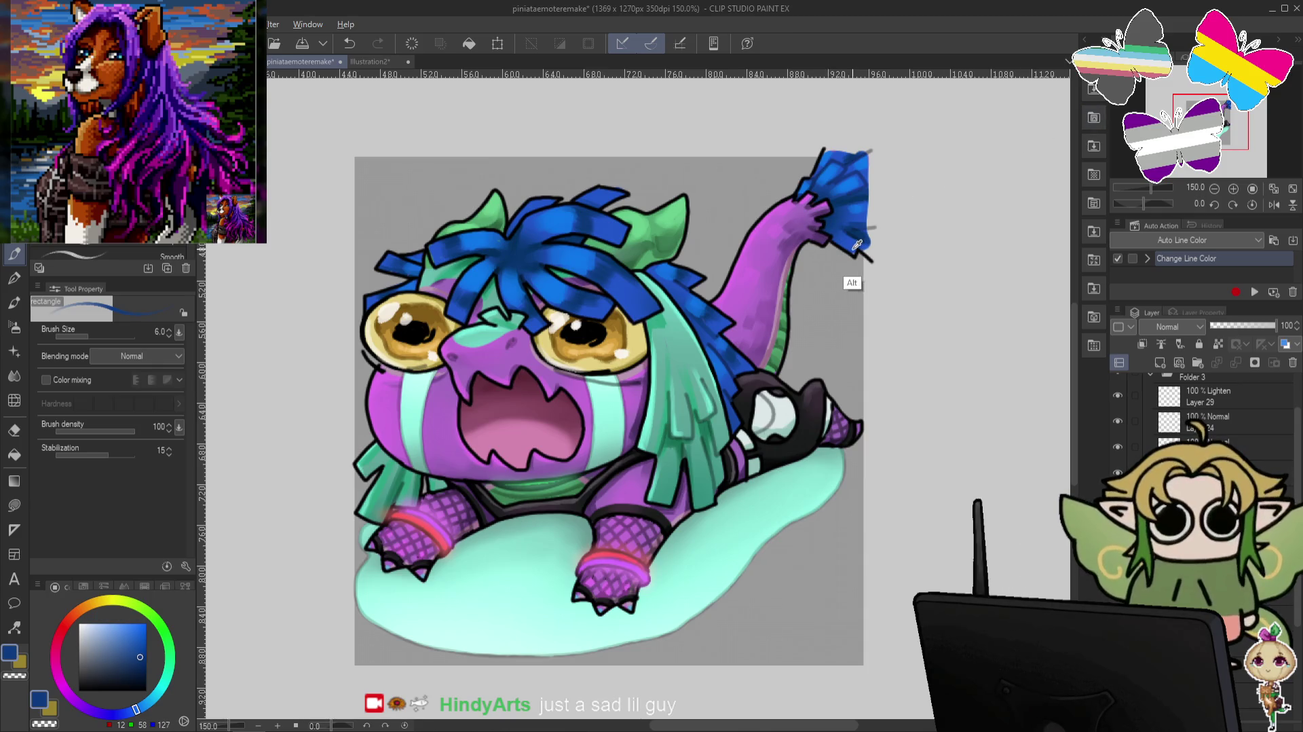
{"action": "left_click", "coordinate": [848, 217], "text": "alt"}
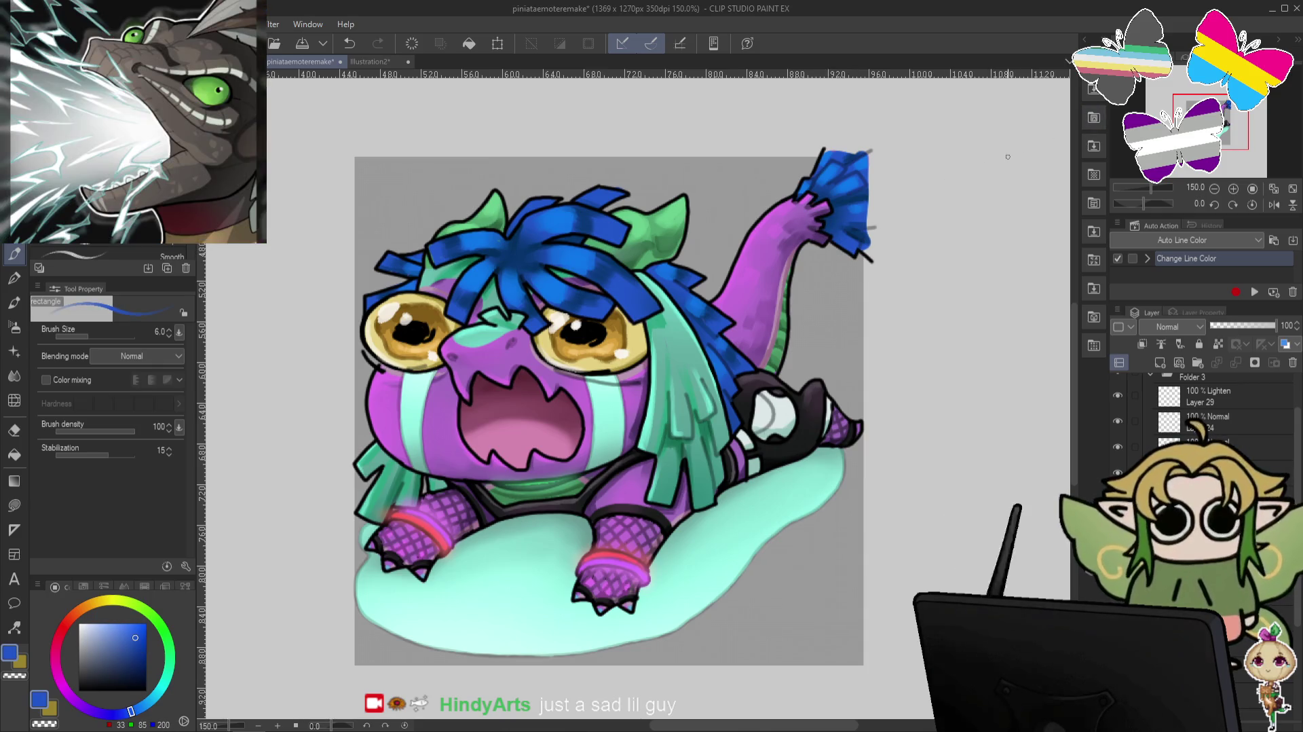
{"action": "scroll", "coordinate": [1008, 157], "scroll_direction": "down", "scroll_amount": 1}
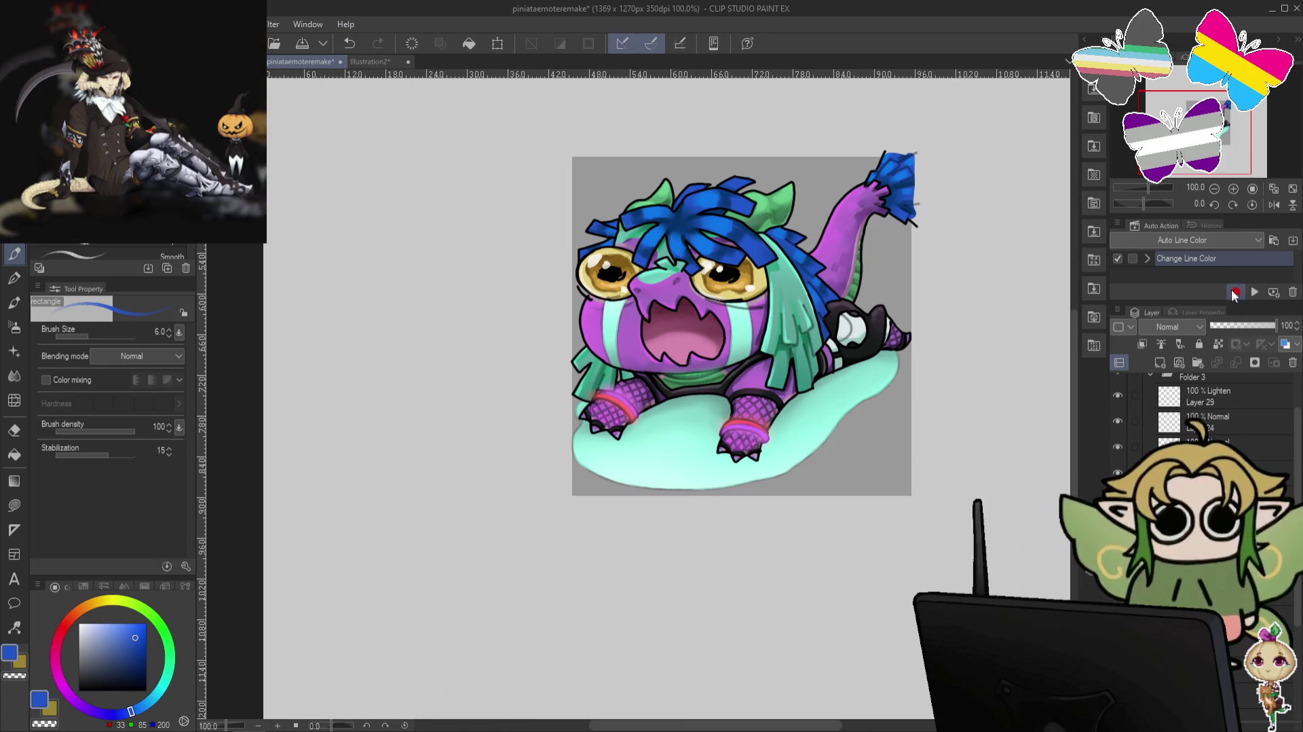
Briefly toggle the dark blue-purple tint layer, then bring up the layer blending mode list.
{"action": "left_click", "coordinate": [1142, 344]}
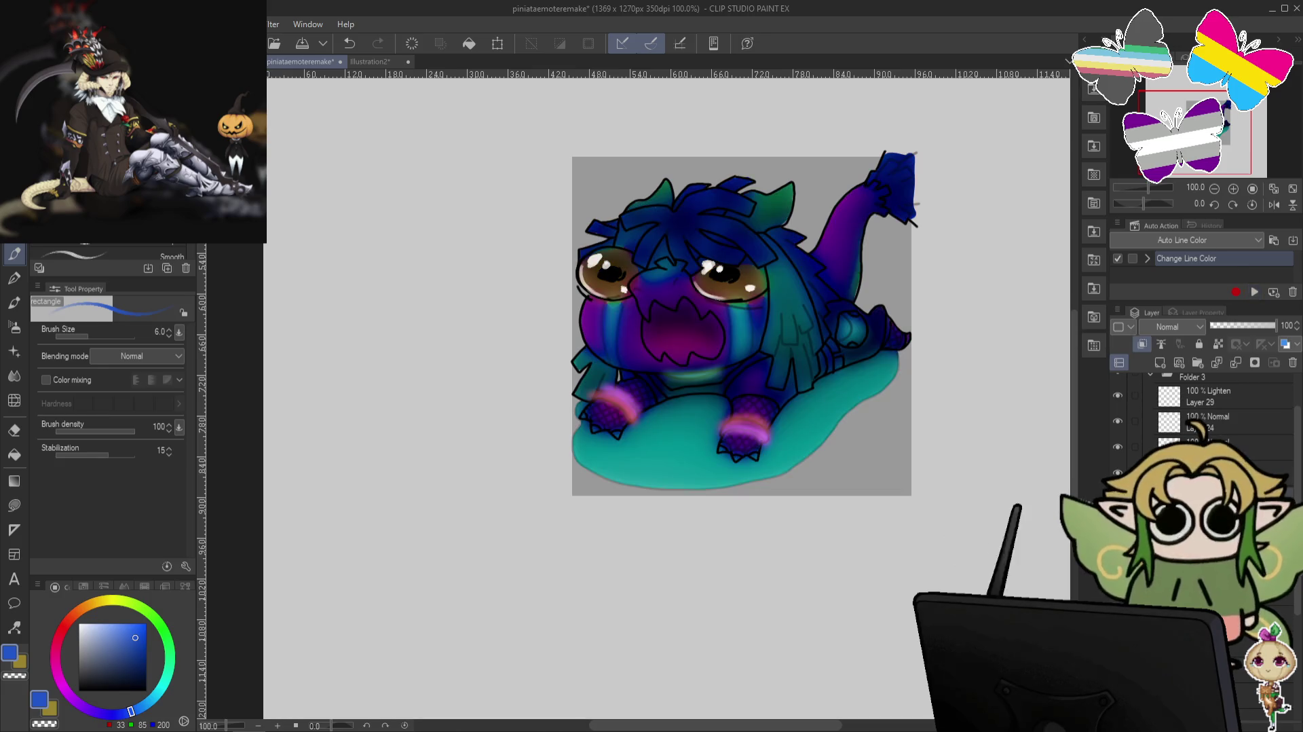
{"action": "left_click", "coordinate": [1118, 472]}
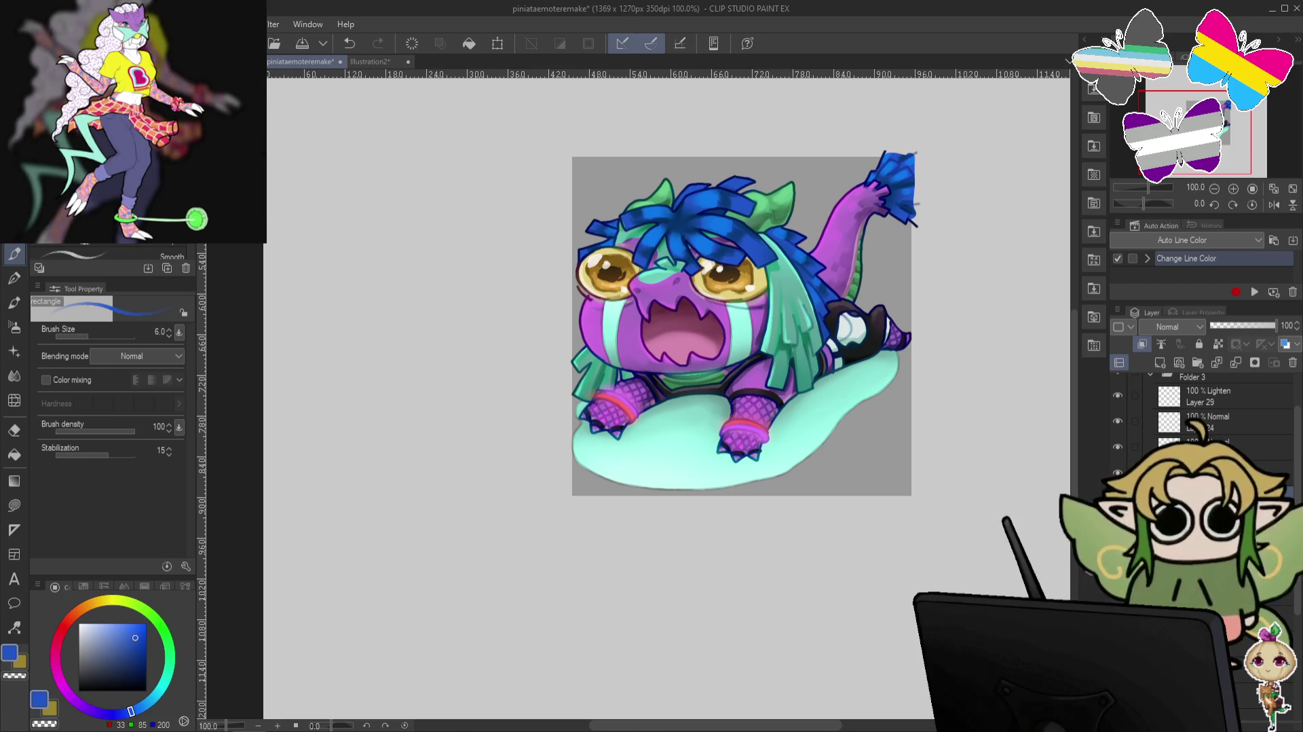
{"action": "left_click", "coordinate": [1173, 326]}
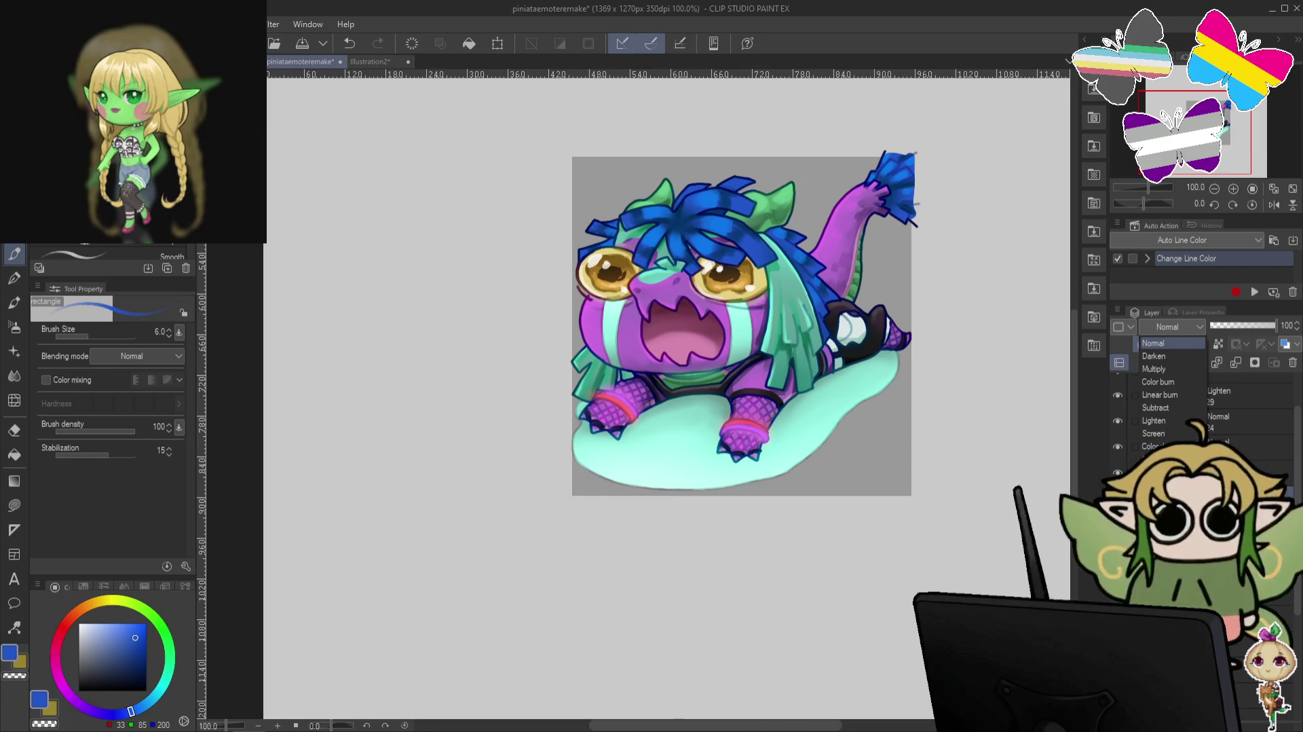
Set the glow layer's blending from Lighten to Screen, briefly checking the Folder 4 emote.
{"action": "left_click", "coordinate": [1172, 422]}
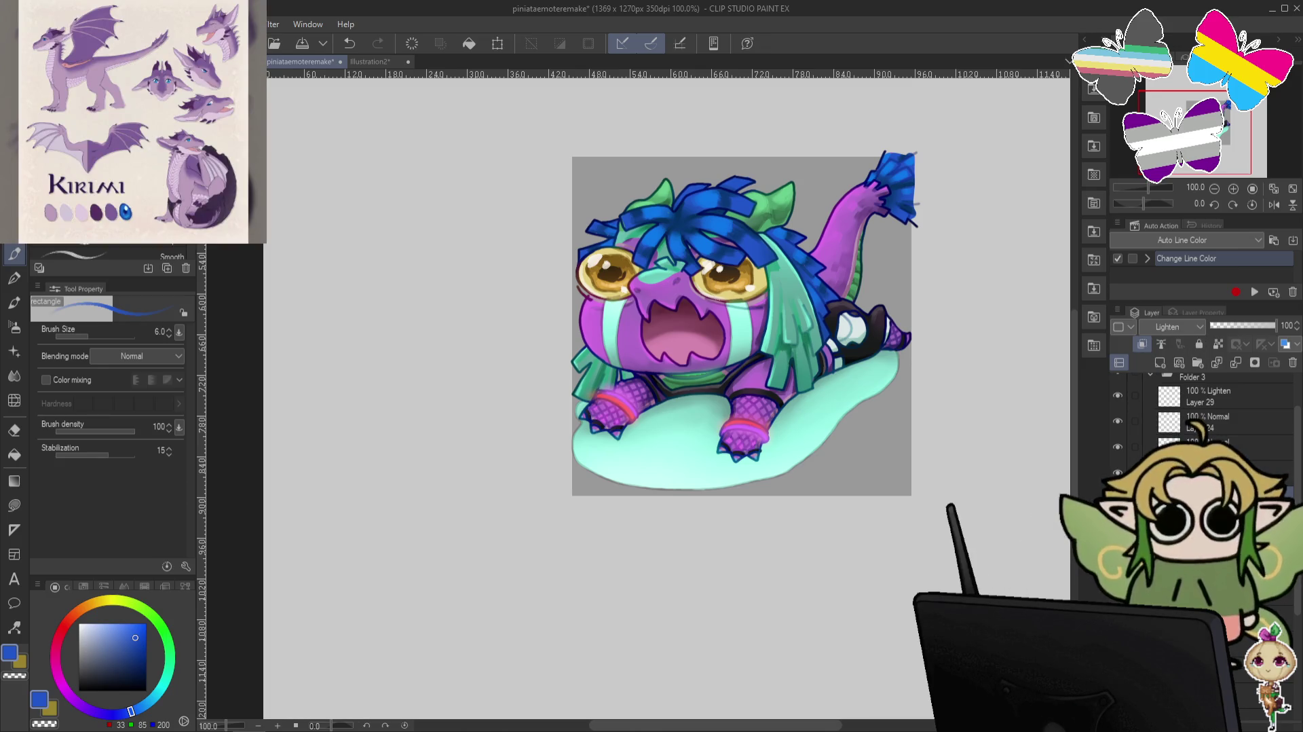
{"action": "scroll", "coordinate": [1194, 407], "scroll_direction": "up", "scroll_amount": 2}
{"action": "left_click", "coordinate": [1118, 403]}
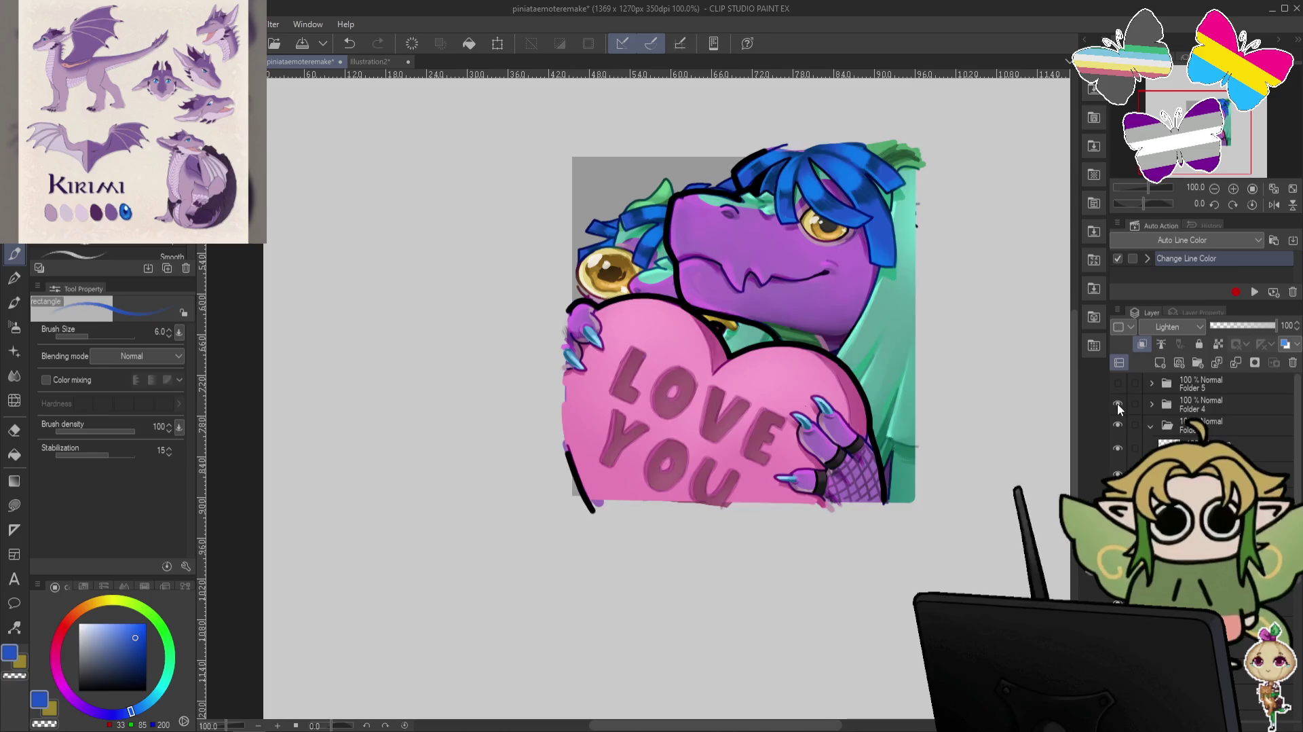
{"action": "left_click", "coordinate": [1119, 404]}
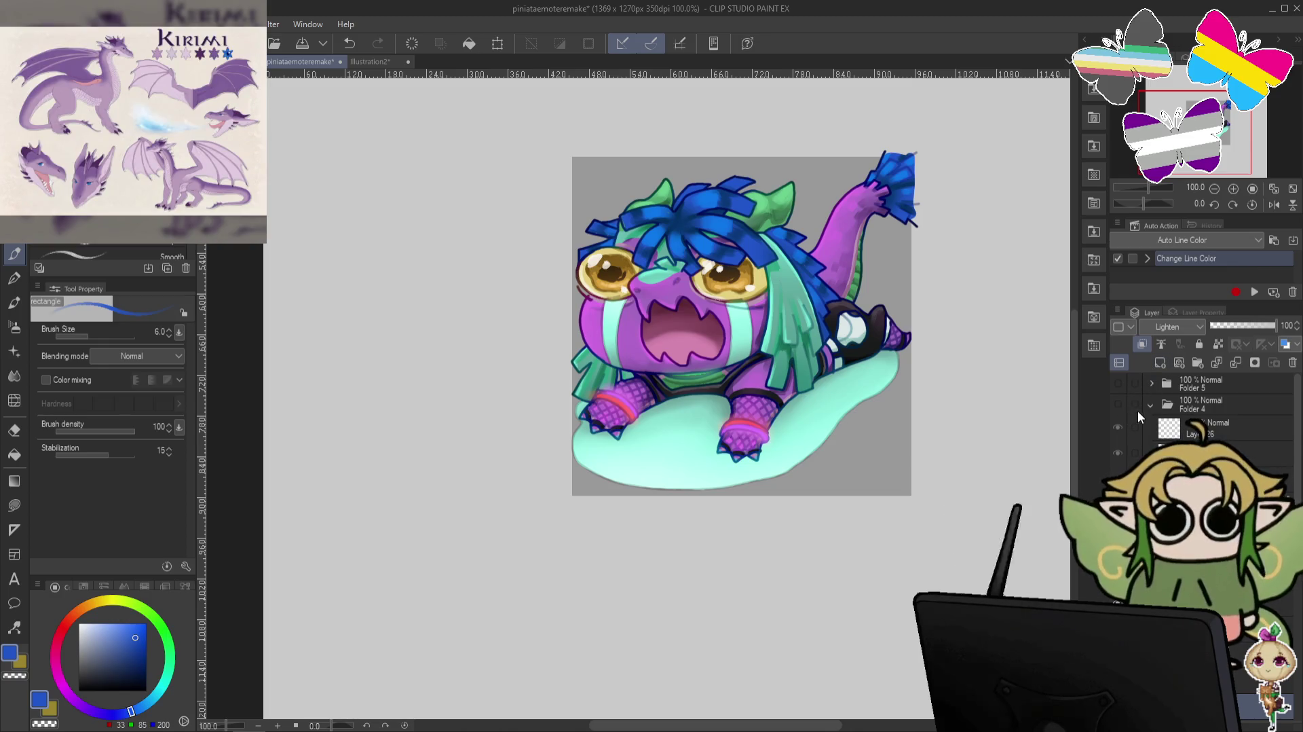
{"action": "left_click", "coordinate": [1151, 406]}
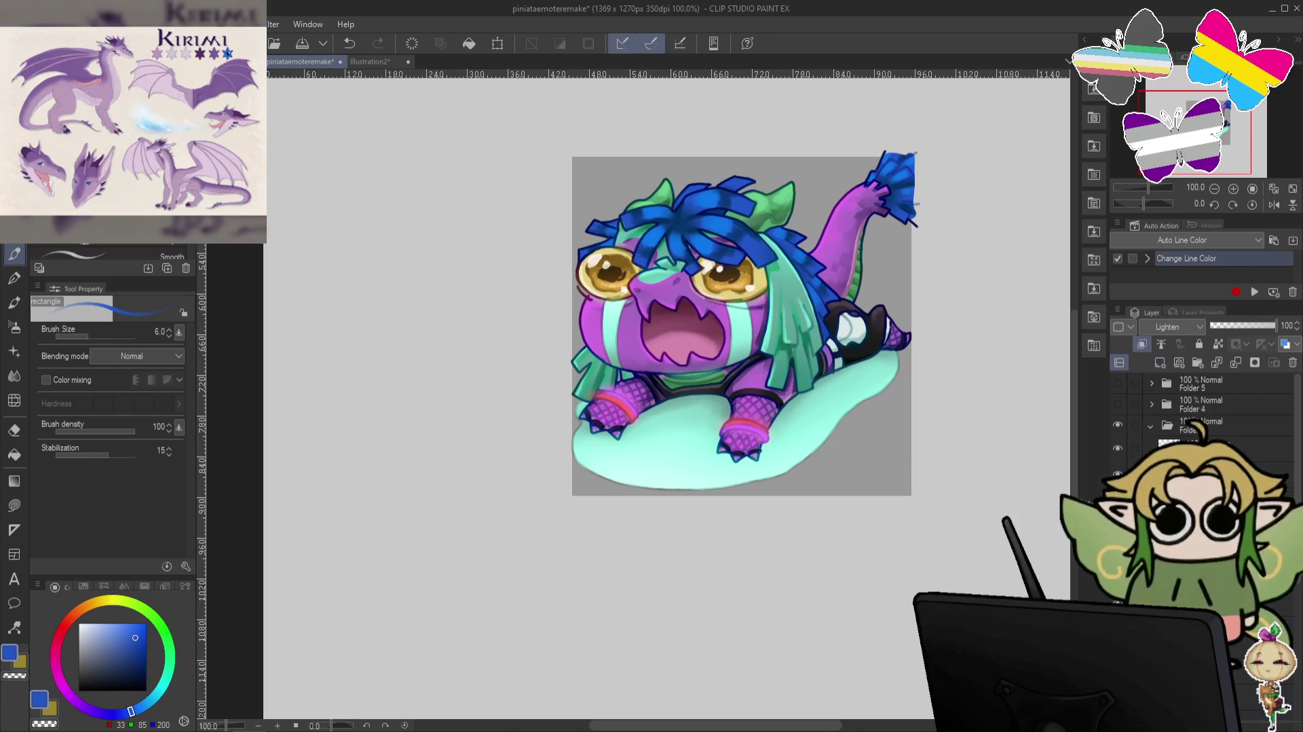
{"action": "left_click", "coordinate": [1179, 327]}
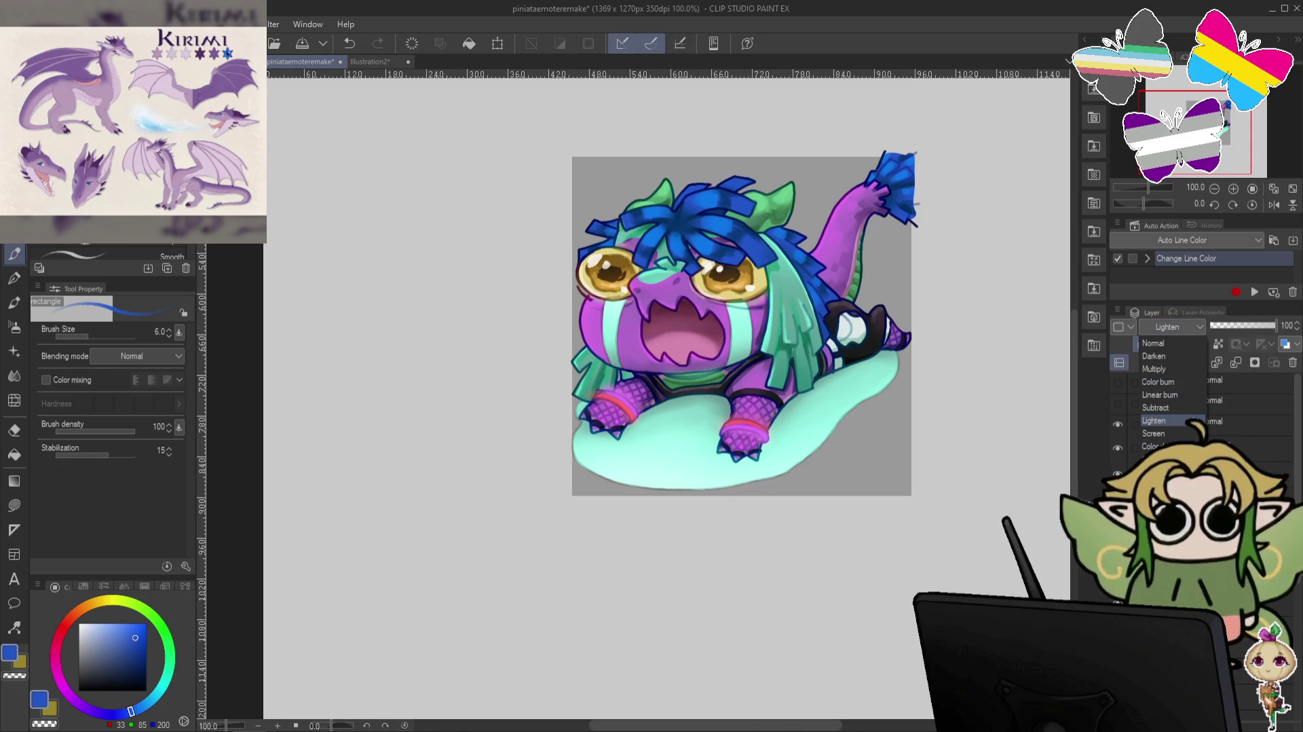
{"action": "left_click", "coordinate": [1168, 436]}
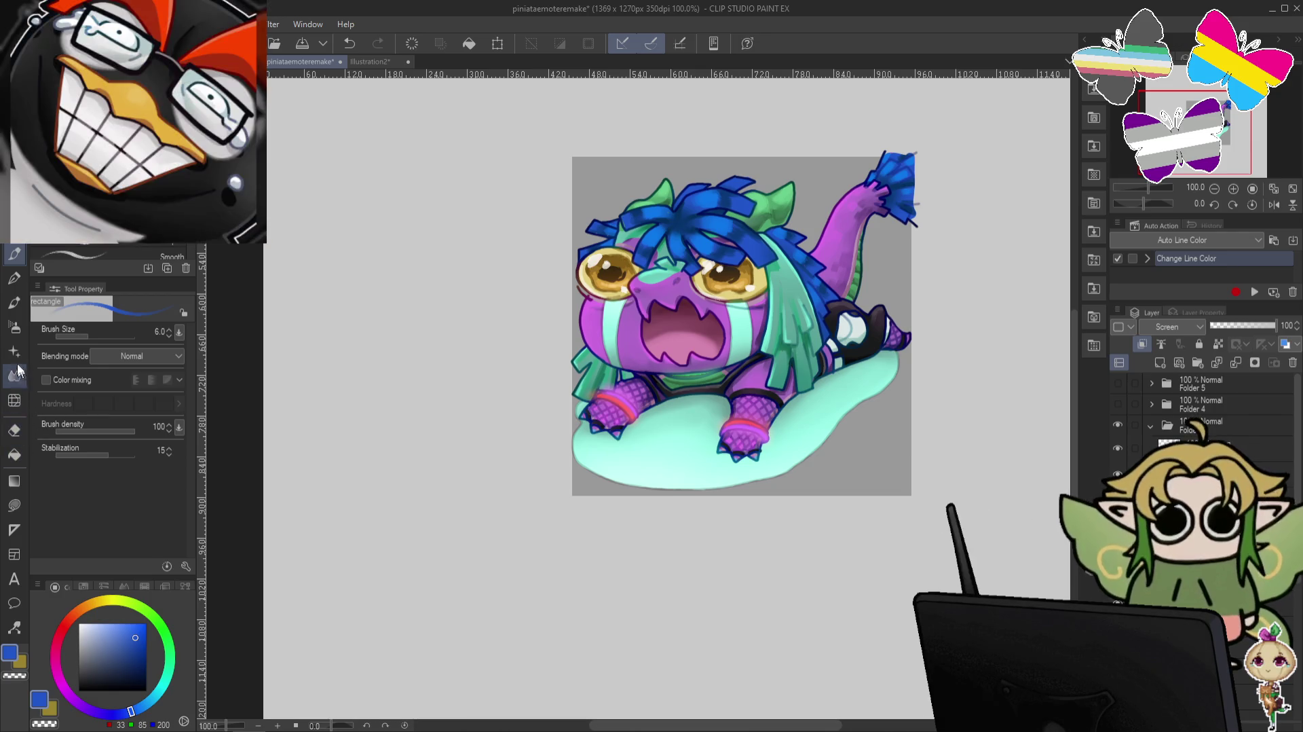
Soft-airbrush a glow onto the dragon's right eye, undoing one stroke first.
{"action": "left_click", "coordinate": [14, 326]}
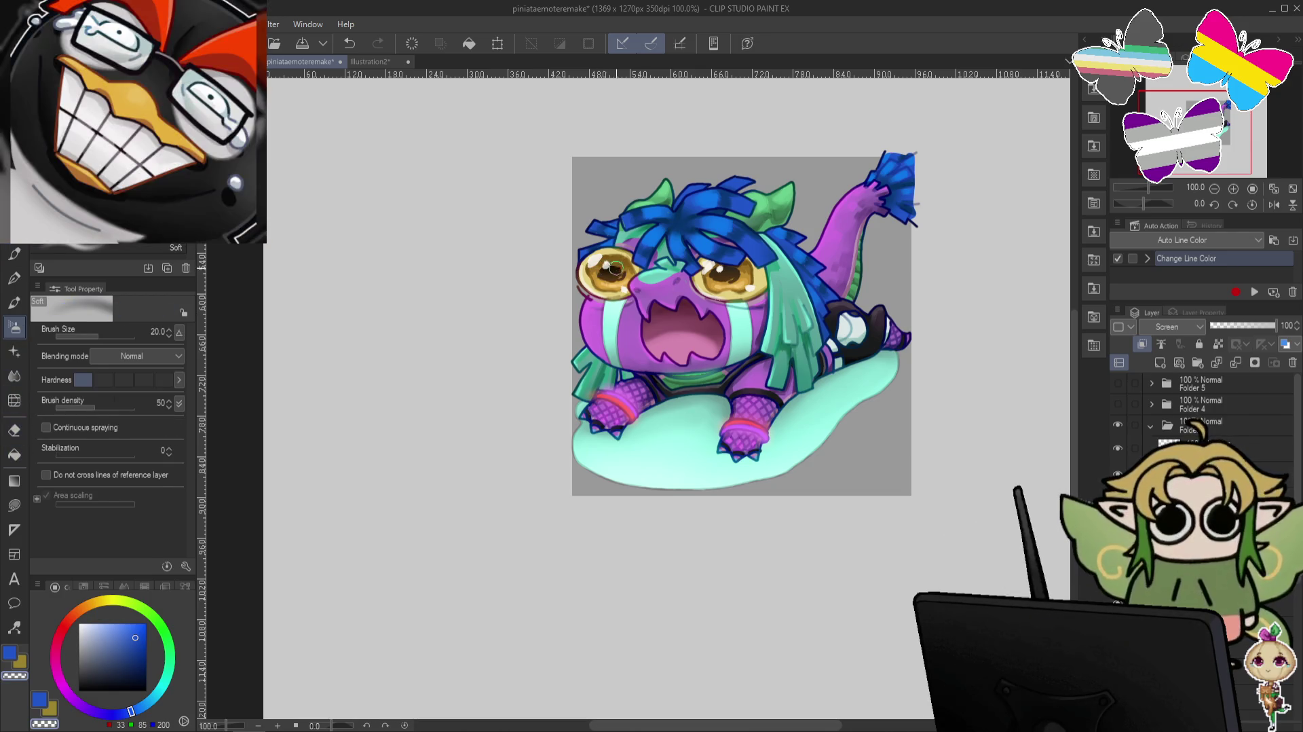
{"action": "key", "text": "ctrl+z"}
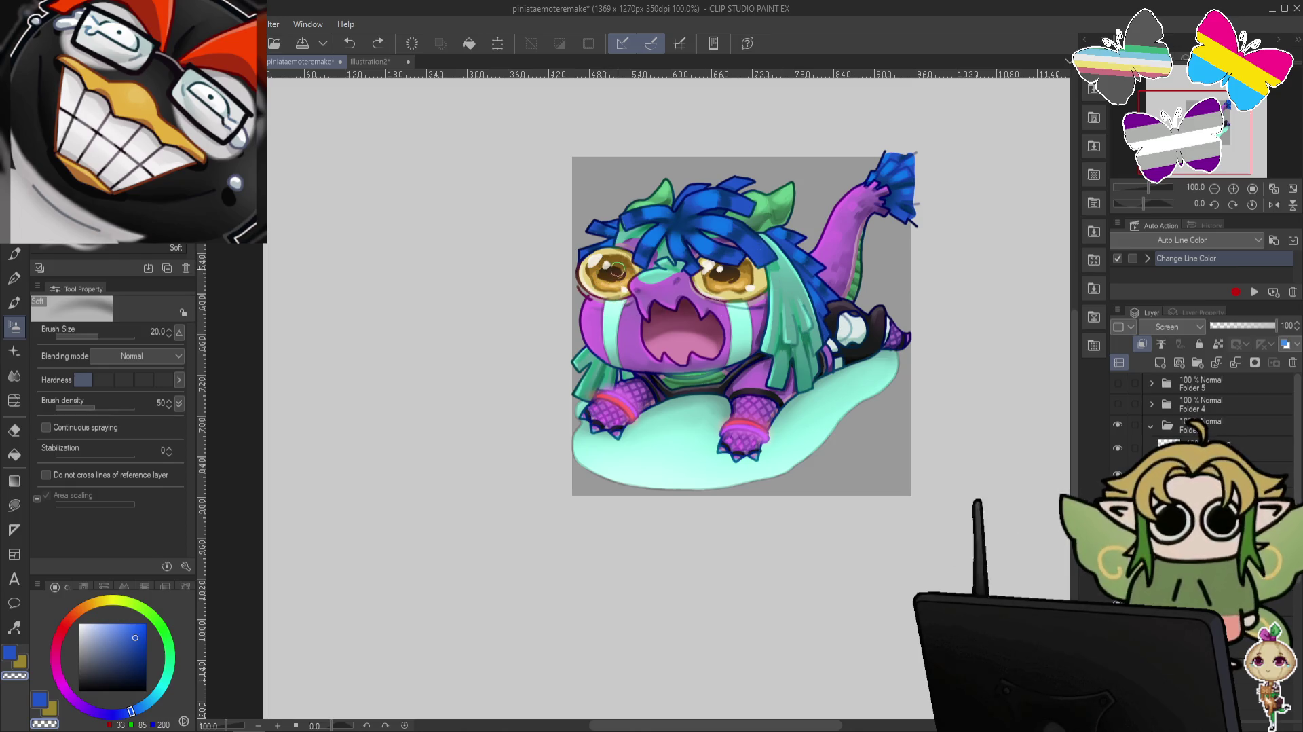
{"action": "left_click_drag", "start_coordinate": [726, 269], "coordinate": [759, 292]}
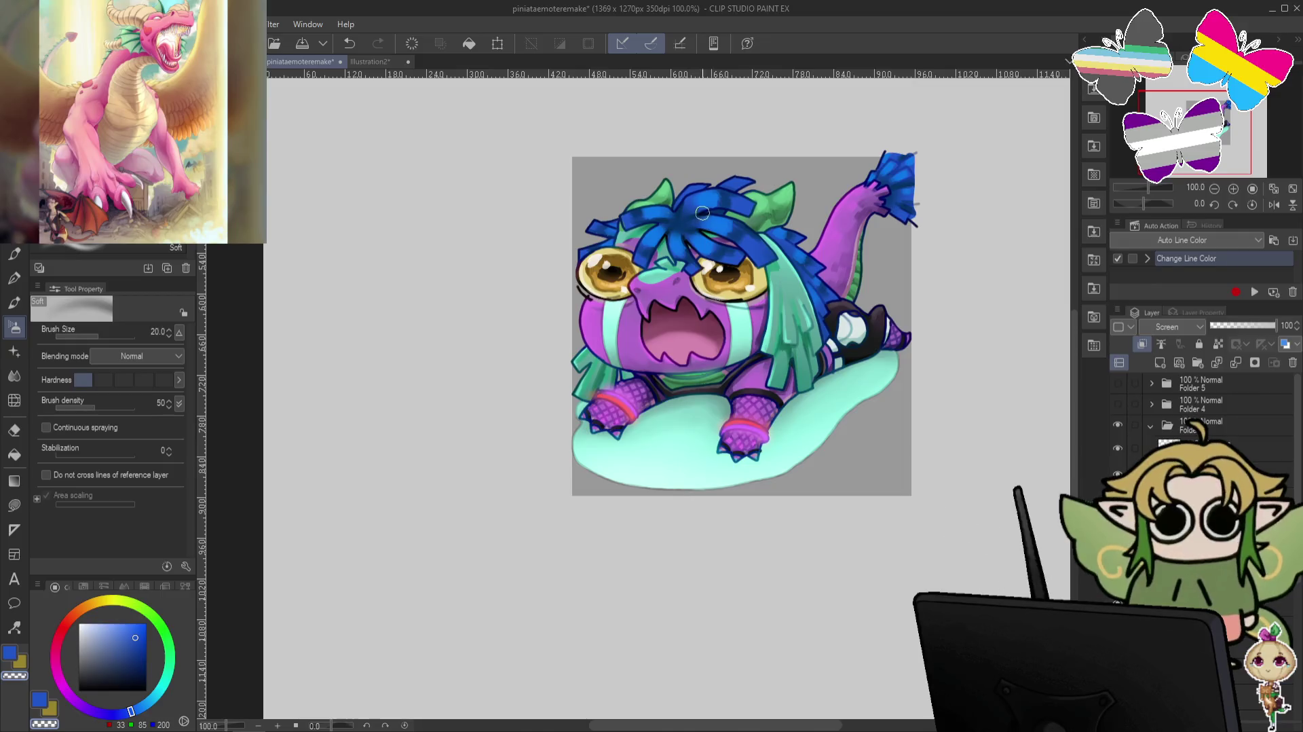
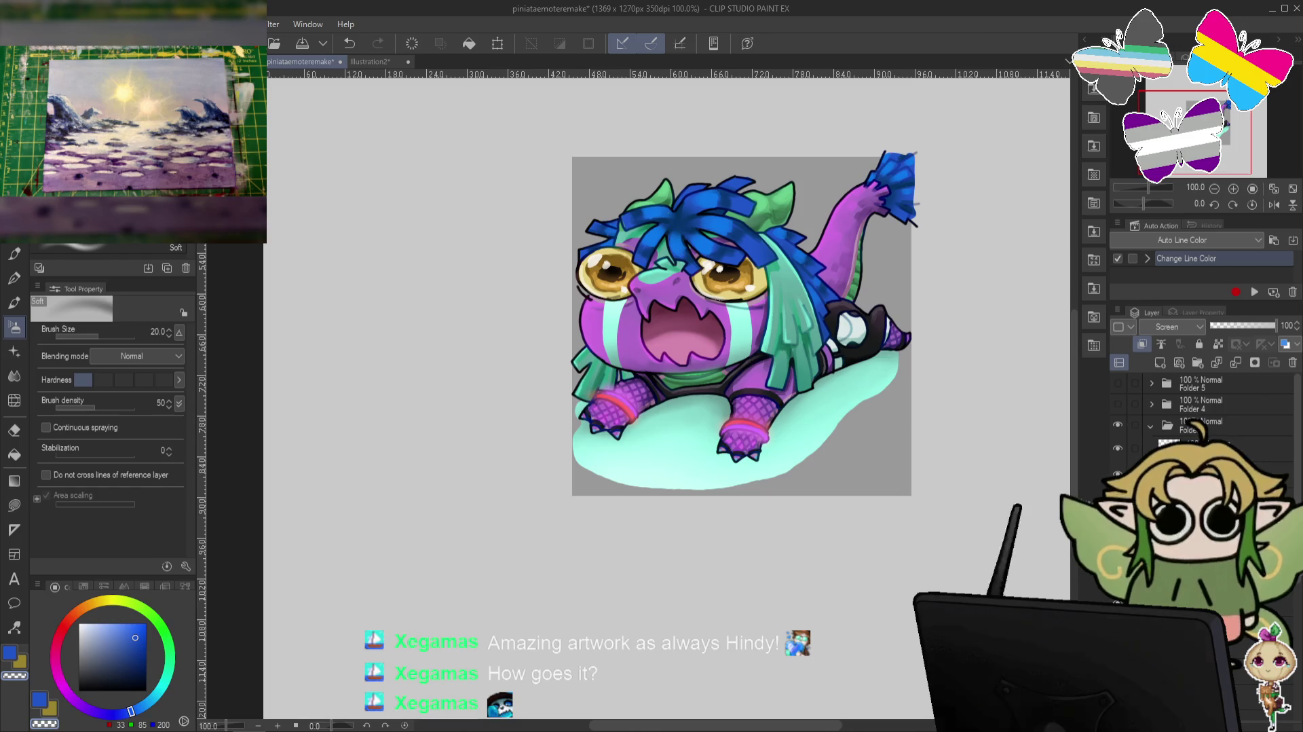
Hide the lying-down piñata emote folder and reveal the candy-eating dragon emote layers.
{"action": "key", "text": "ctrl+shift+d"}
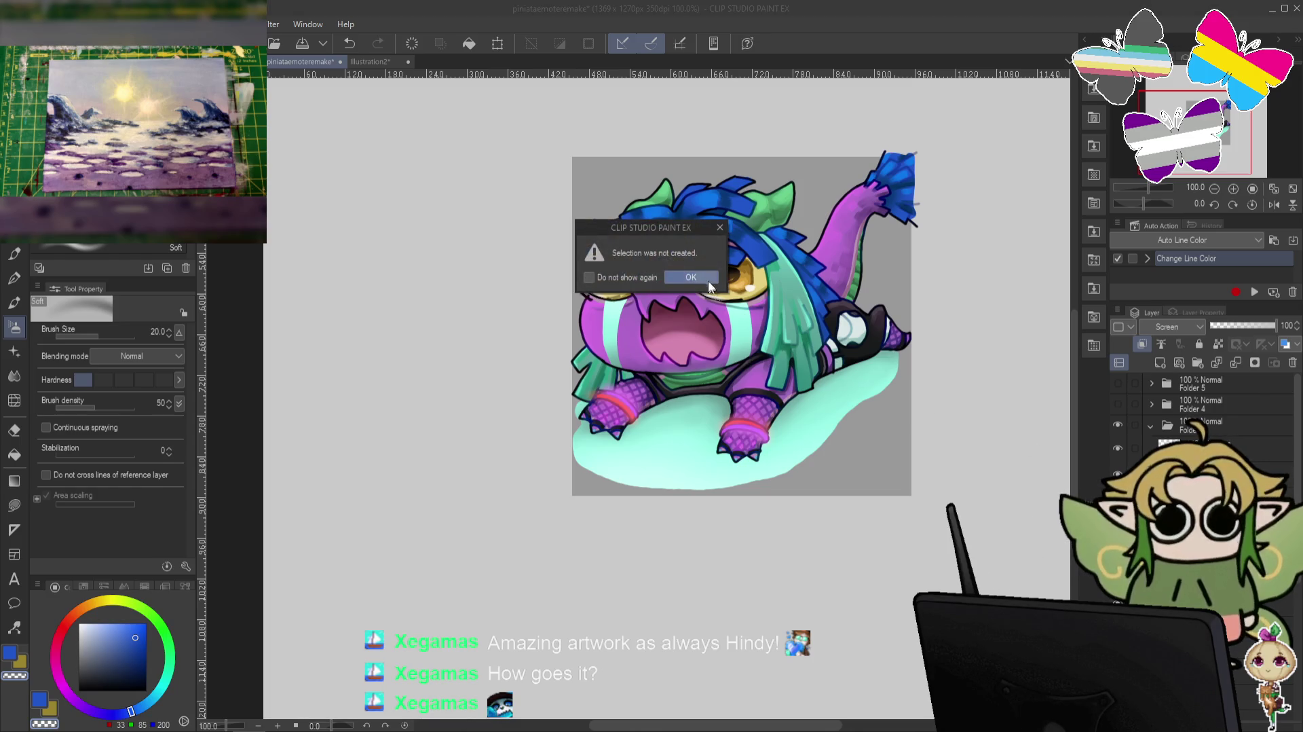
{"action": "key", "text": "Return"}
{"action": "left_click", "coordinate": [1195, 492]}
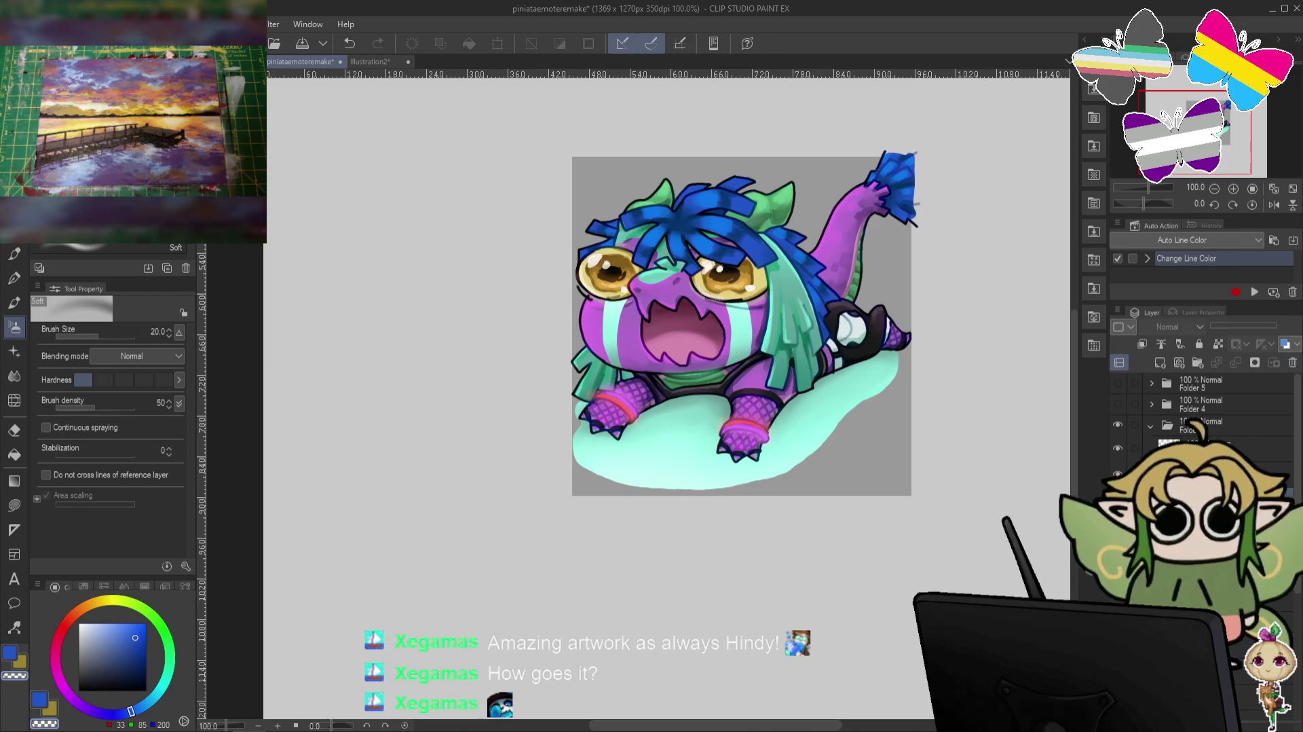
{"action": "left_click", "coordinate": [1117, 448]}
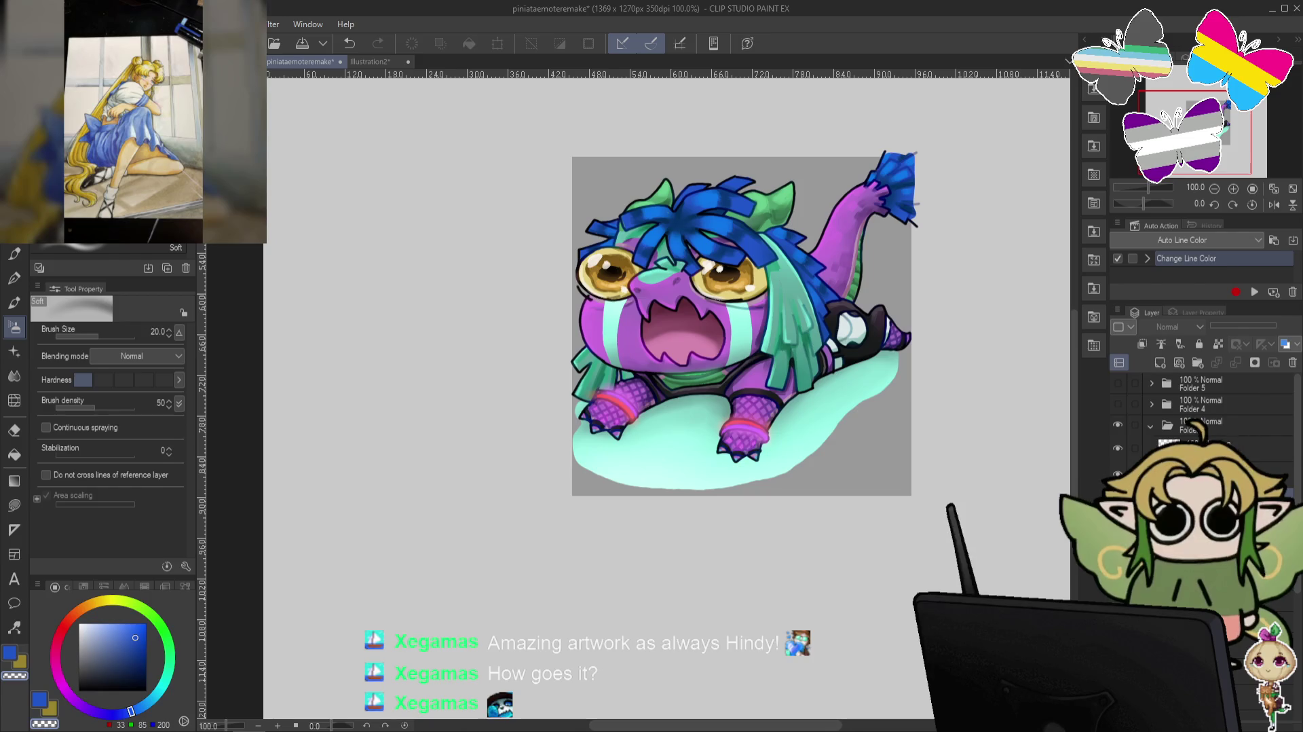
{"action": "left_click", "coordinate": [1151, 426]}
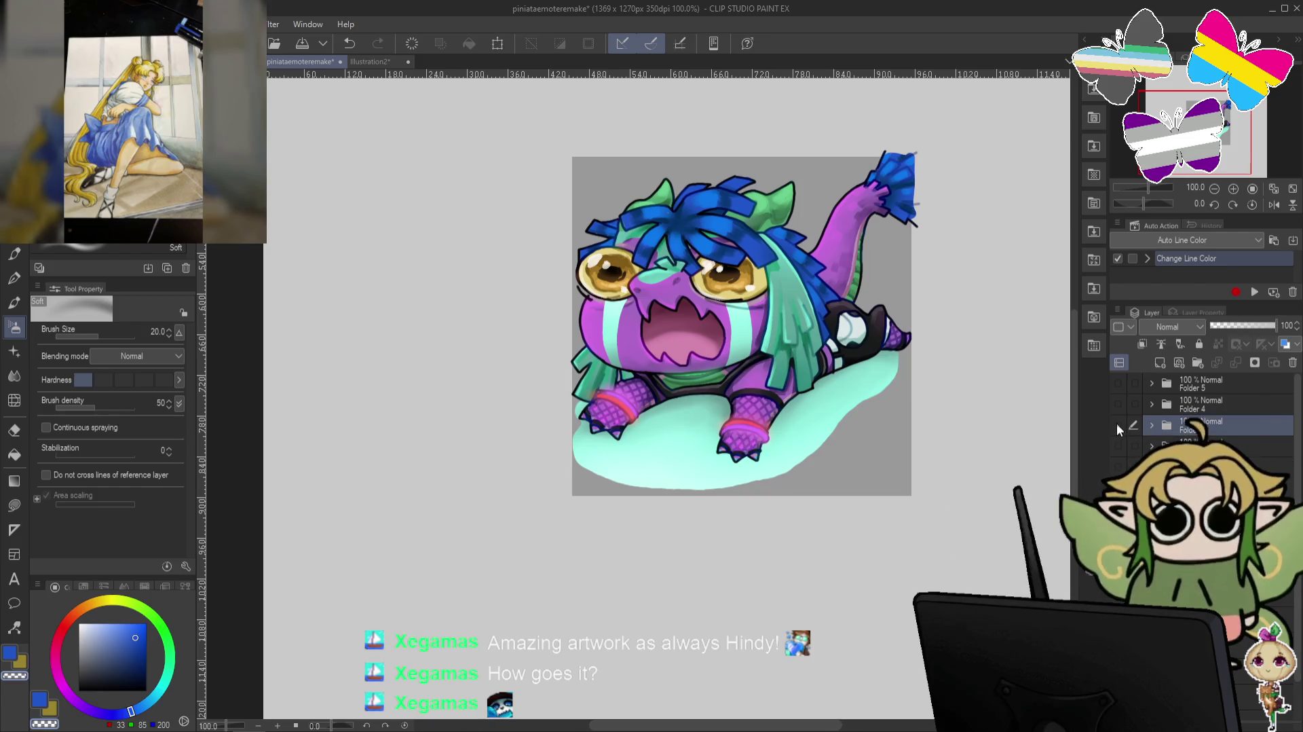
{"action": "left_click", "coordinate": [1118, 424]}
{"action": "left_click", "coordinate": [1118, 446]}
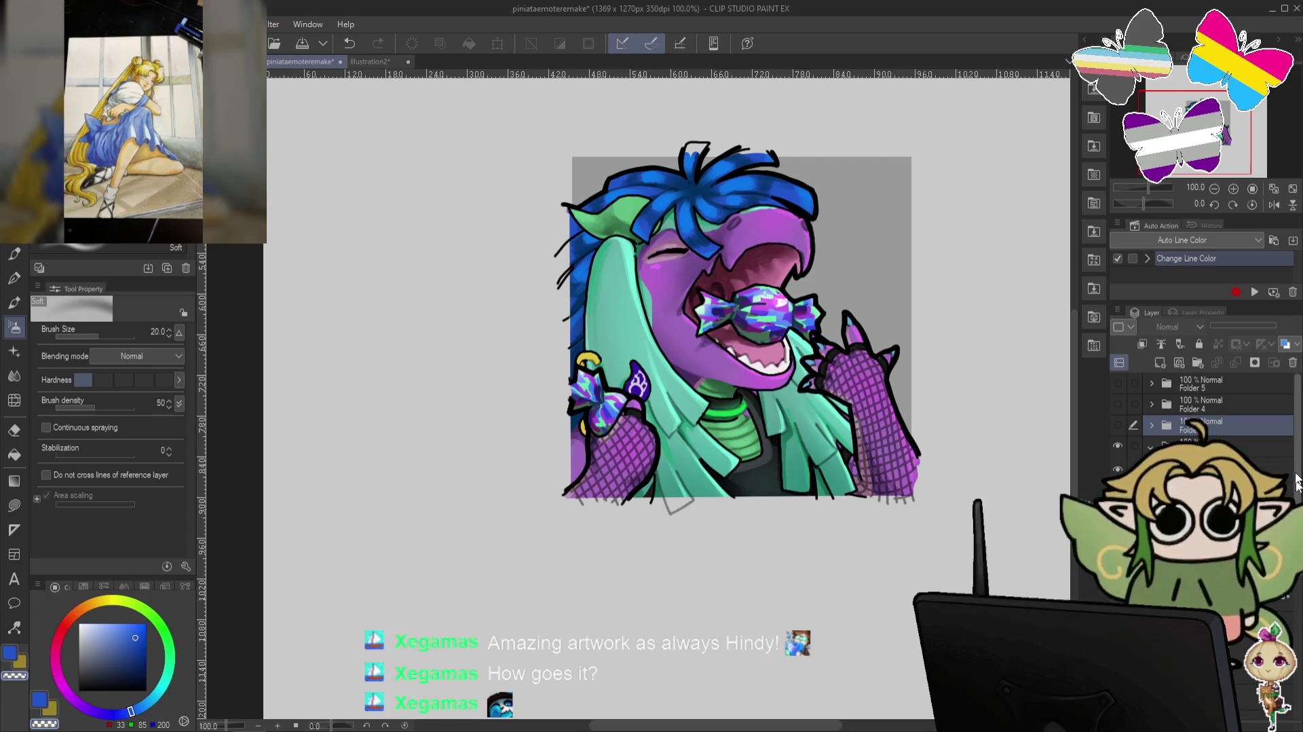
{"action": "scroll", "coordinate": [1201, 414], "scroll_direction": "down", "scroll_amount": 2}
{"action": "scroll", "coordinate": [1201, 414], "scroll_direction": "down", "scroll_amount": 1}
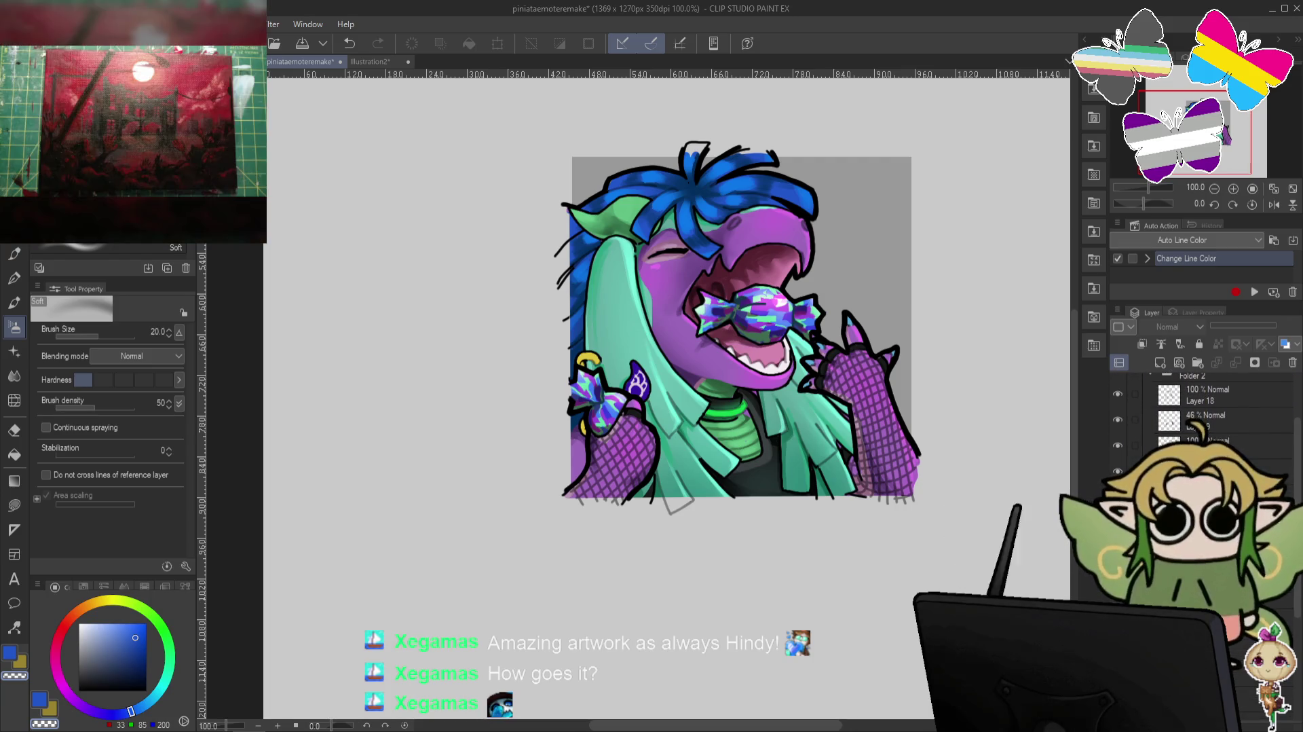
{"action": "left_click", "coordinate": [1117, 376]}
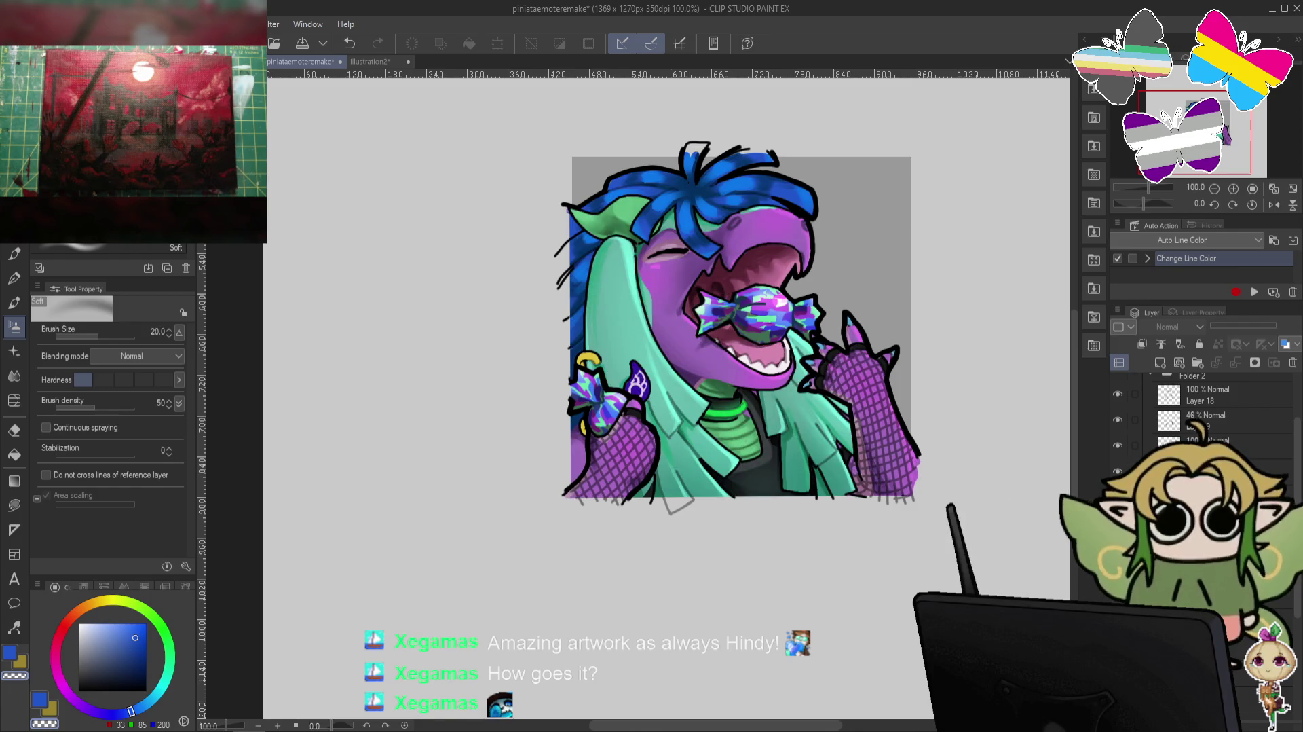
{"action": "left_click", "coordinate": [1118, 376]}
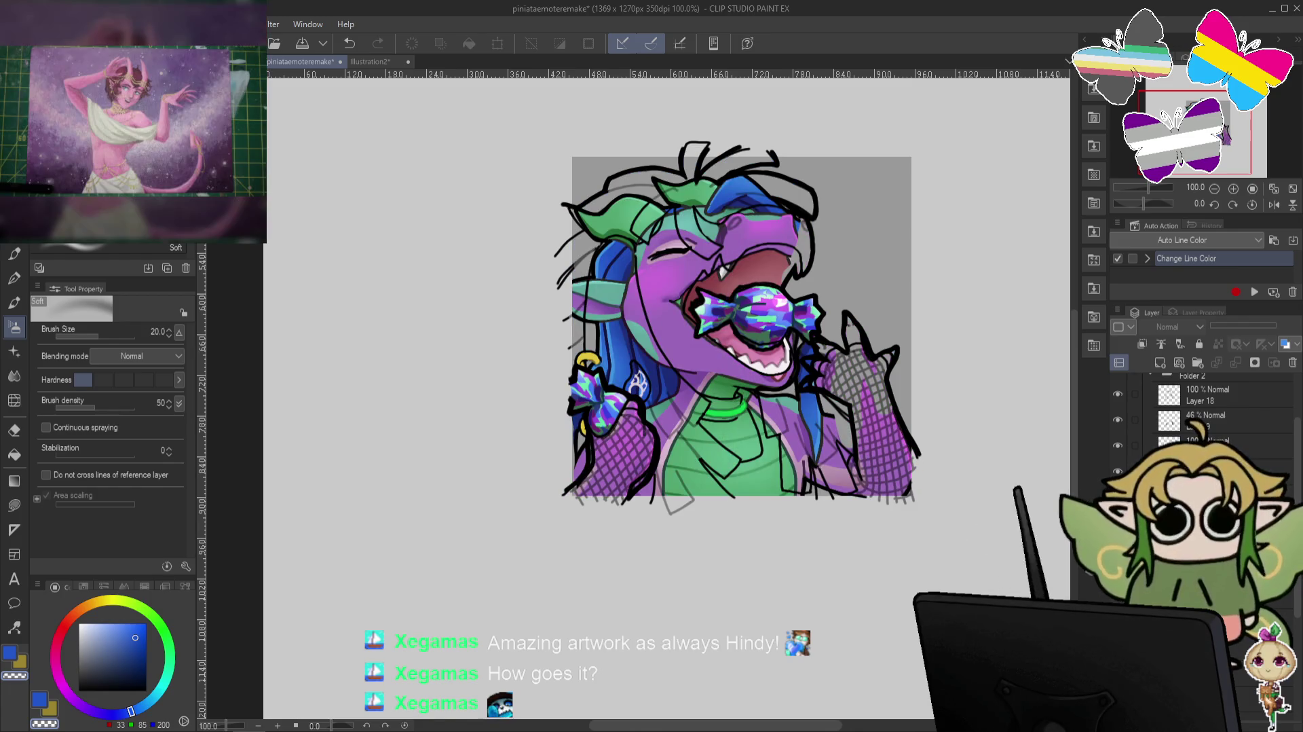
{"action": "left_click", "coordinate": [1118, 375]}
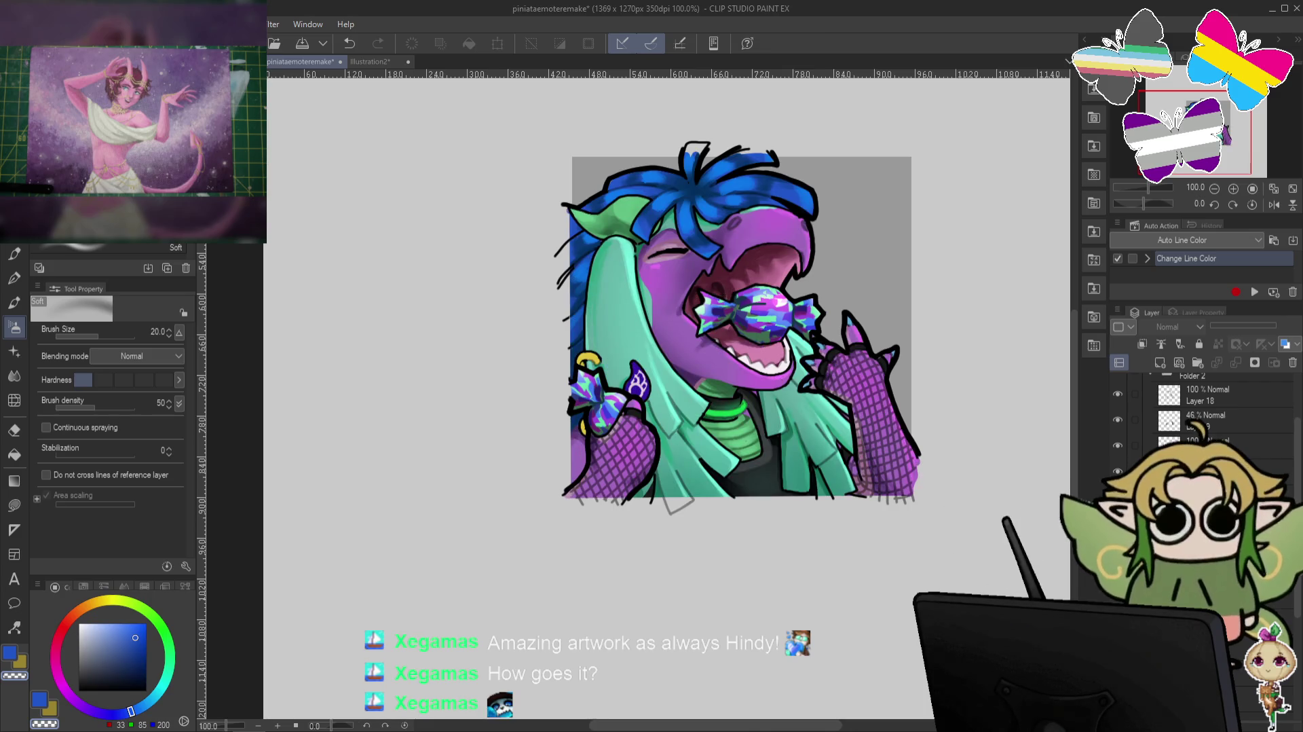
{"action": "left_click", "coordinate": [1118, 376]}
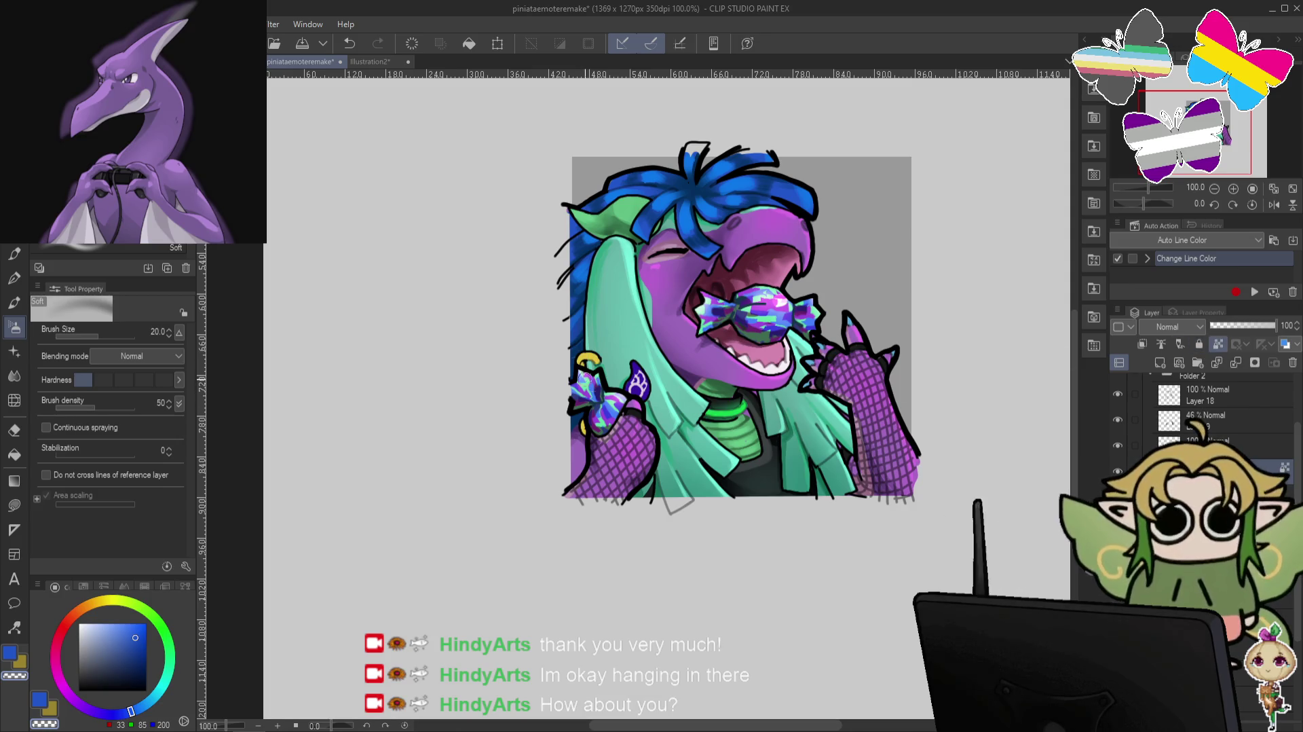
Switch to the pen and shift the drawing colour from golden yellow to deep brown.
{"action": "left_click", "coordinate": [583, 382], "text": "alt"}
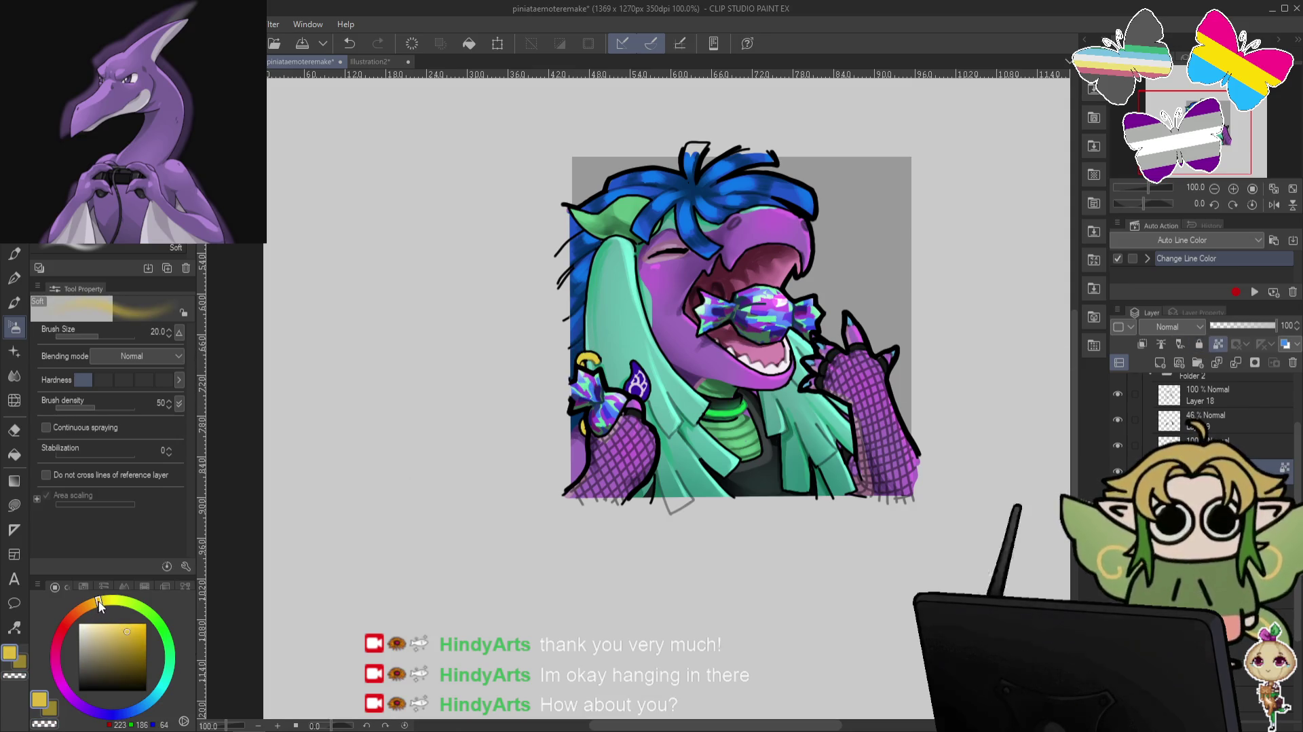
{"action": "left_click", "coordinate": [136, 652]}
{"action": "key", "text": "p"}
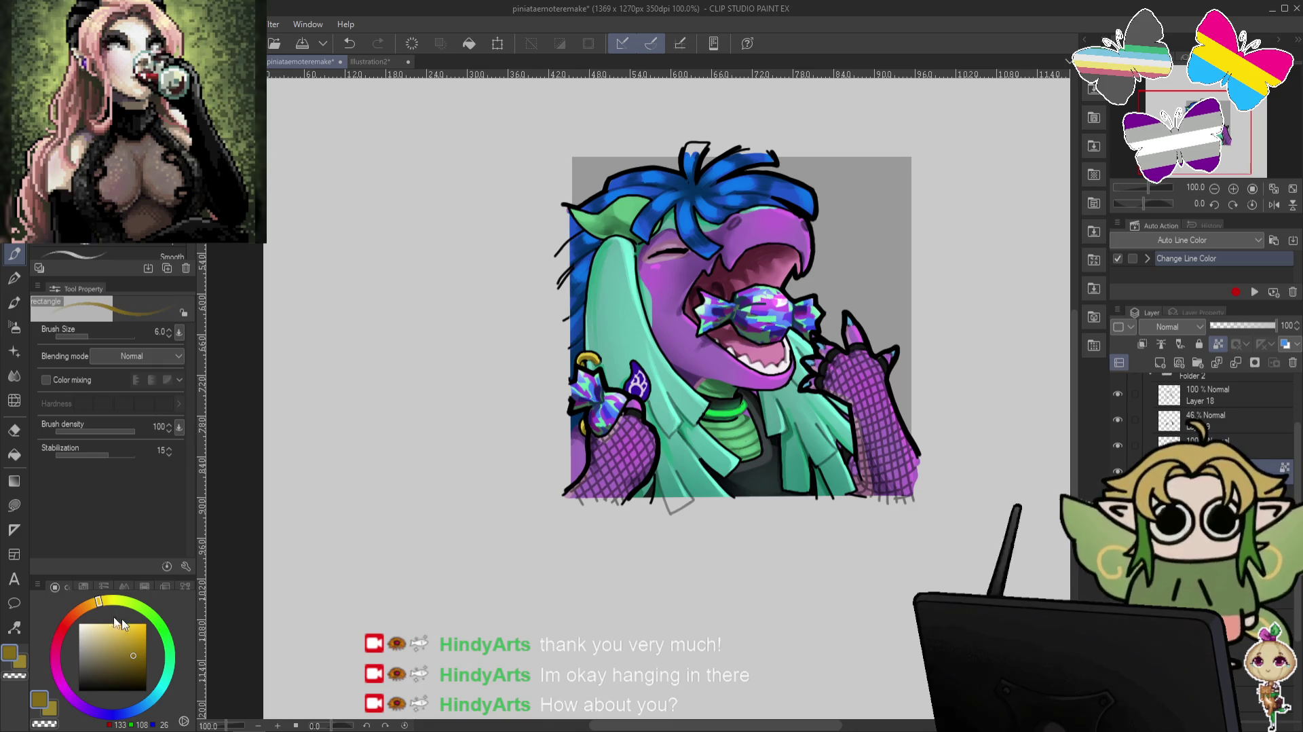
{"action": "left_click_drag", "start_coordinate": [99, 600], "coordinate": [90, 603]}
{"action": "left_click", "coordinate": [138, 668]}
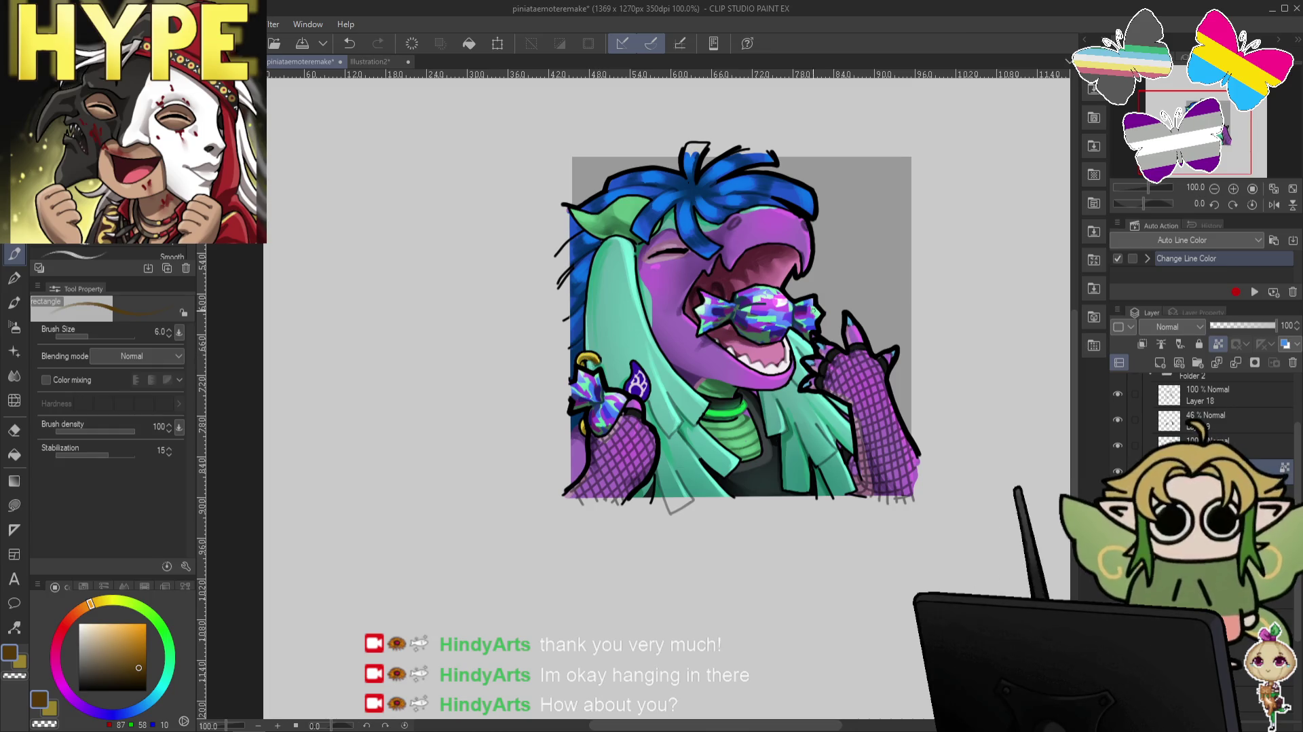
Try peach and greyish-pink tones, then eyedrop the dark maroon of the mouth interior.
{"action": "left_click", "coordinate": [103, 626]}
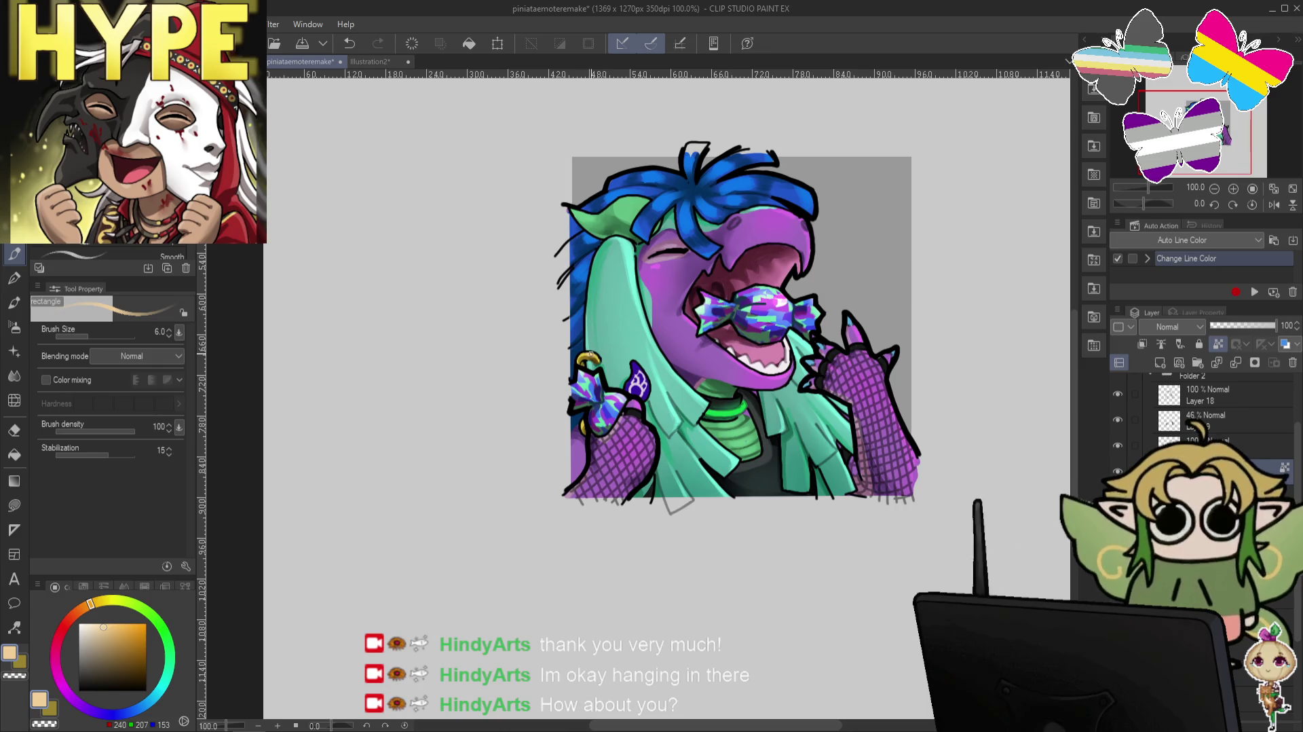
{"action": "left_click", "coordinate": [94, 624]}
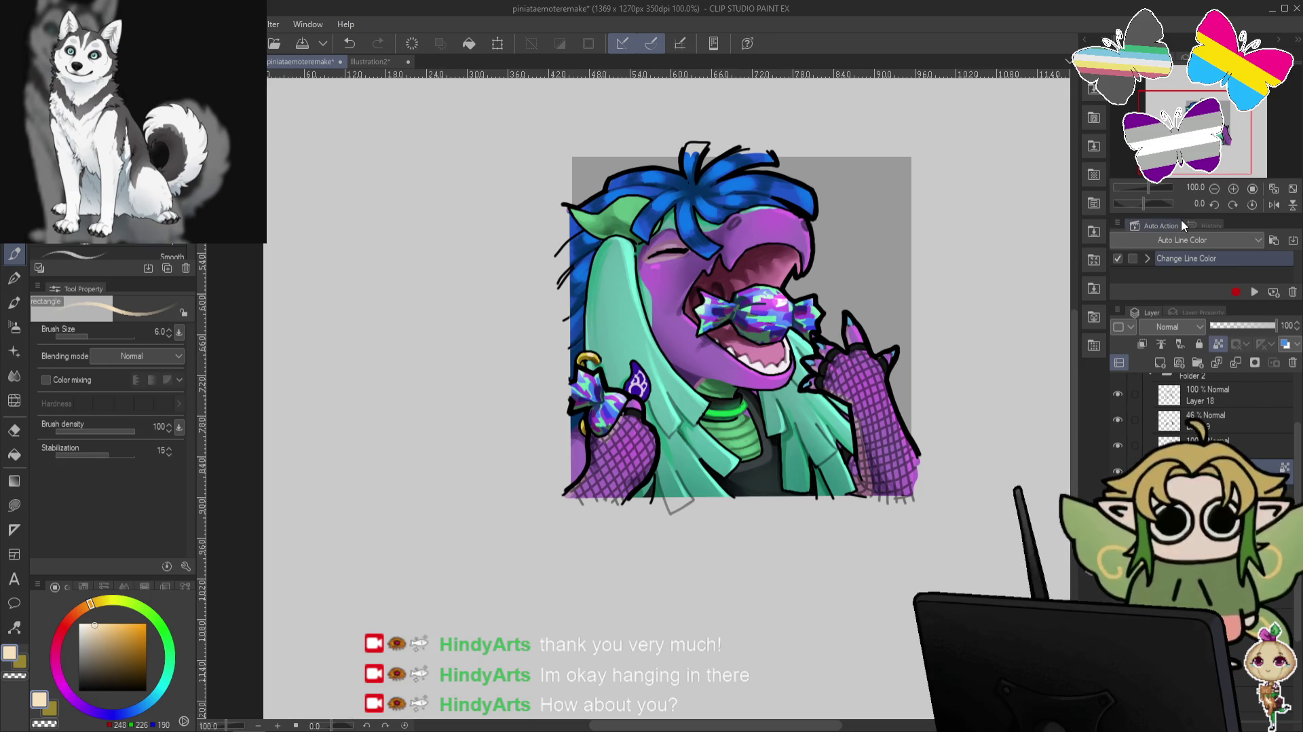
{"action": "left_click", "coordinate": [86, 635]}
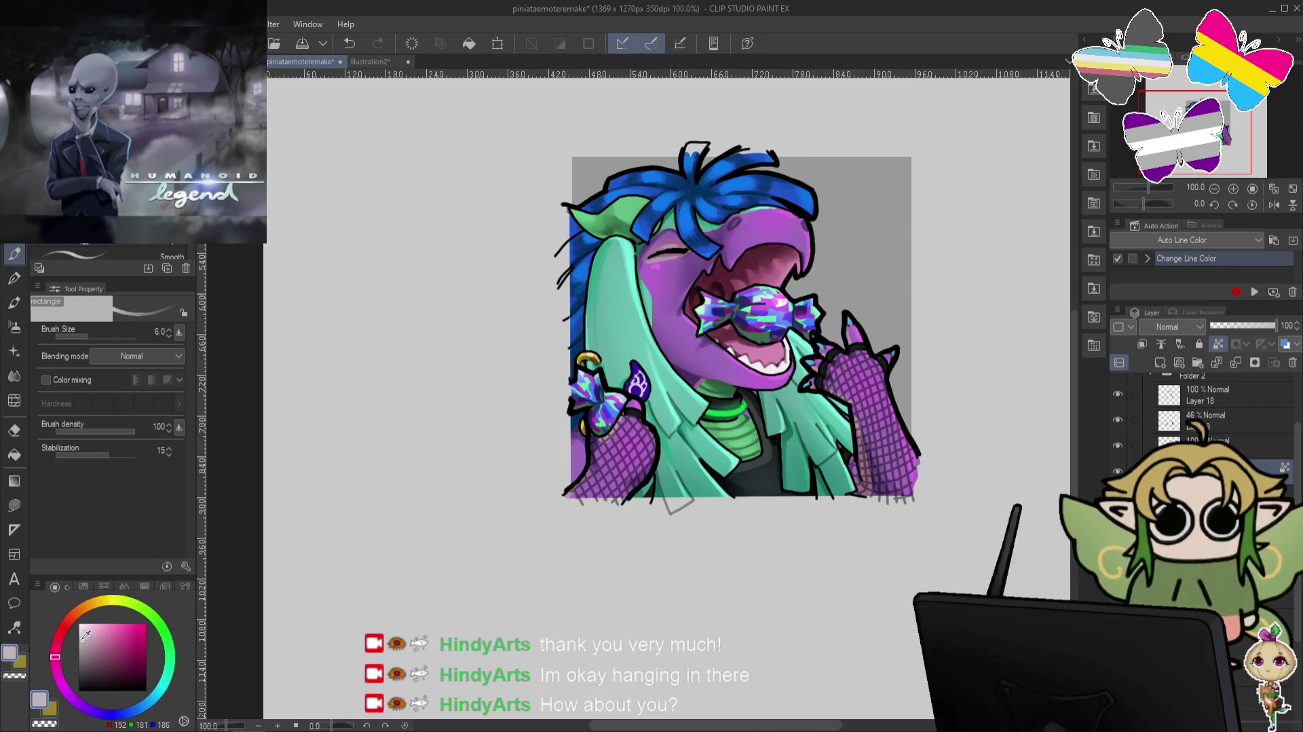
{"action": "left_click", "coordinate": [69, 624]}
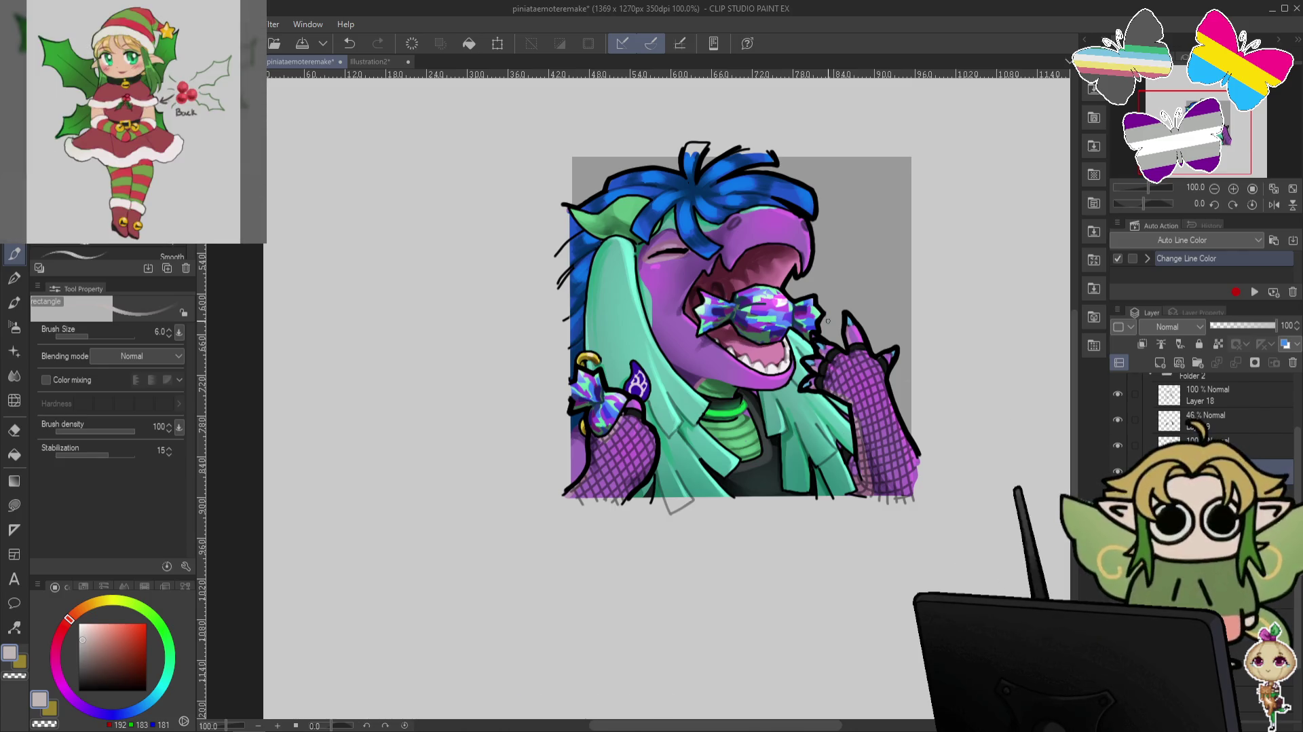
{"action": "left_click", "coordinate": [750, 253], "text": "alt"}
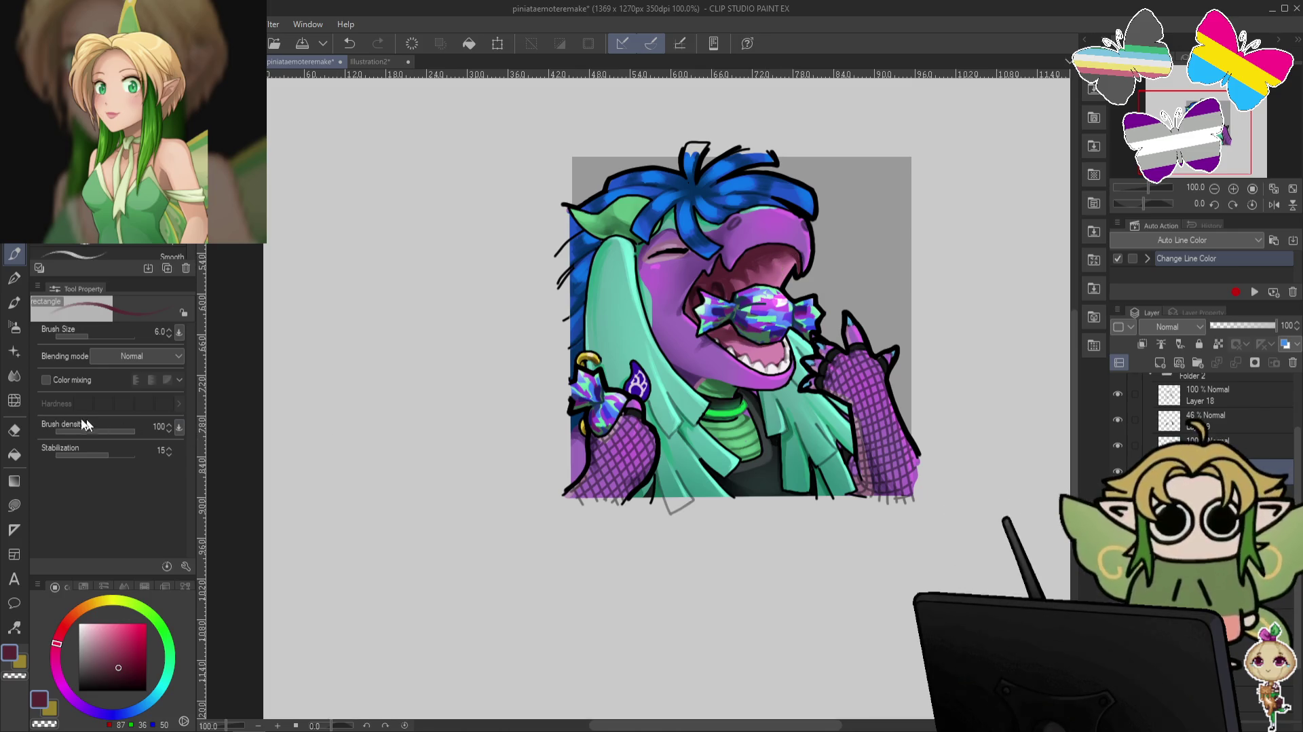
{"action": "left_click", "coordinate": [14, 399]}
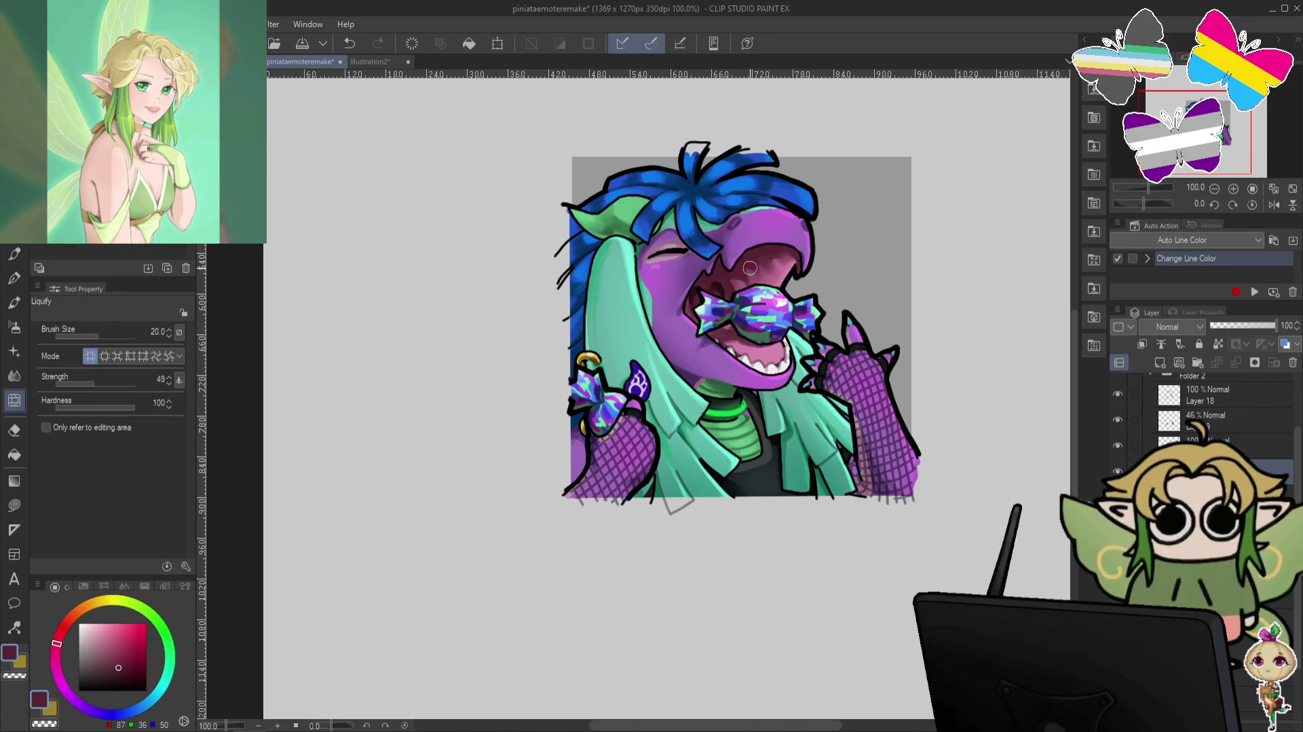
Try the Liquify brush at size 20 and the blending sponge, then return to the Pen.
{"action": "key", "text": "bracketright"}
{"action": "key", "text": "bracketright"}
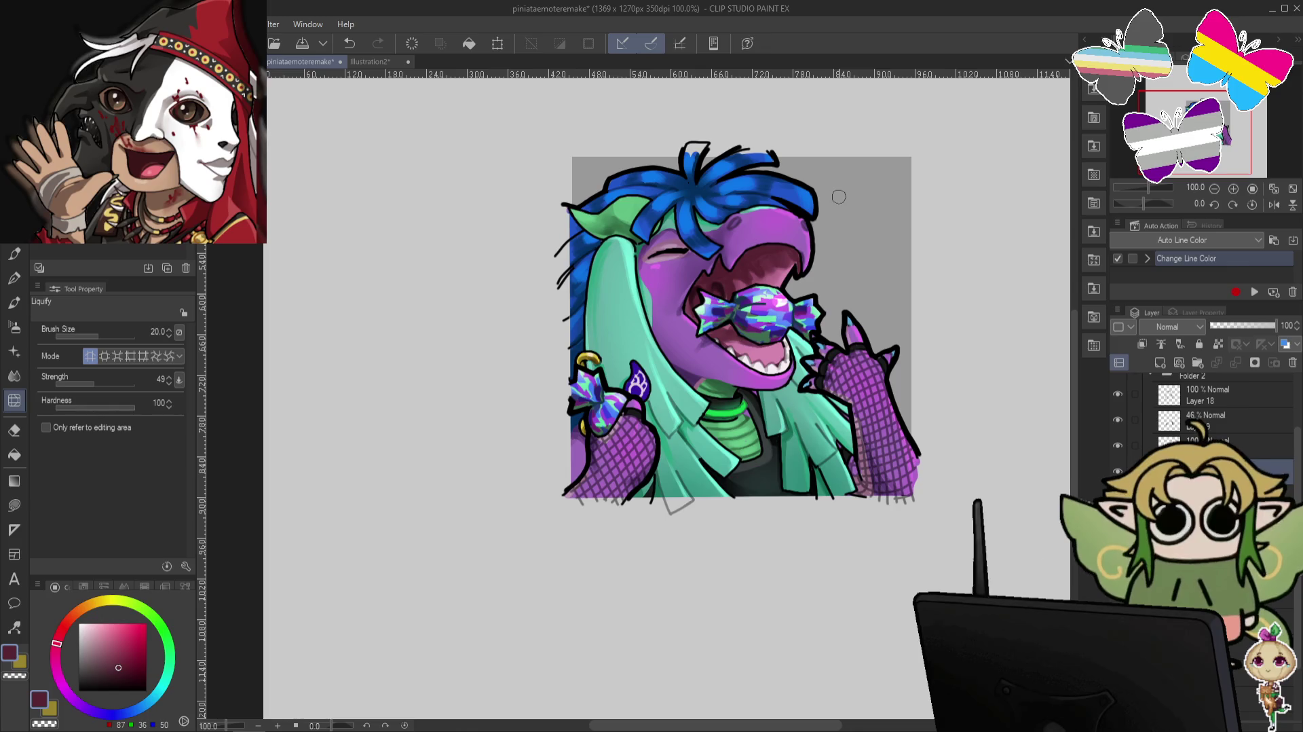
{"action": "left_click", "coordinate": [23, 261]}
{"action": "left_click", "coordinate": [775, 253], "text": "alt"}
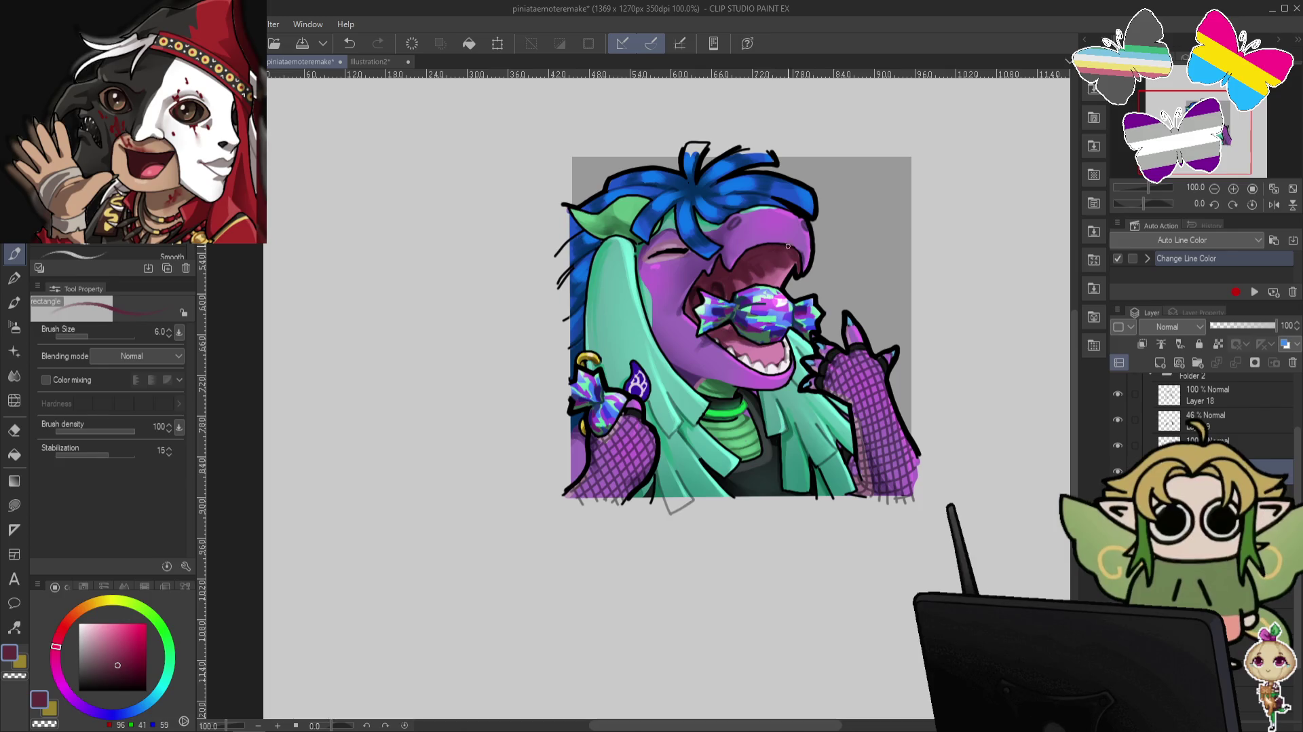
{"action": "left_click", "coordinate": [14, 376]}
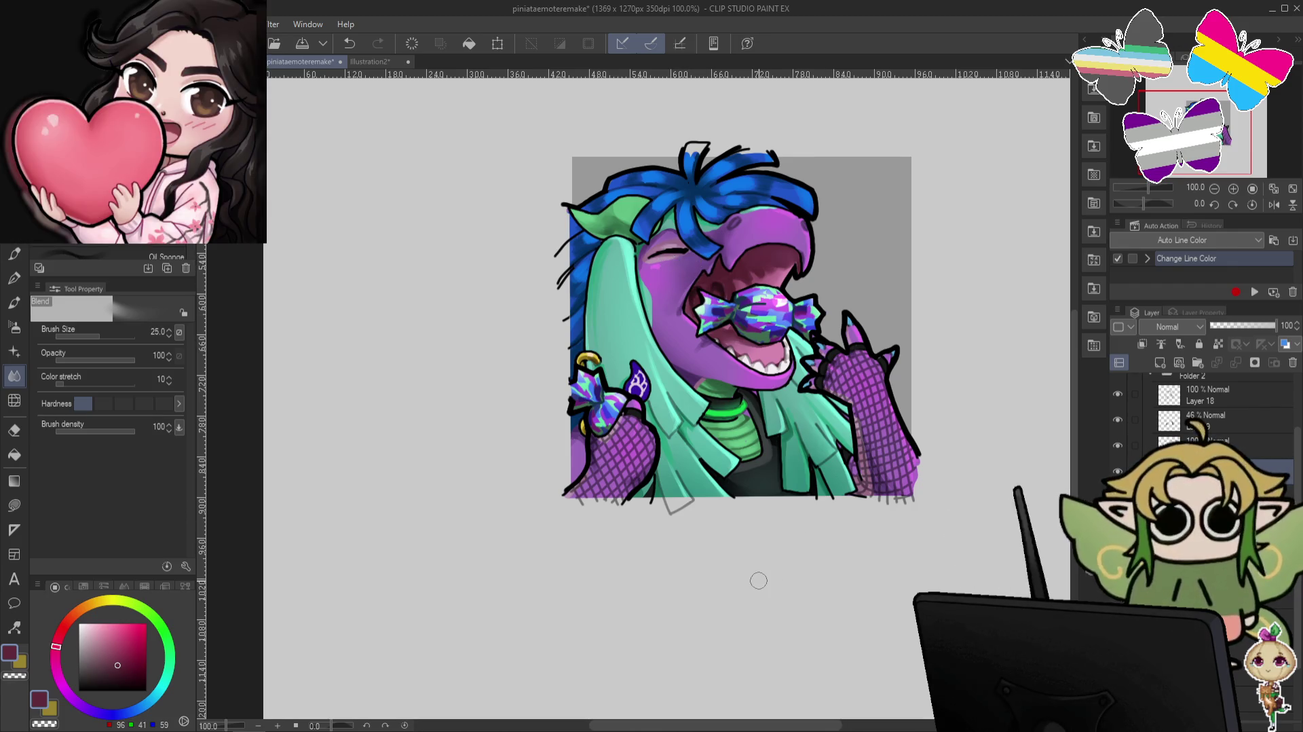
{"action": "left_click", "coordinate": [14, 255]}
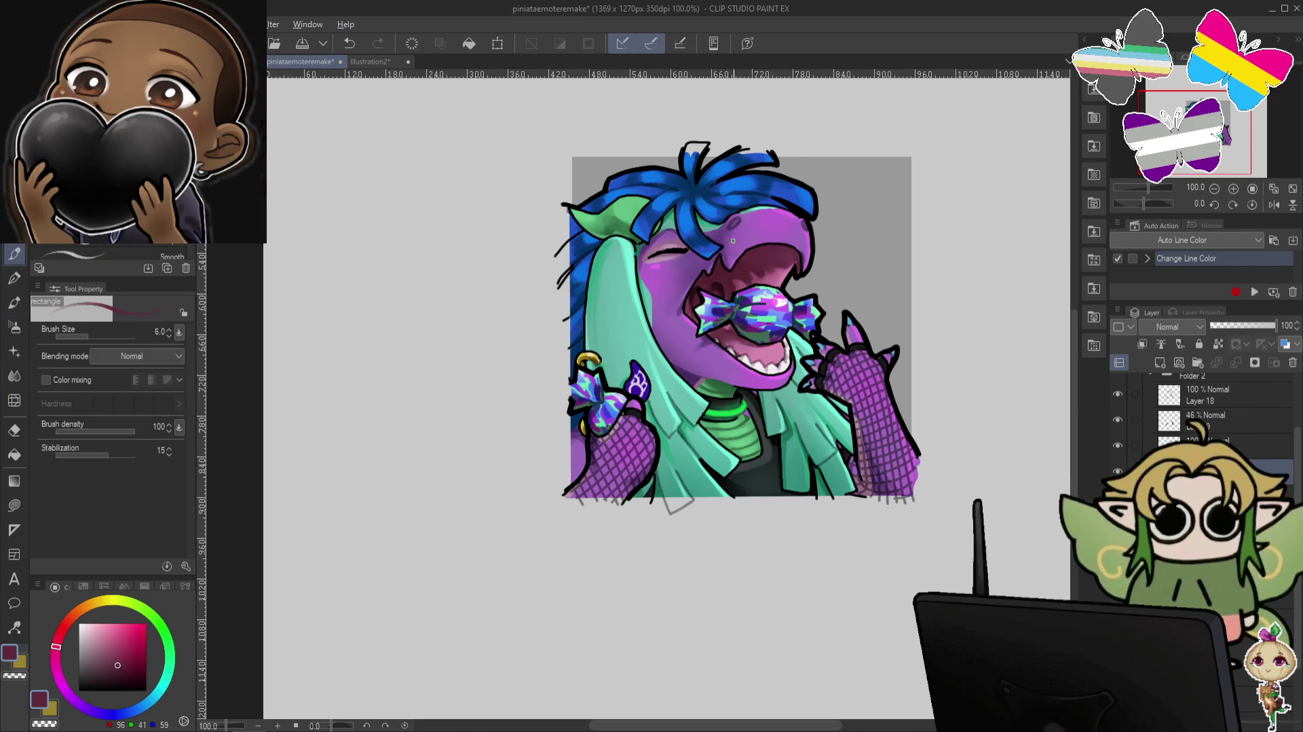
Save the emote file and drag a layer up to a new position in the stack.
{"action": "left_click", "coordinate": [1117, 445]}
{"action": "left_click", "coordinate": [1118, 445]}
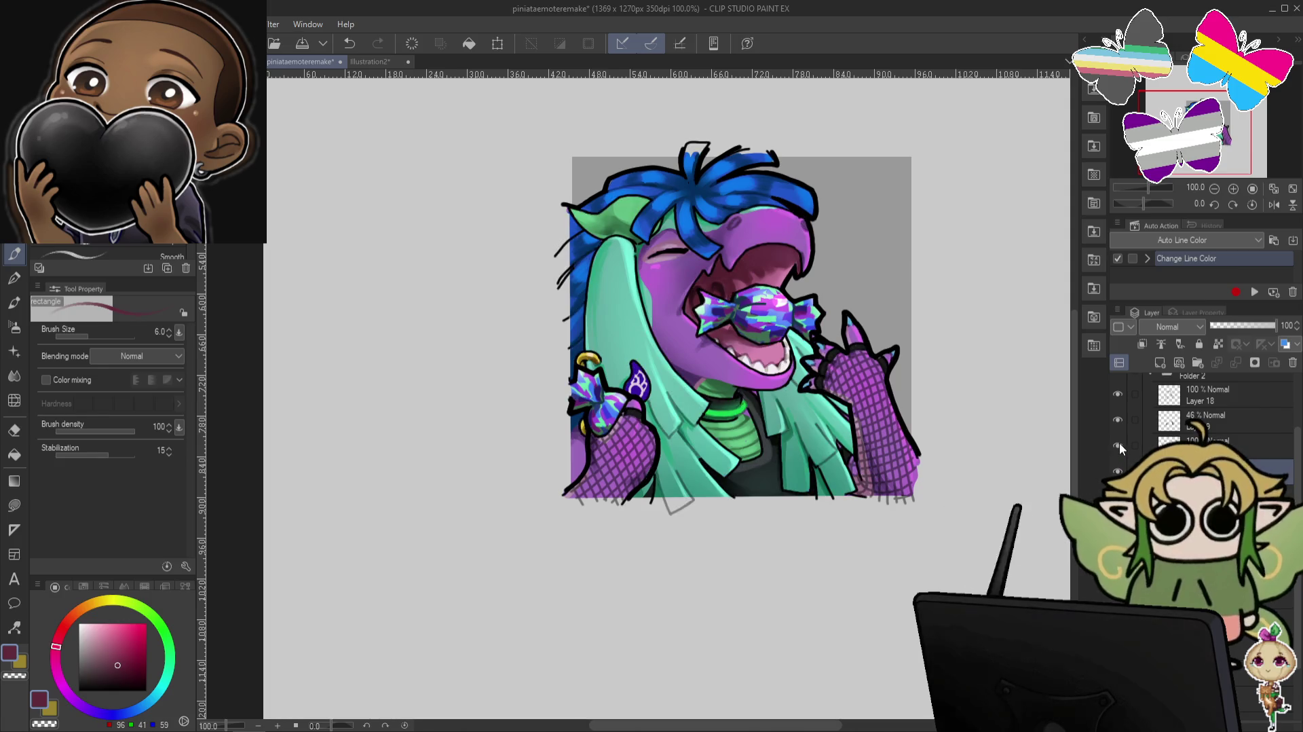
{"action": "left_click", "coordinate": [1147, 443]}
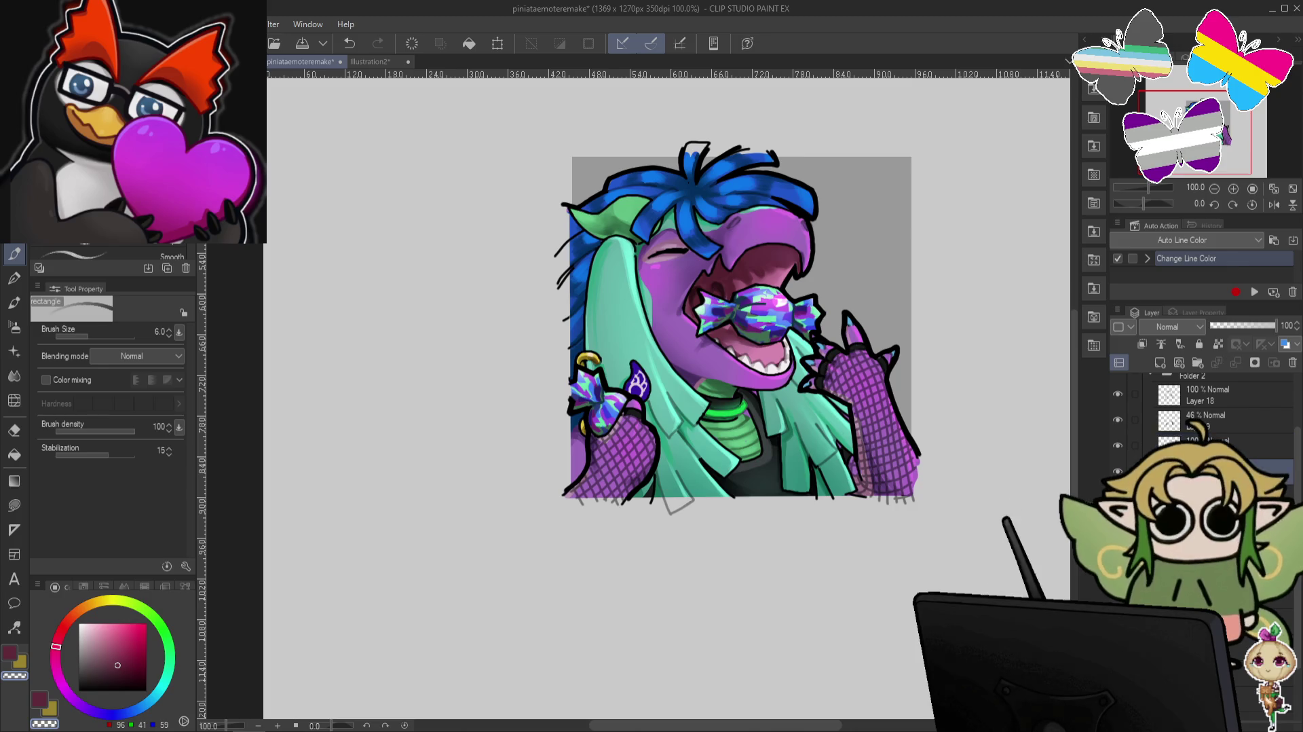
{"action": "key", "text": "ctrl+s"}
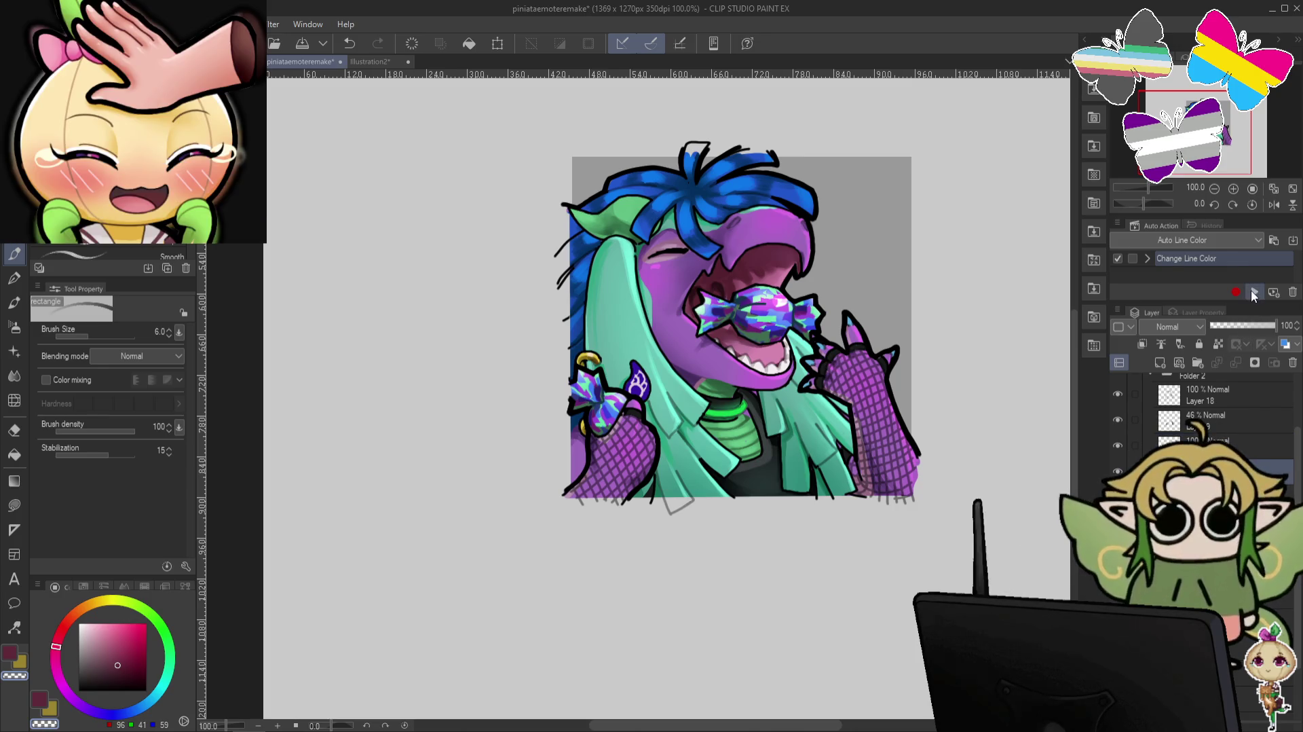
{"action": "left_click_drag", "start_coordinate": [1194, 469], "coordinate": [1194, 438]}
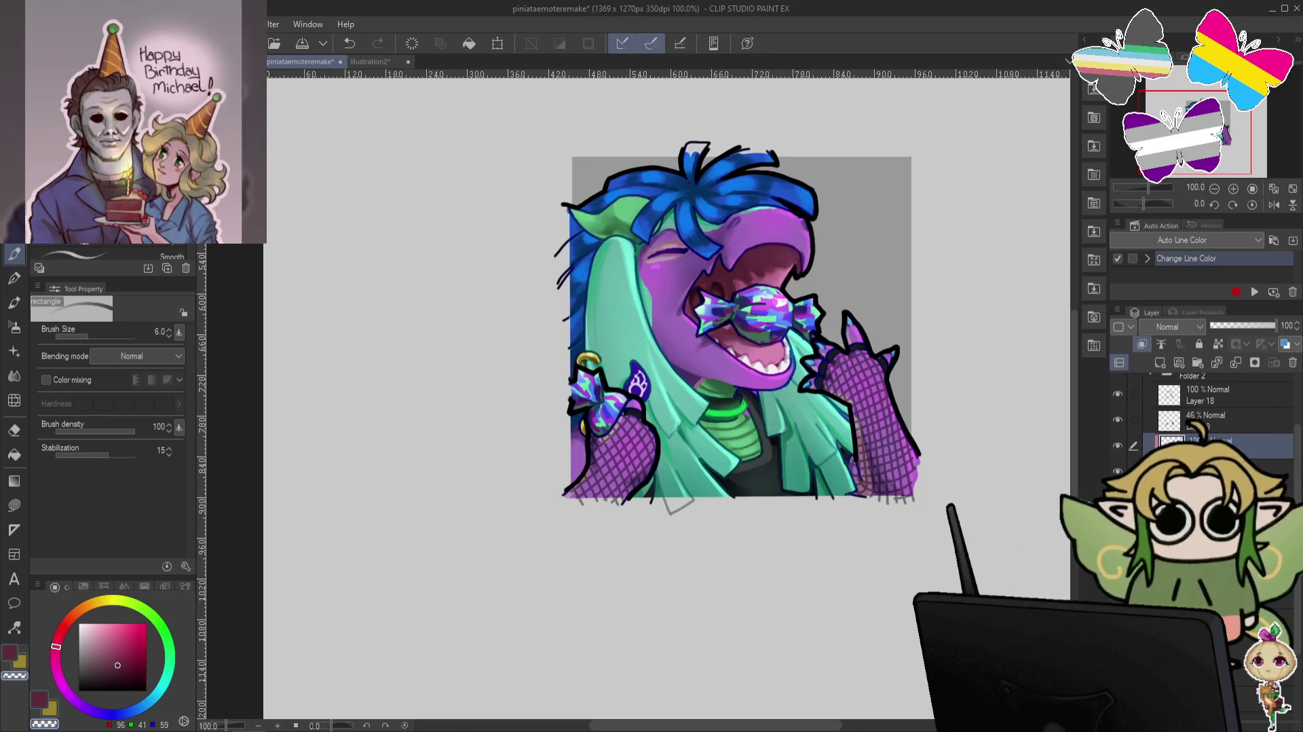
Set the layer to Screen blending, then choose transparent colour and the Soft airbrush.
{"action": "left_click", "coordinate": [1178, 327]}
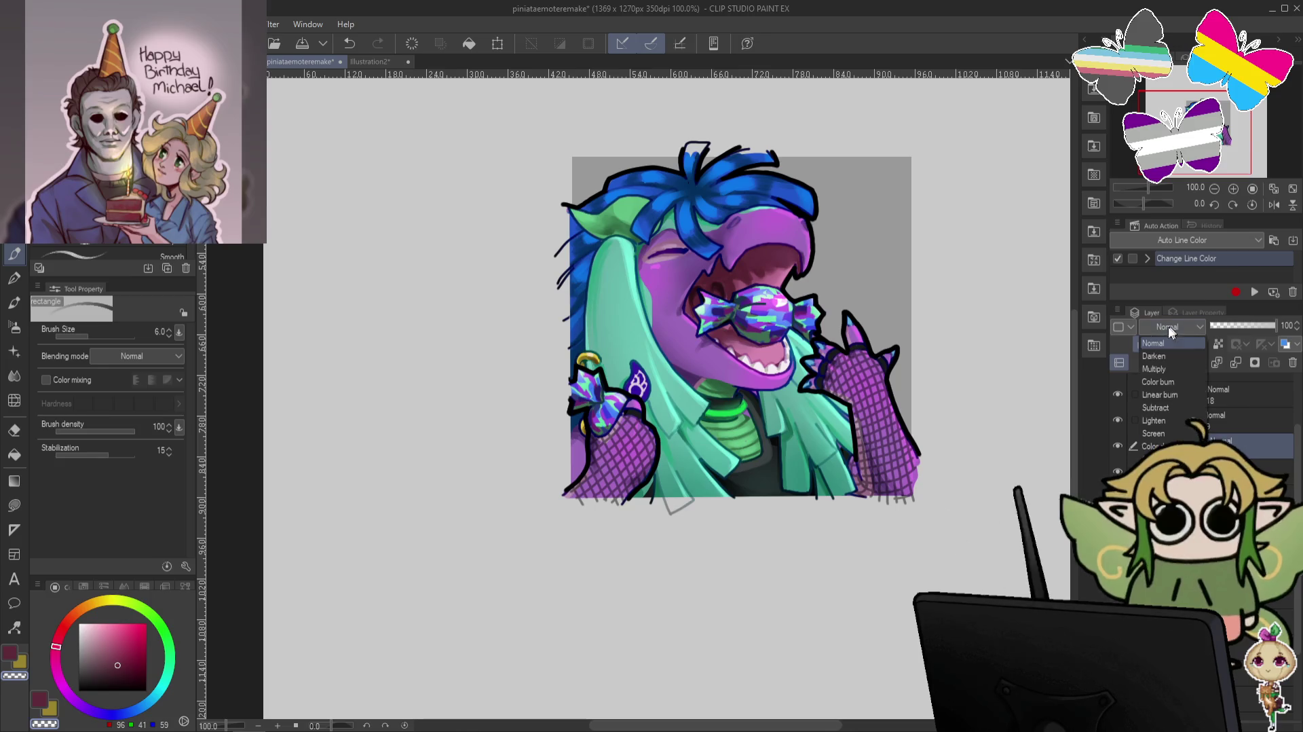
{"action": "left_click", "coordinate": [1175, 441]}
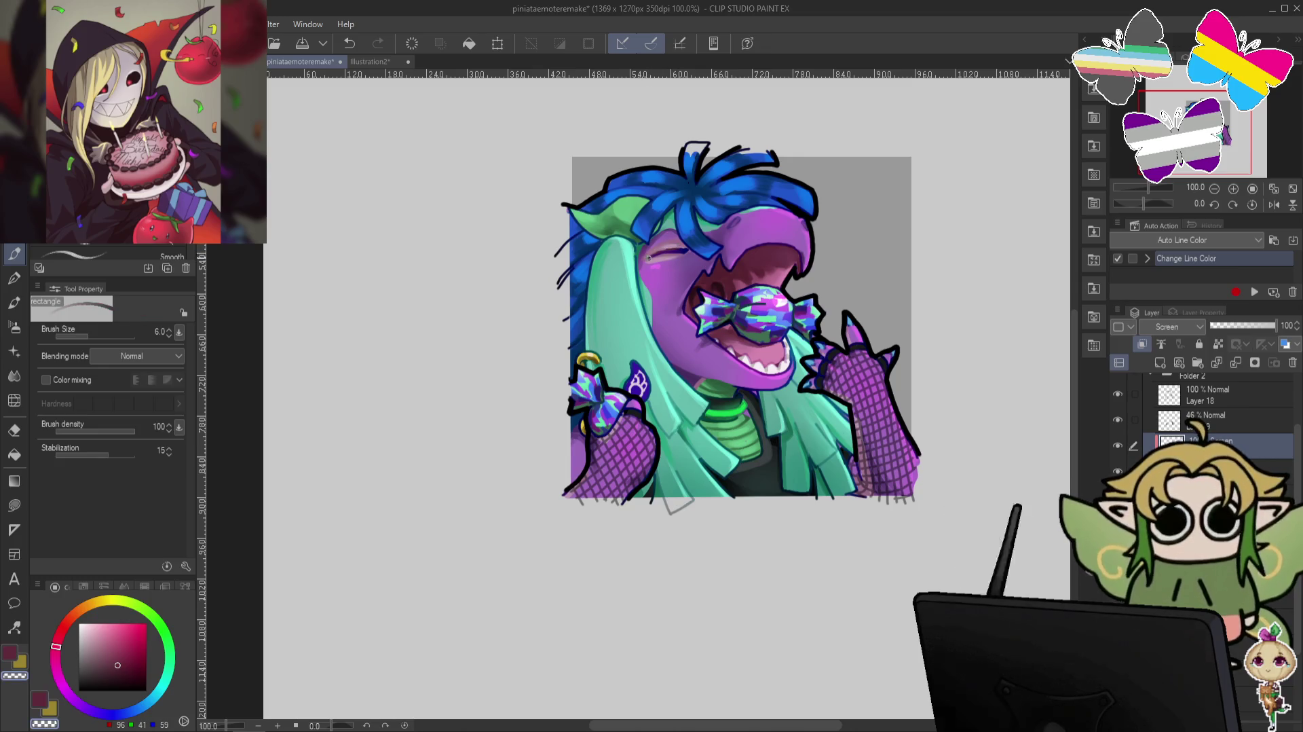
{"action": "key", "text": "c"}
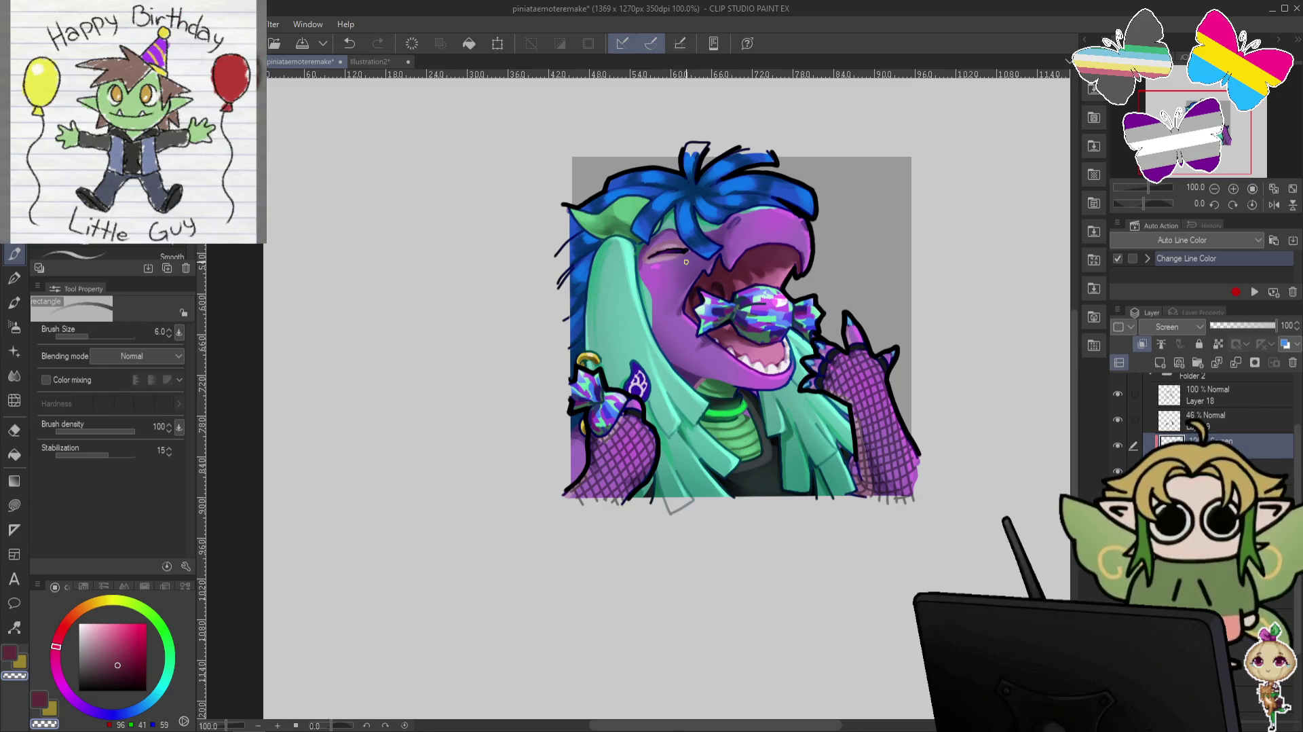
{"action": "left_click", "coordinate": [14, 326]}
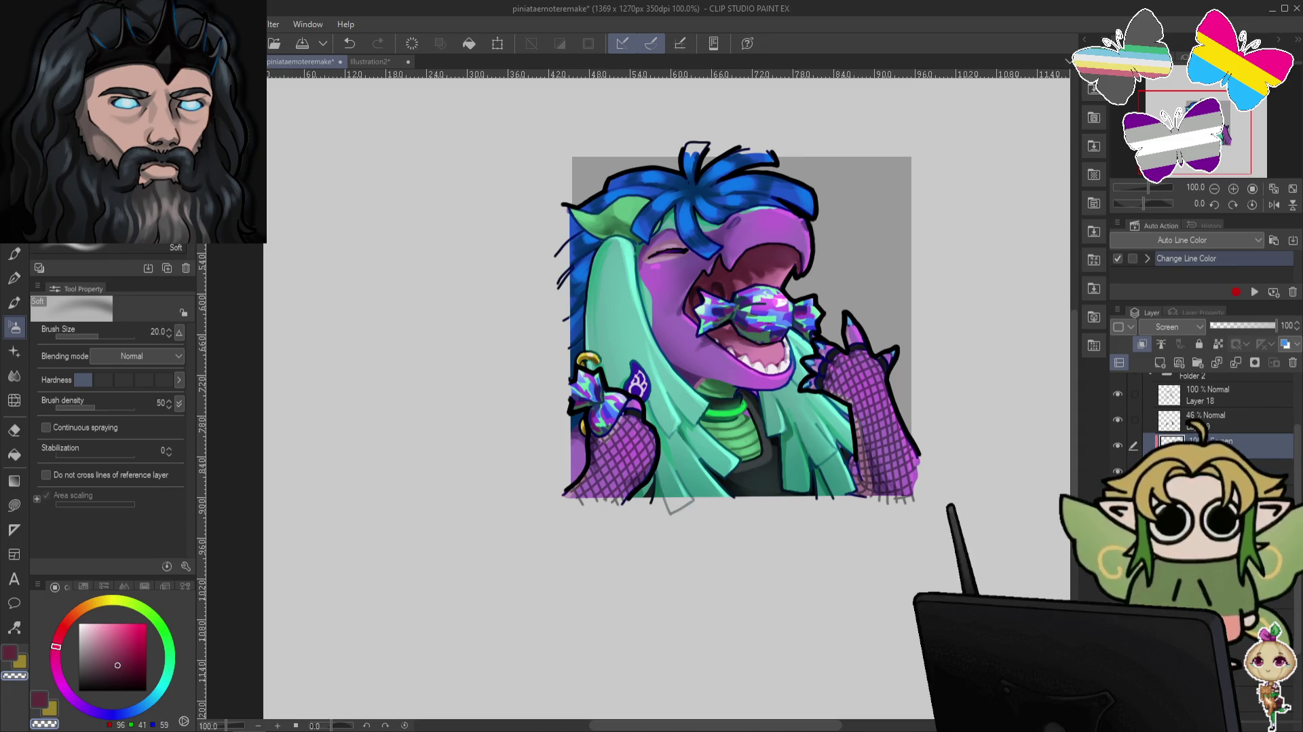
Pick a bright purple from the Illustration2 sheet and select a drawing layer in the candy emote.
{"action": "left_click", "coordinate": [366, 61]}
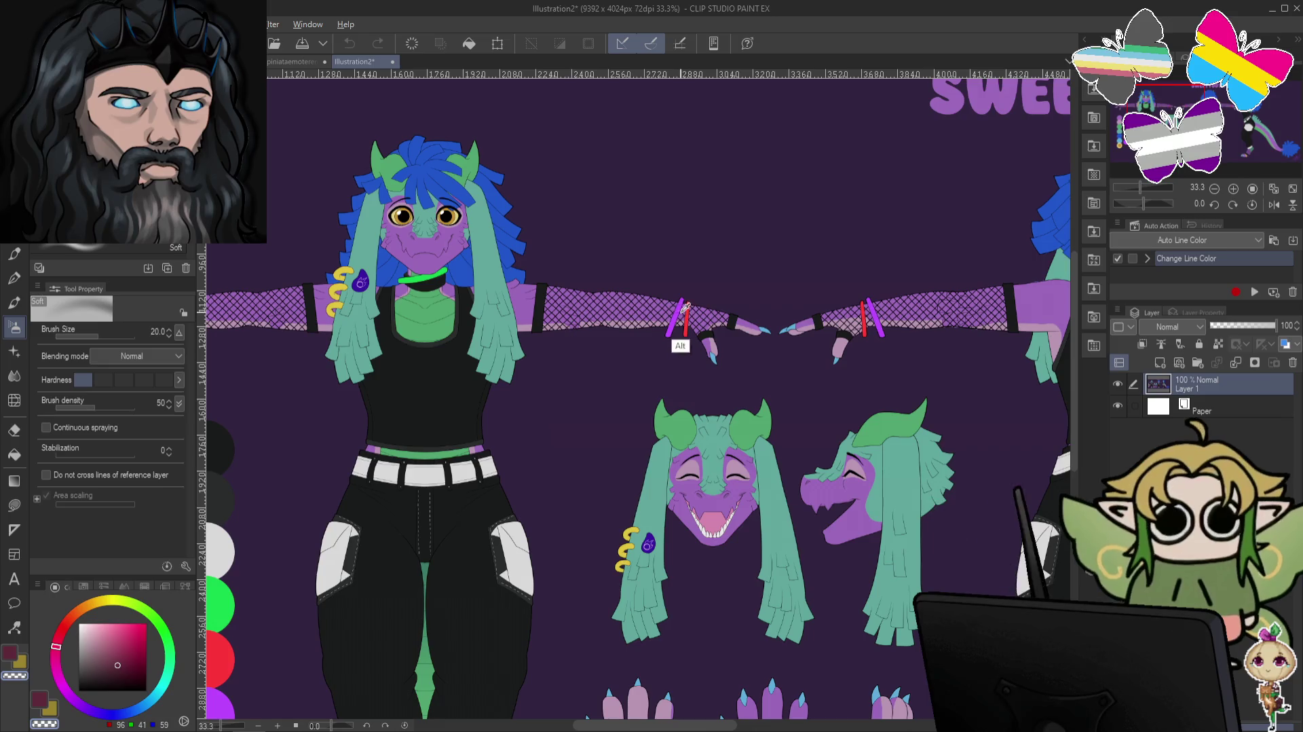
{"action": "left_click", "coordinate": [672, 331], "text": "alt"}
{"action": "left_click", "coordinate": [295, 62]}
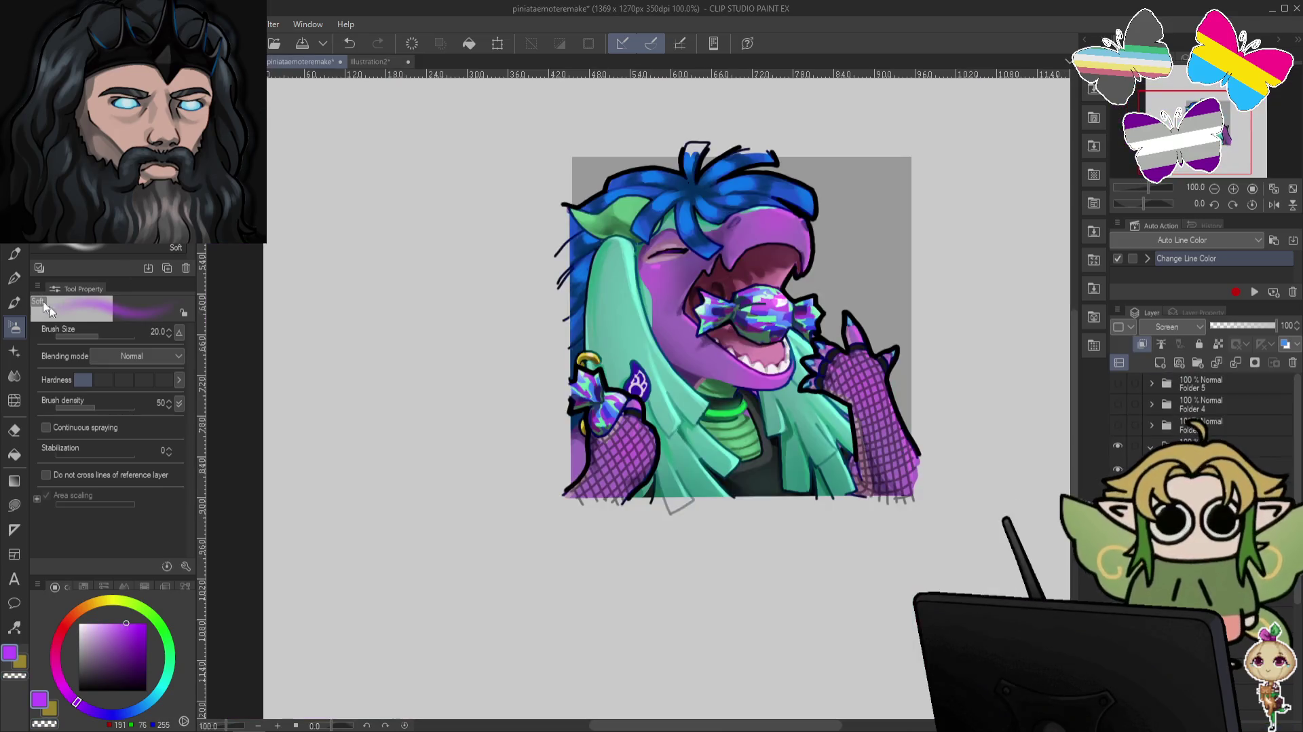
{"action": "key", "text": "p"}
{"action": "key", "text": "alt+bracketleft"}
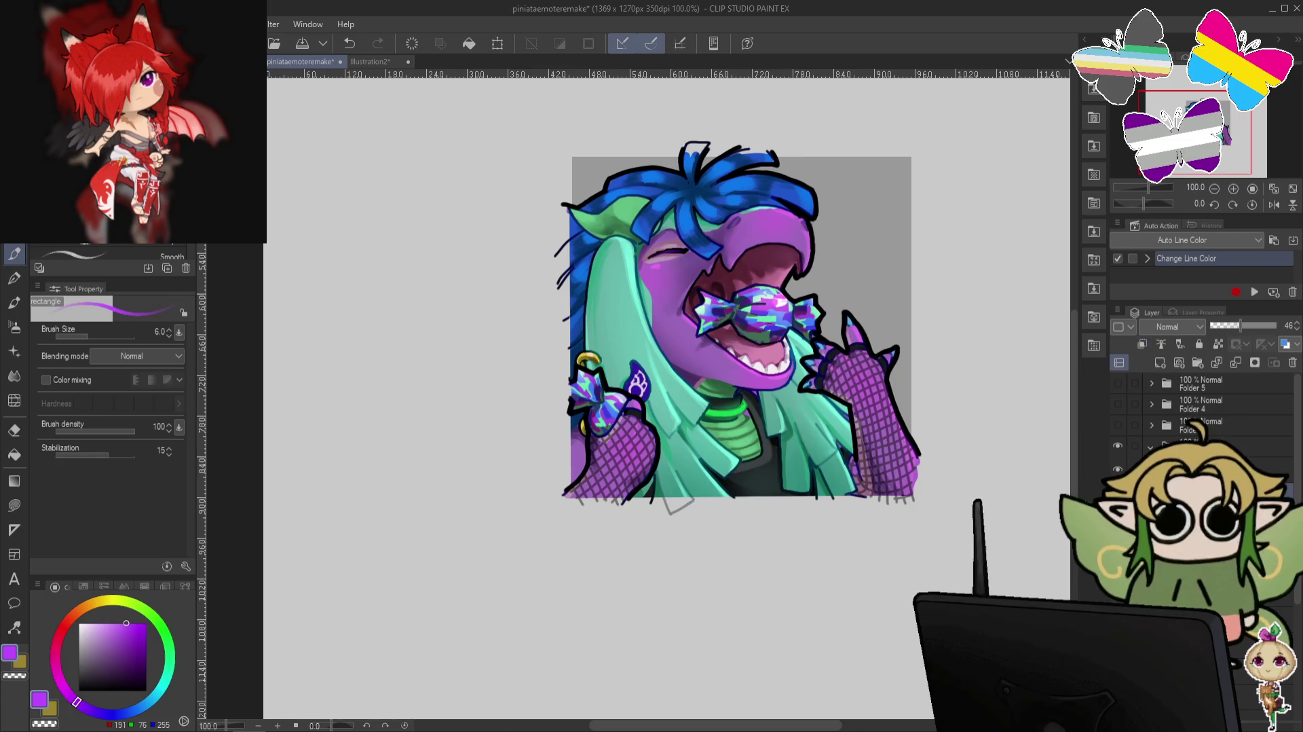
{"action": "left_click", "coordinate": [1160, 363]}
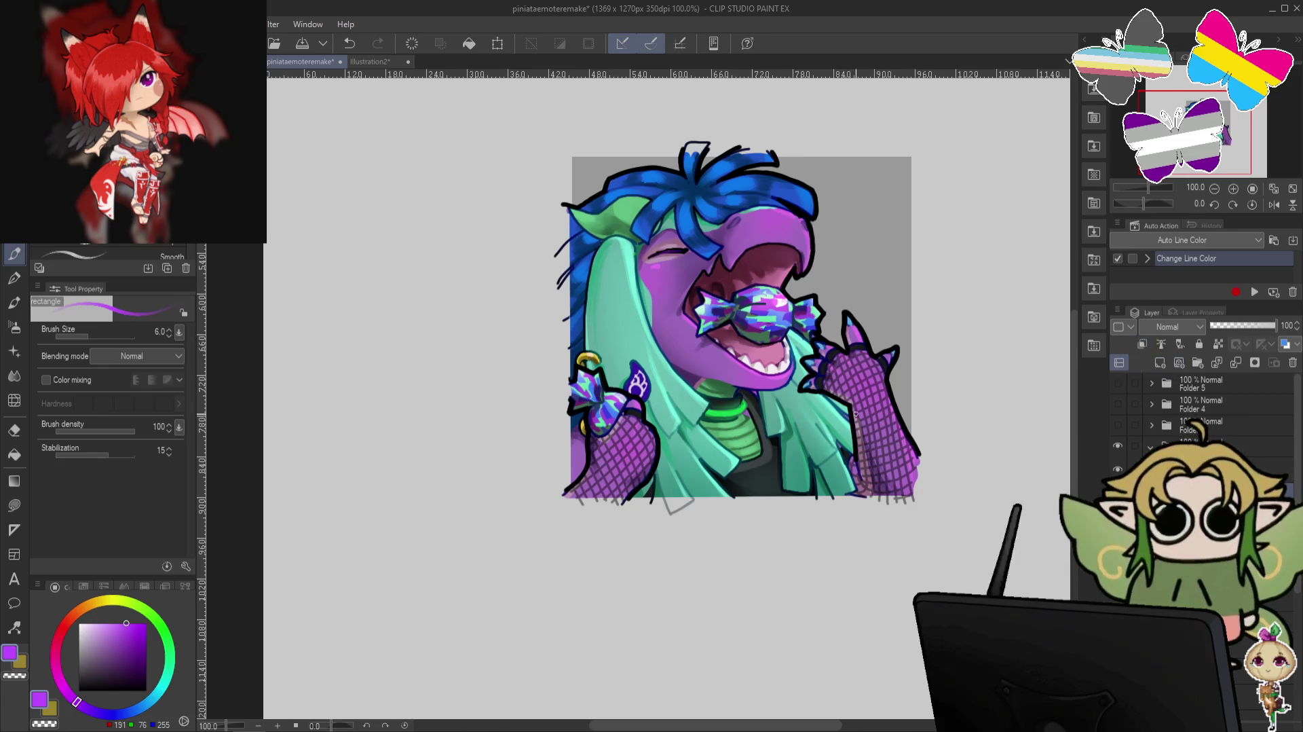
Set up the Marker pen at size 12 on the layer above, undoing the trial glove strokes.
{"action": "left_click_drag", "start_coordinate": [853, 413], "coordinate": [893, 390]}
{"action": "key", "text": "ctrl+z"}
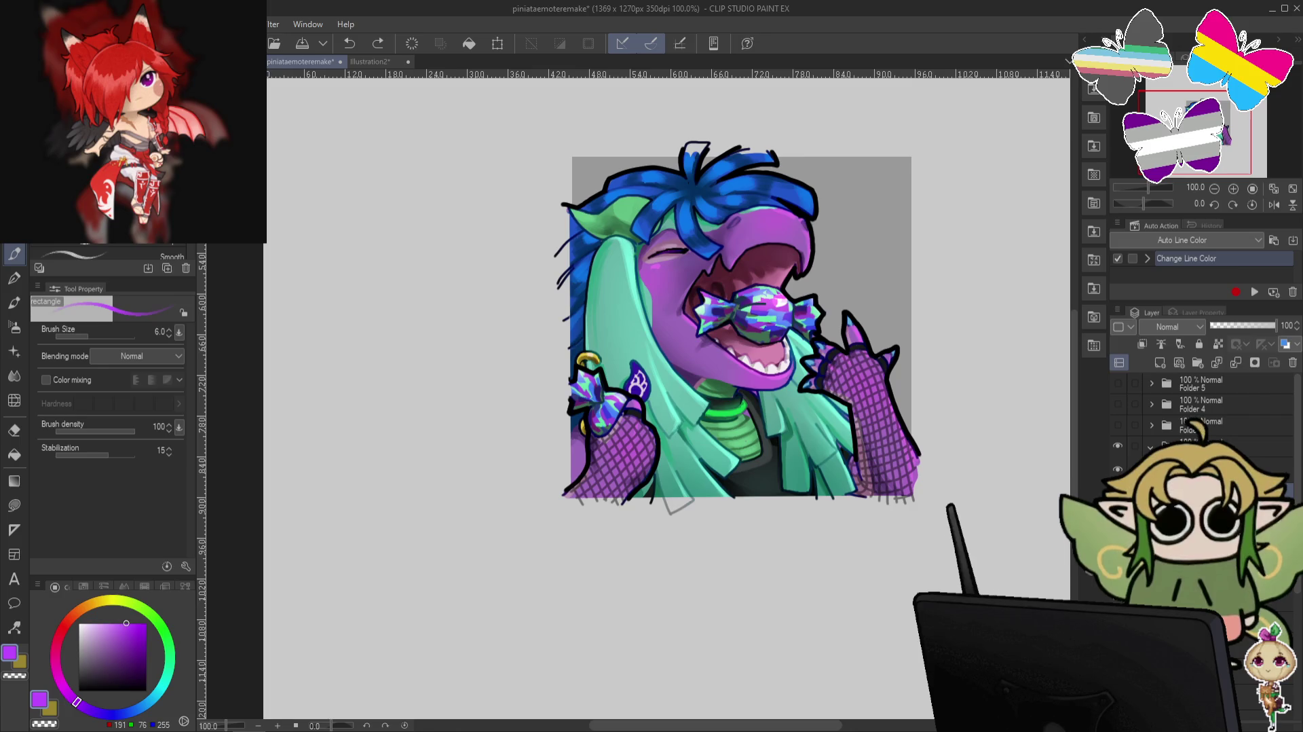
{"action": "key", "text": "alt+bracketright"}
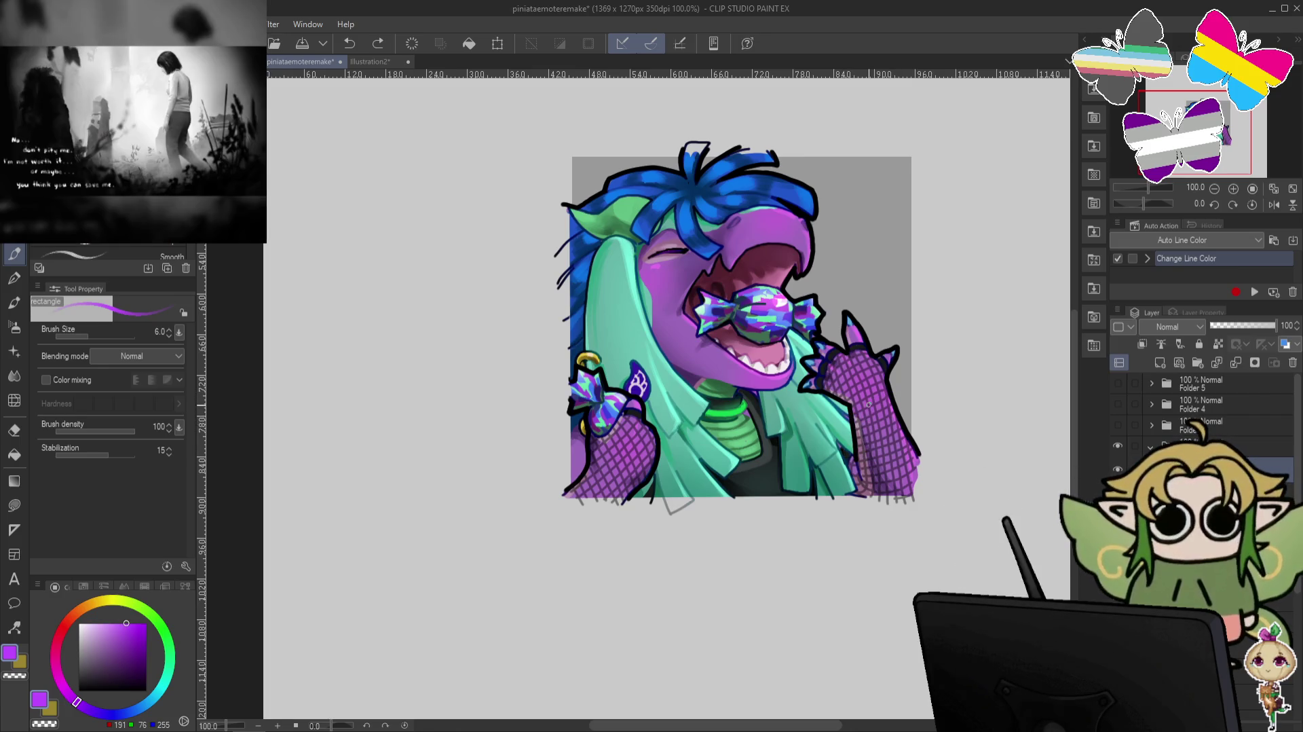
{"action": "key", "text": "p"}
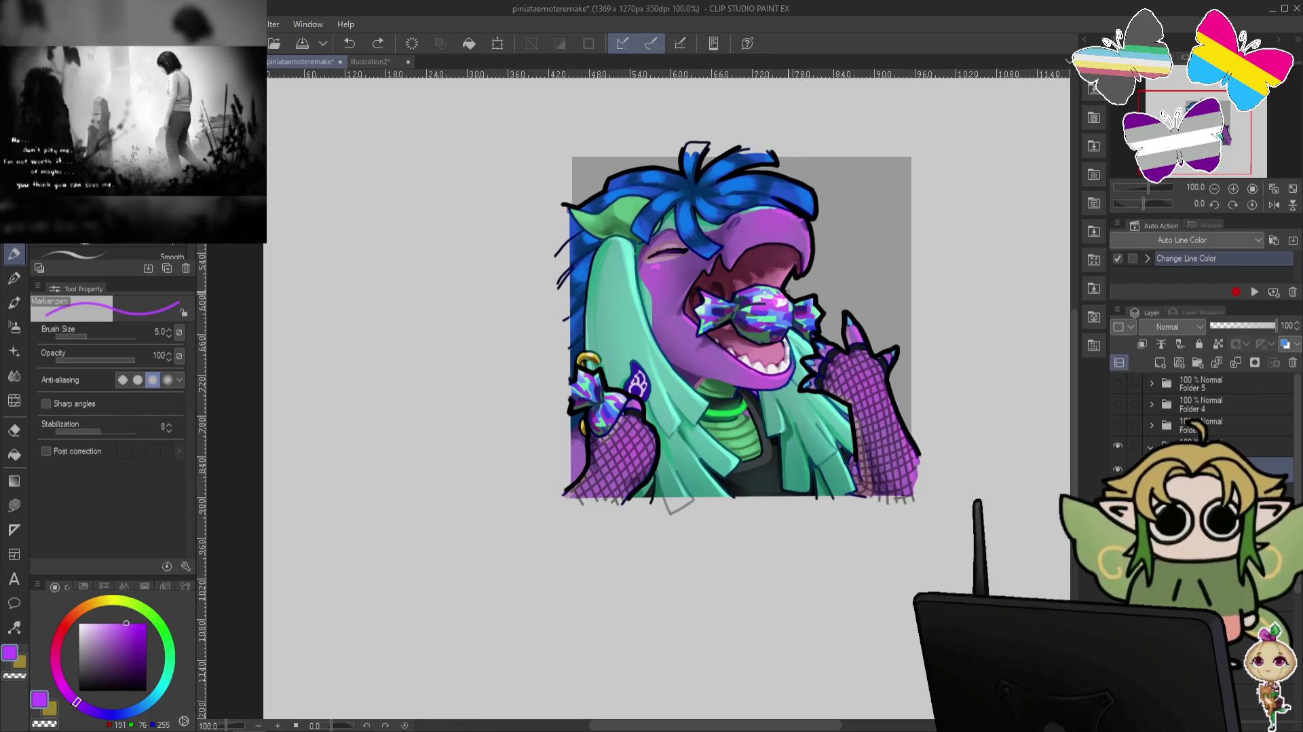
{"action": "key", "text": "bracketright"}
{"action": "key", "text": "bracketright"}
{"action": "key", "text": "bracketright"}
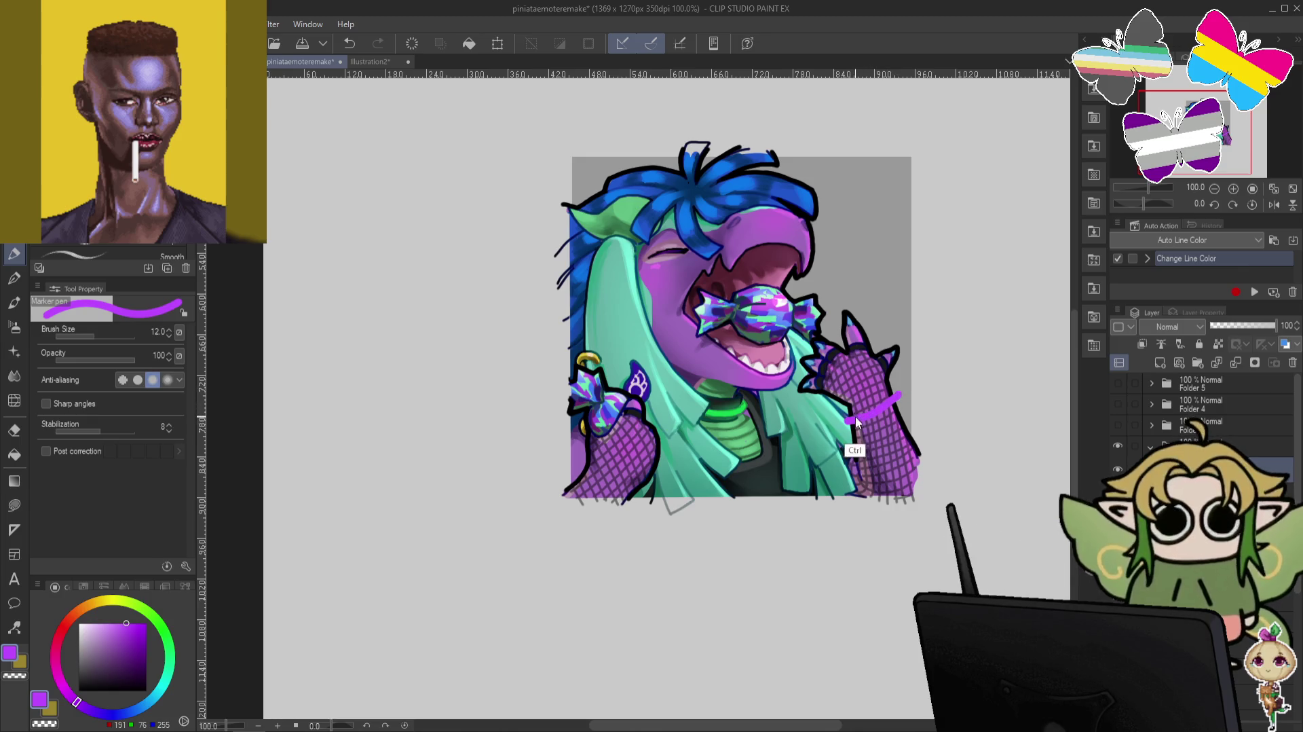
{"action": "key", "text": "ctrl+z"}
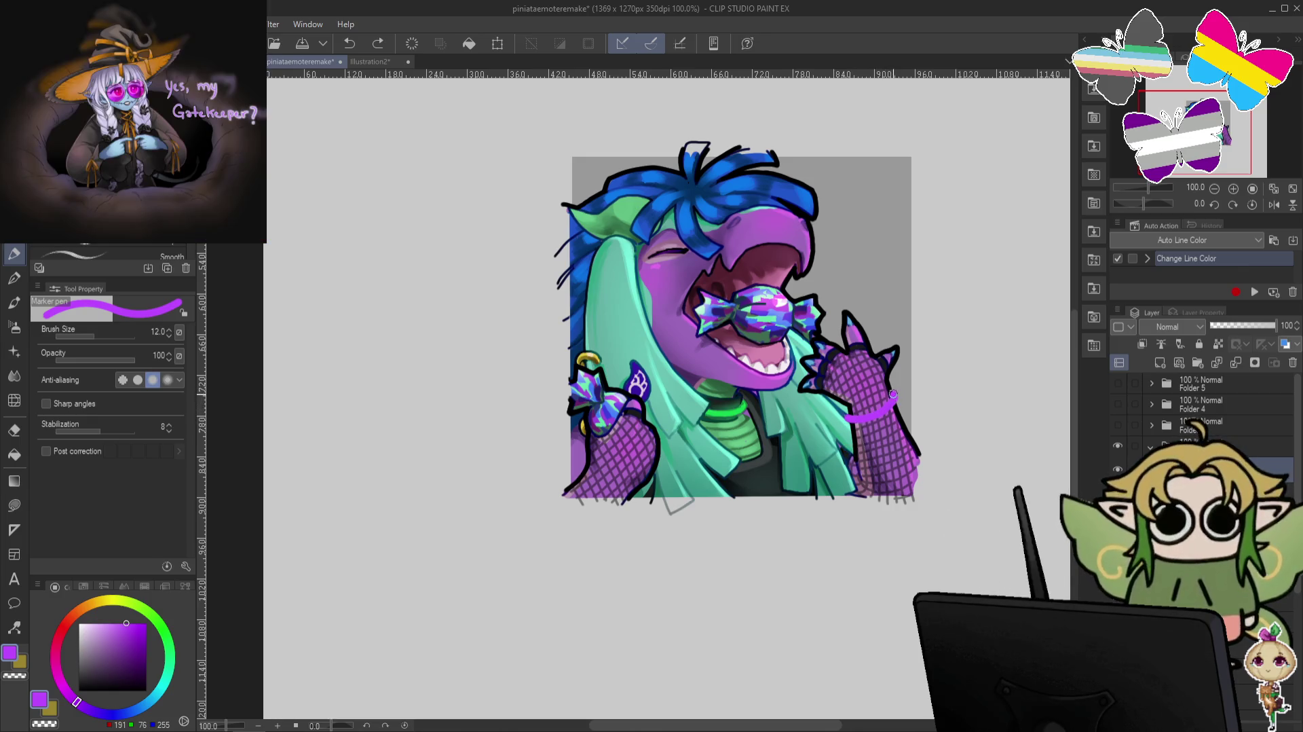
{"action": "key", "text": "ctrl+z"}
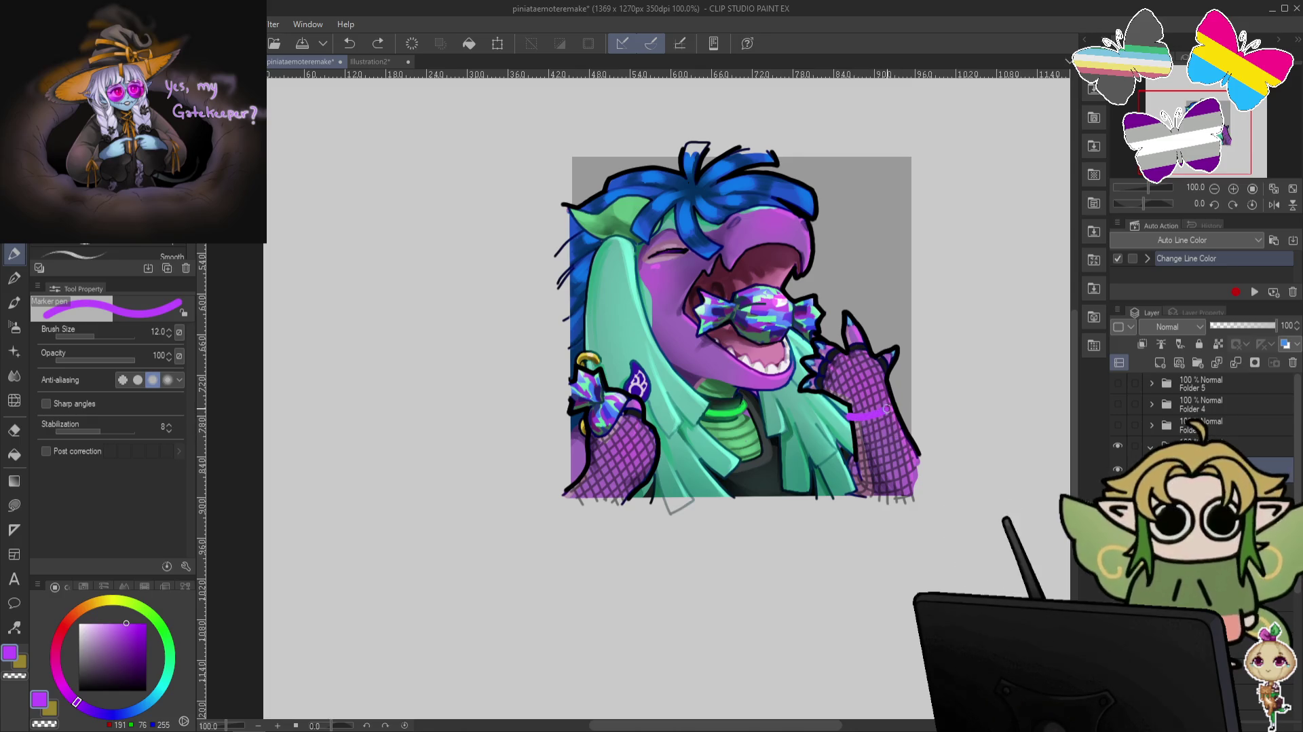
Draw a purple band on the right hand and a stroke along the lower-left edge, checking Illustration2.
{"action": "left_click_drag", "start_coordinate": [896, 395], "coordinate": [886, 394]}
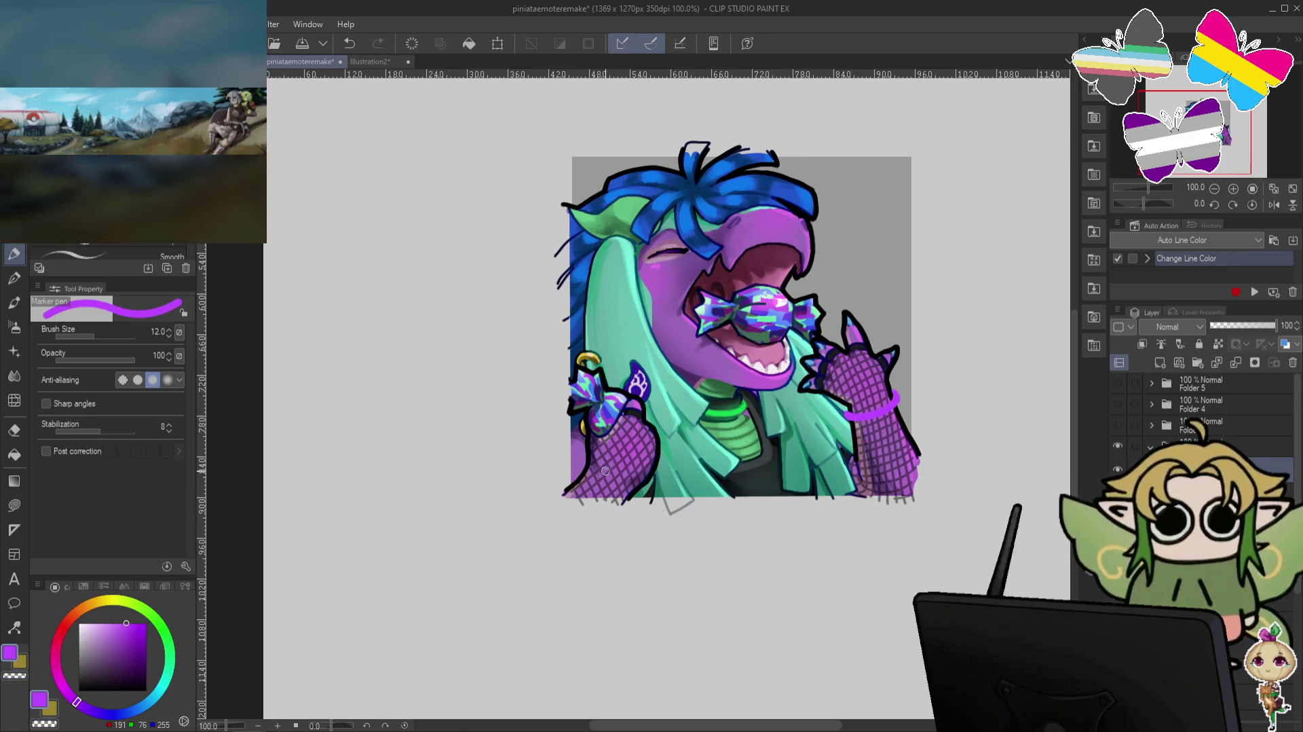
{"action": "left_click_drag", "start_coordinate": [570, 481], "coordinate": [604, 506]}
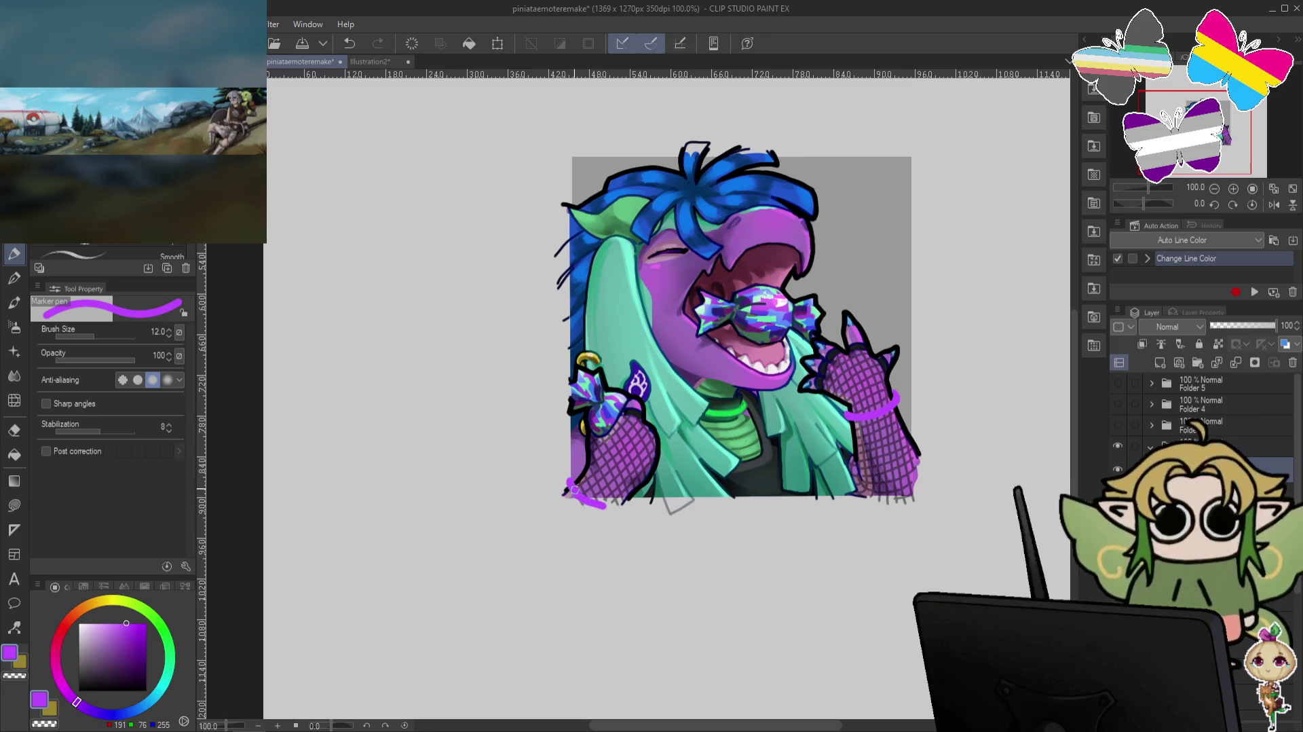
{"action": "key", "text": "ctrl+z"}
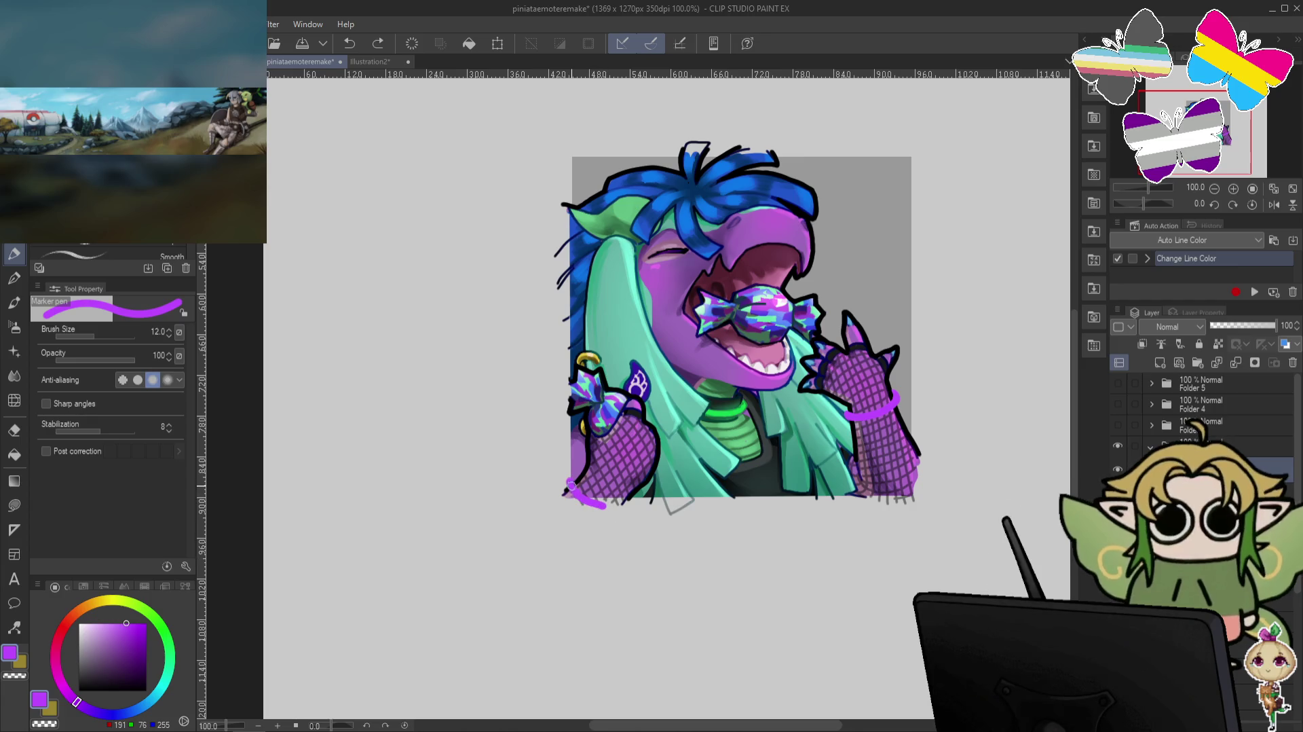
{"action": "left_click_drag", "start_coordinate": [570, 482], "coordinate": [609, 509]}
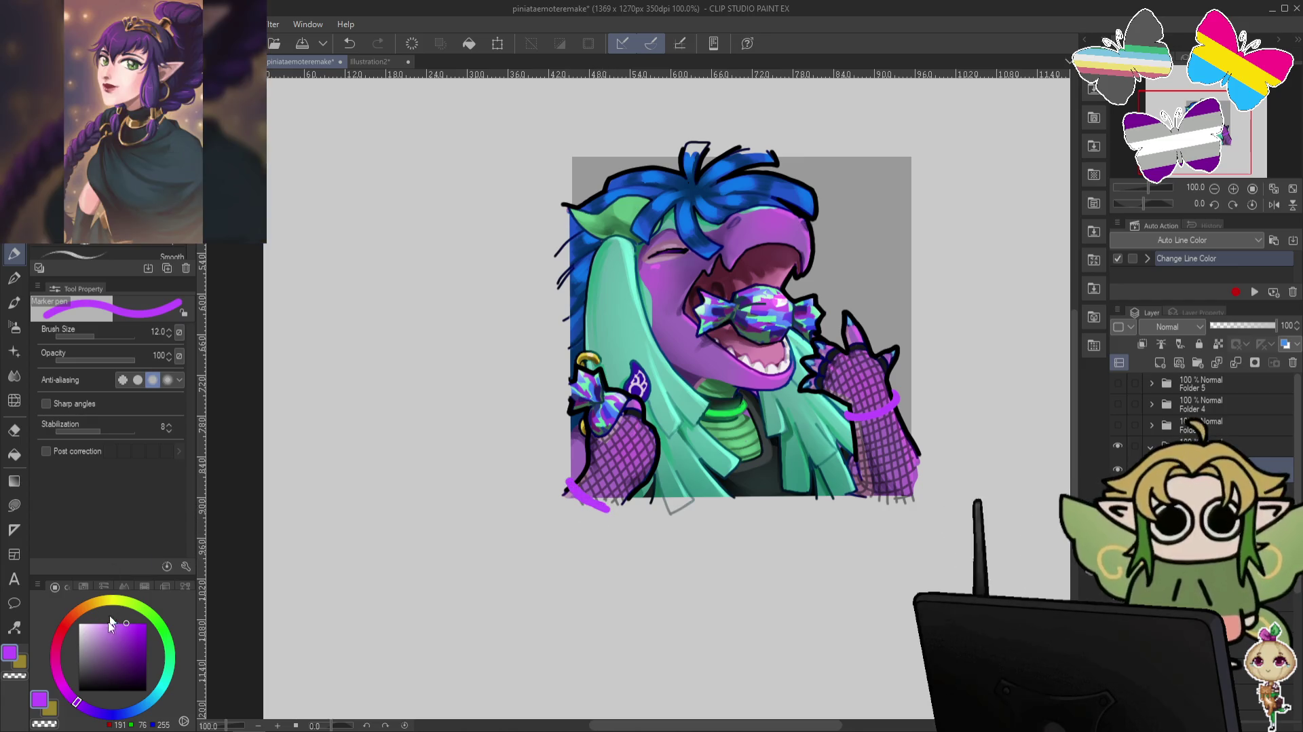
{"action": "left_click", "coordinate": [367, 61]}
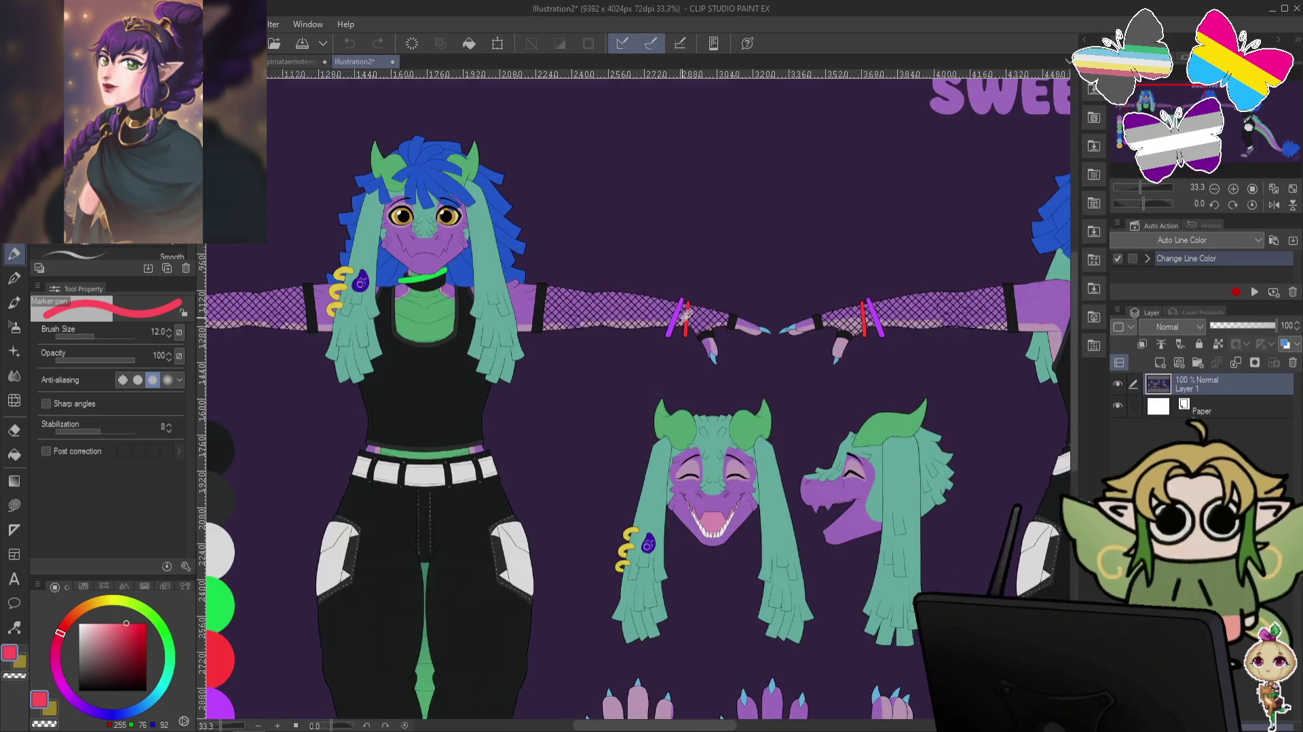
{"action": "left_click", "coordinate": [299, 61]}
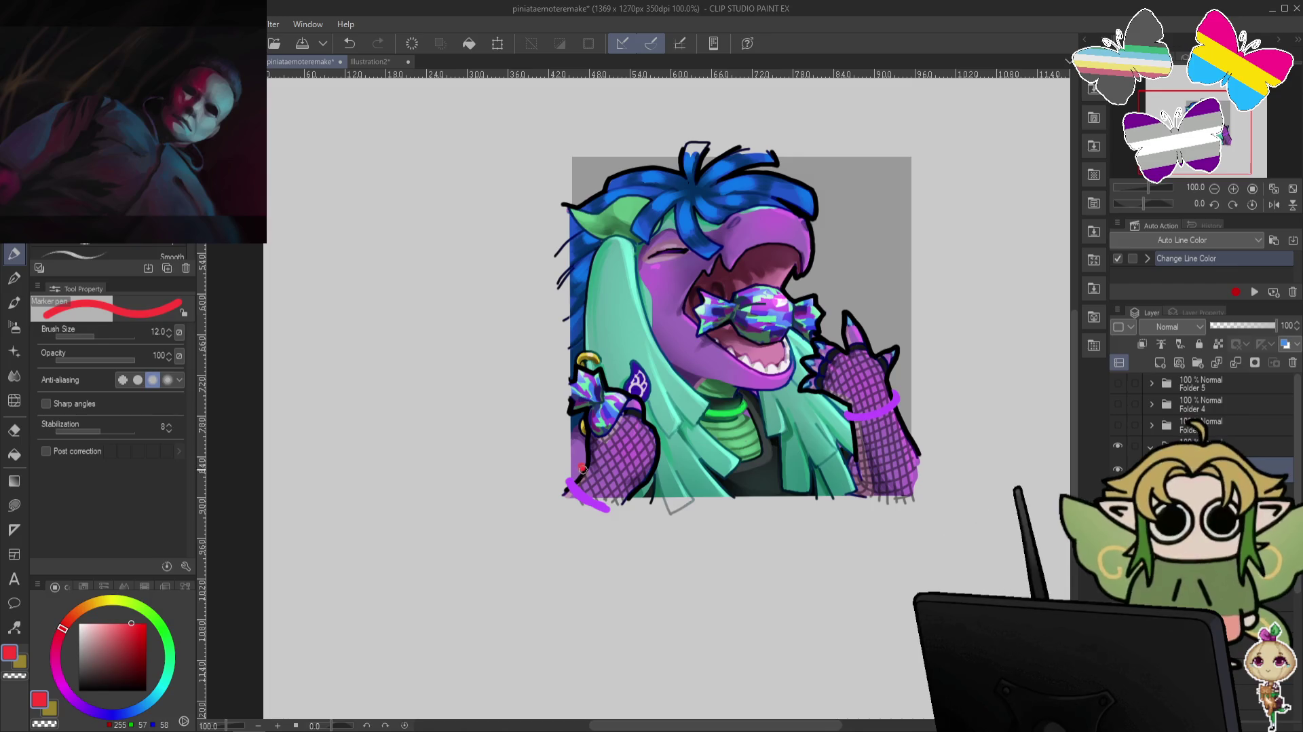
Draw red bands along the lower-left hand and across the right wrist, redrawing each once.
{"action": "left_click_drag", "start_coordinate": [580, 467], "coordinate": [630, 503]}
{"action": "key", "text": "ctrl+z"}
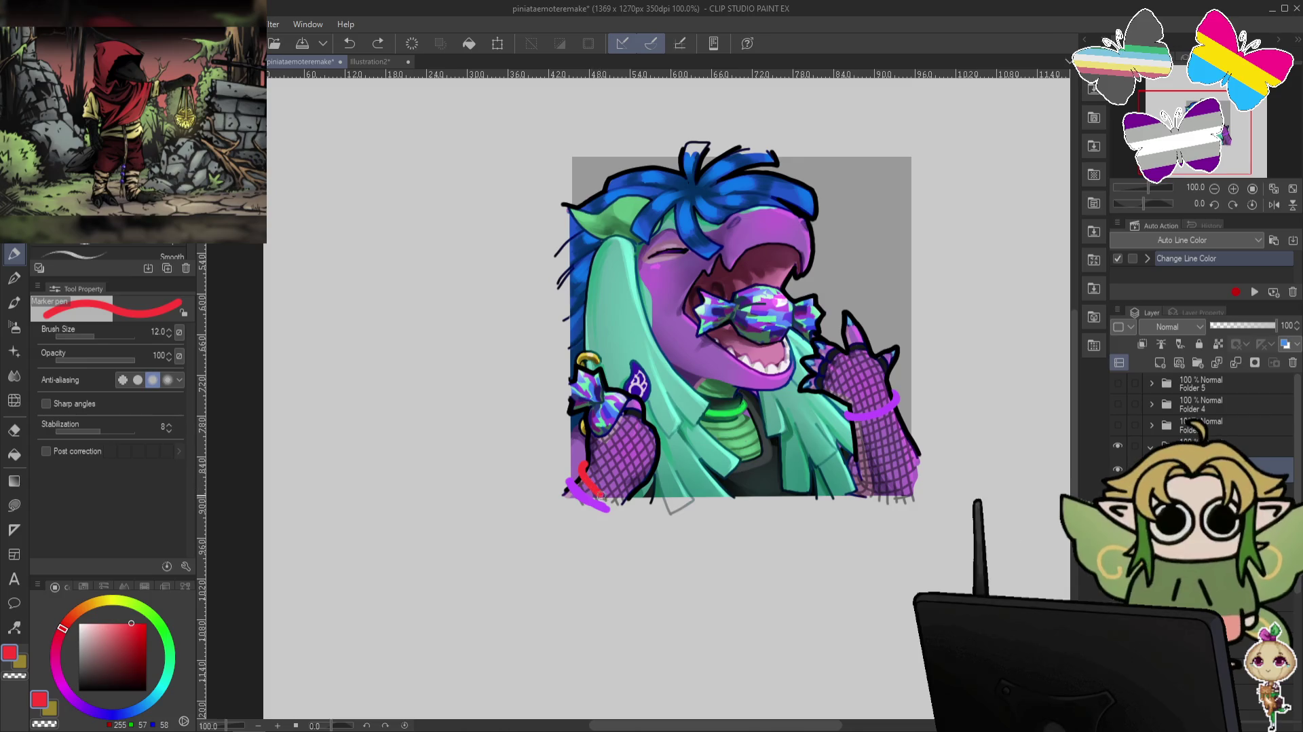
{"action": "left_click_drag", "start_coordinate": [601, 496], "coordinate": [624, 506]}
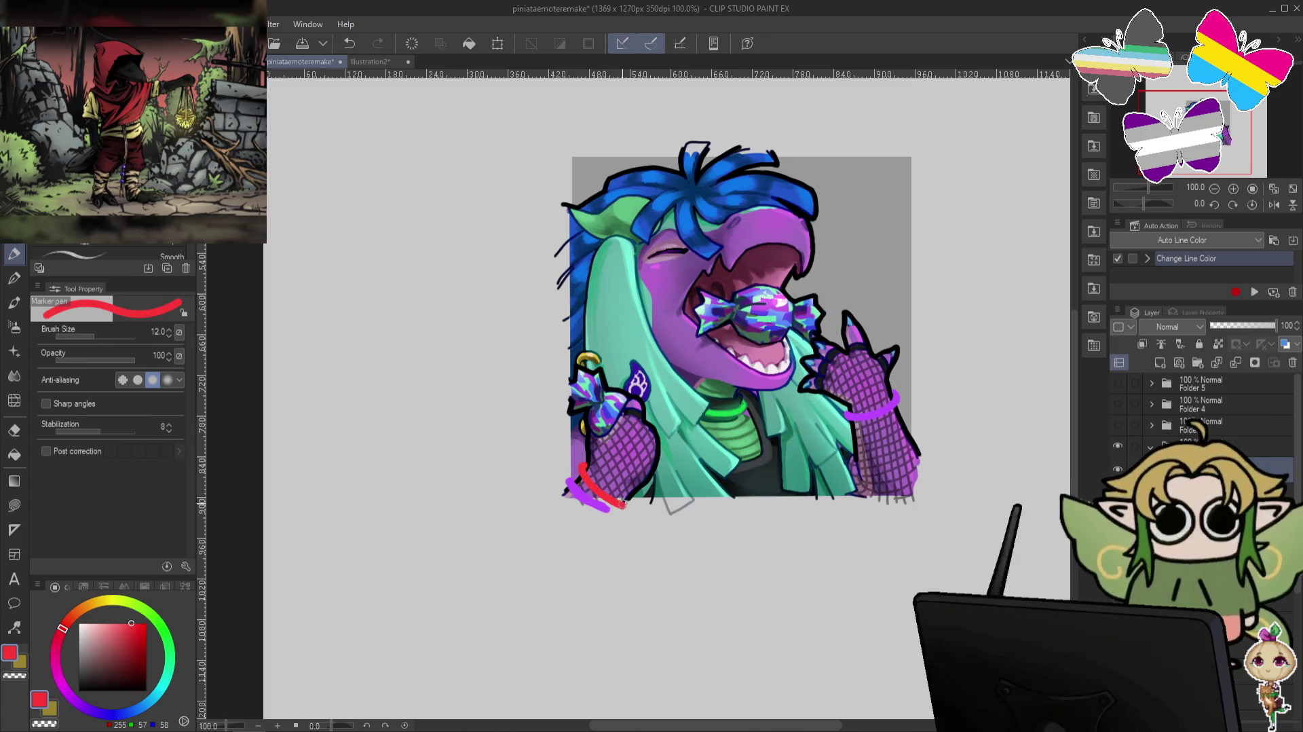
{"action": "key", "text": "c"}
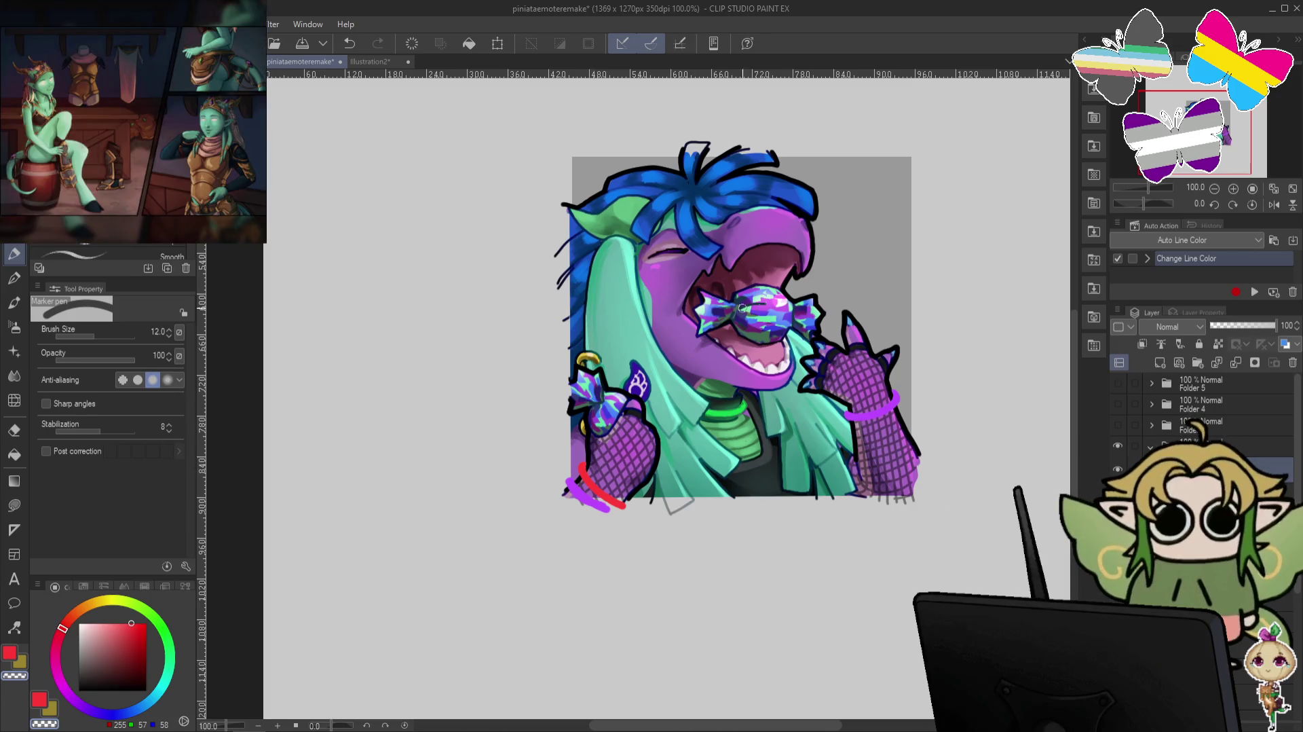
{"action": "key", "text": "c"}
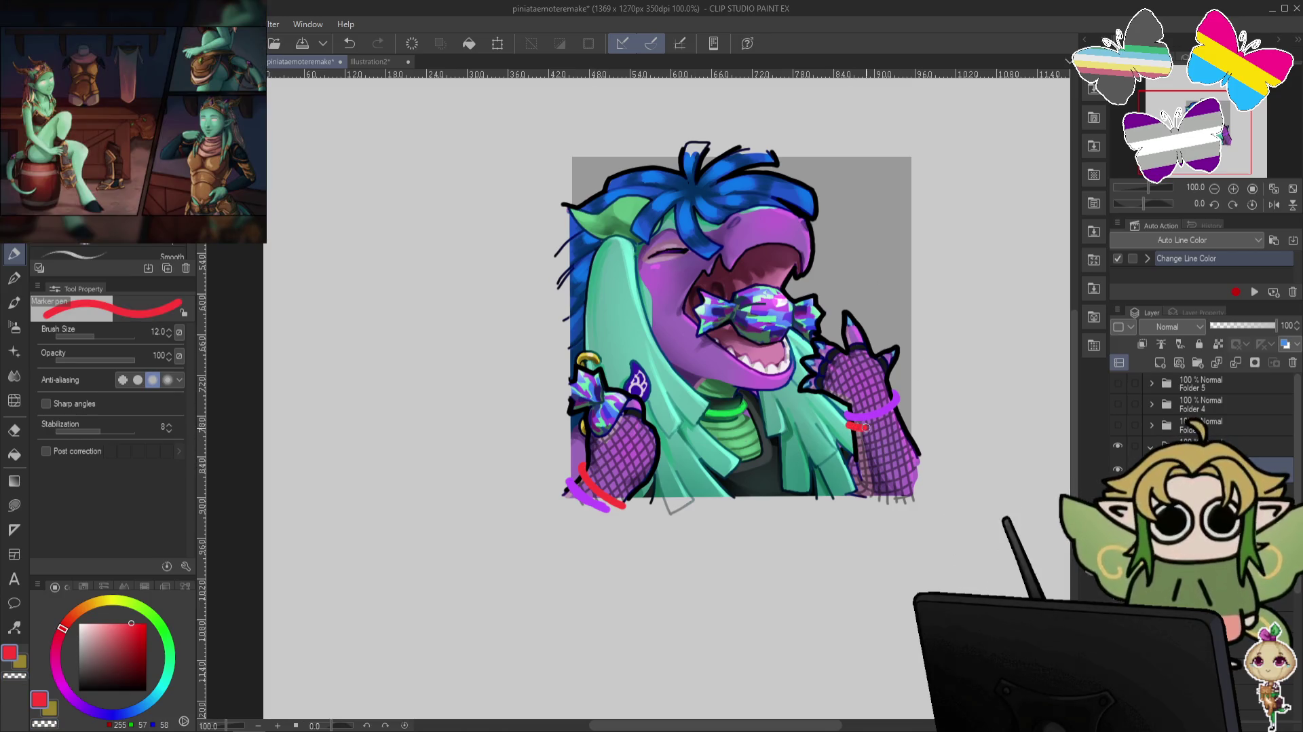
{"action": "left_click_drag", "start_coordinate": [848, 427], "coordinate": [899, 407]}
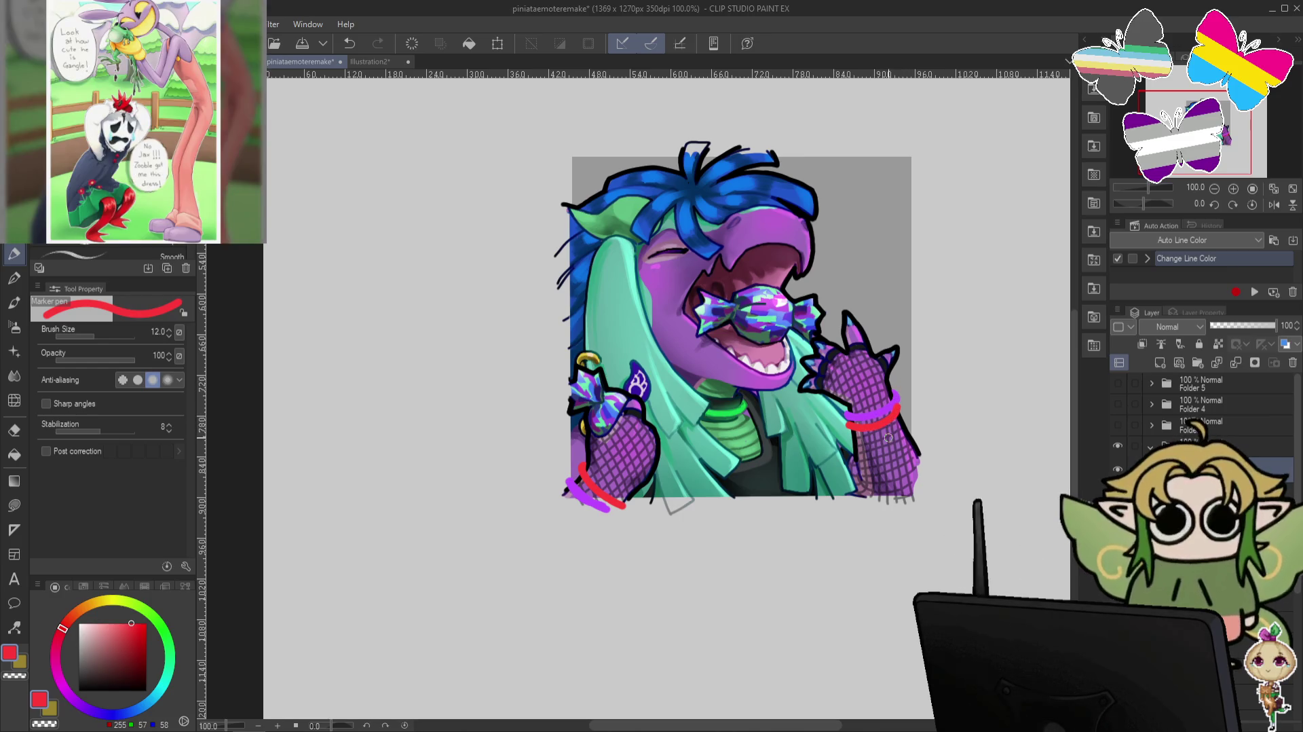
{"action": "key", "text": "ctrl+z"}
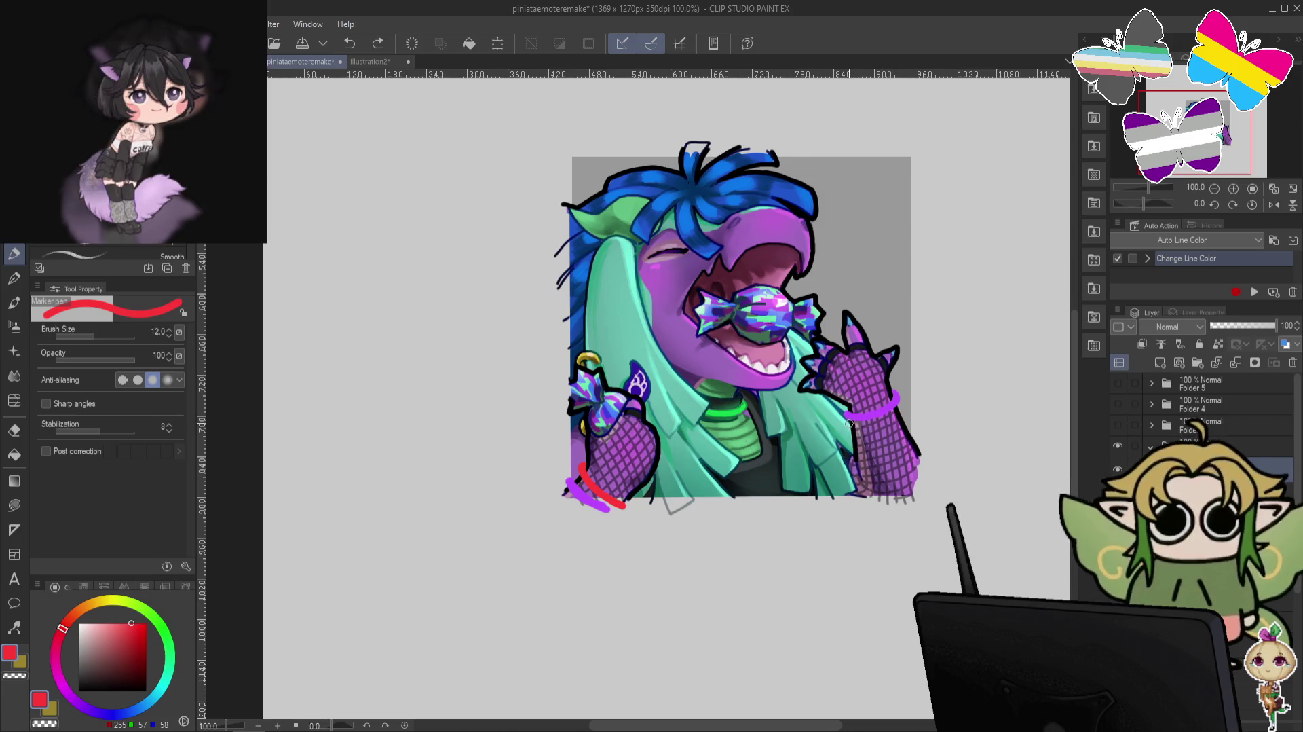
{"action": "left_click_drag", "start_coordinate": [851, 422], "coordinate": [901, 414]}
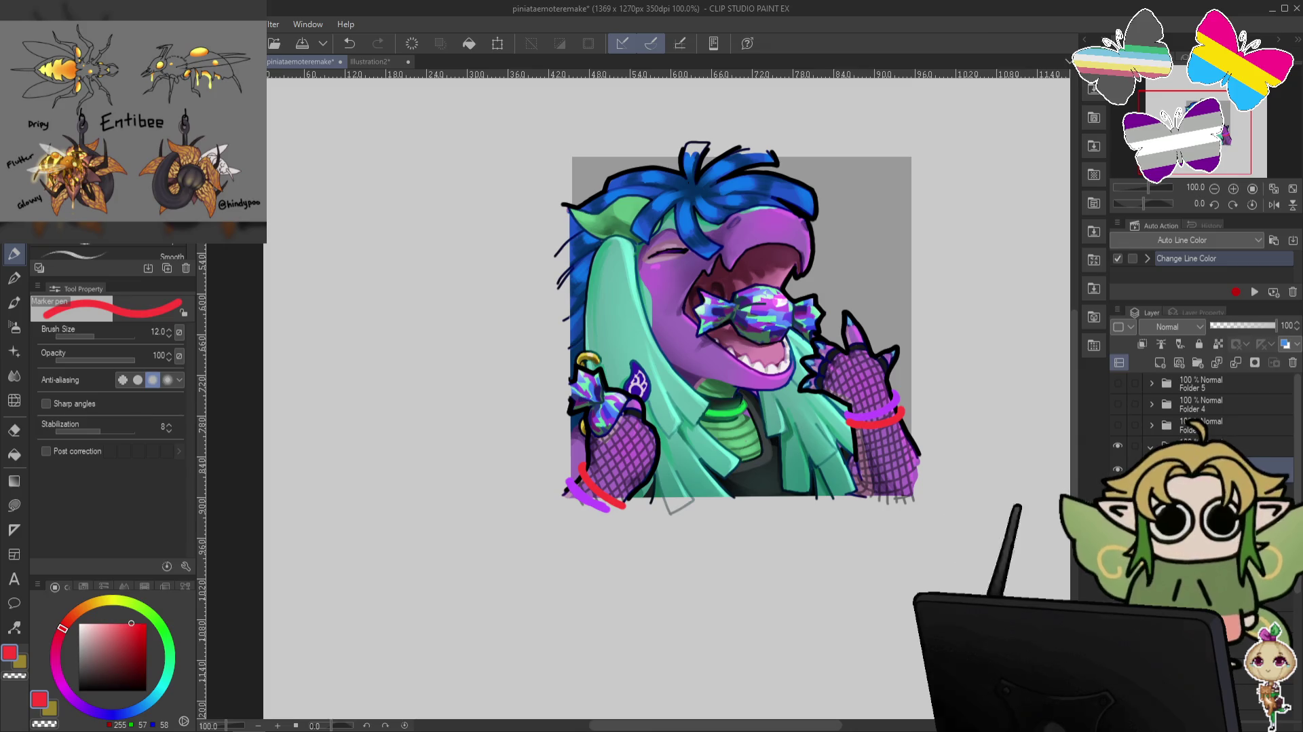
{"action": "key", "text": "alt+bracketright"}
{"action": "key", "text": "c"}
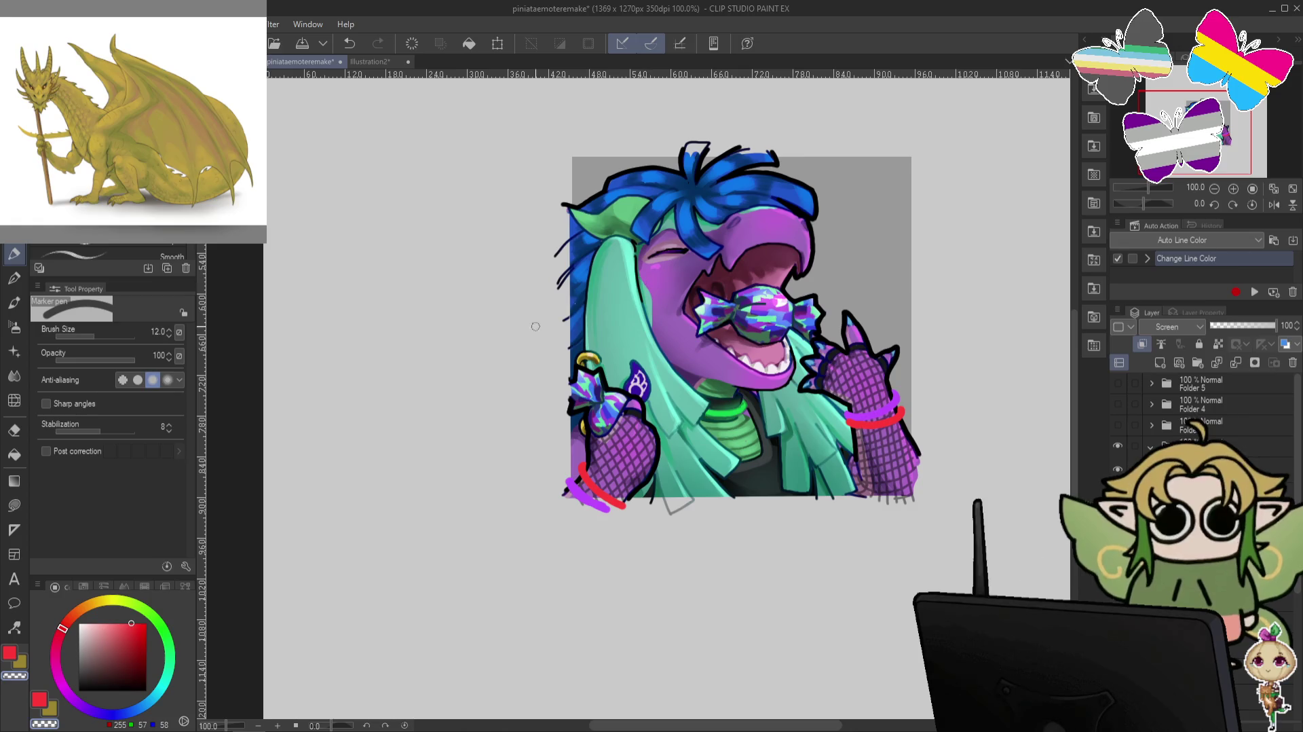
{"action": "key", "text": "b"}
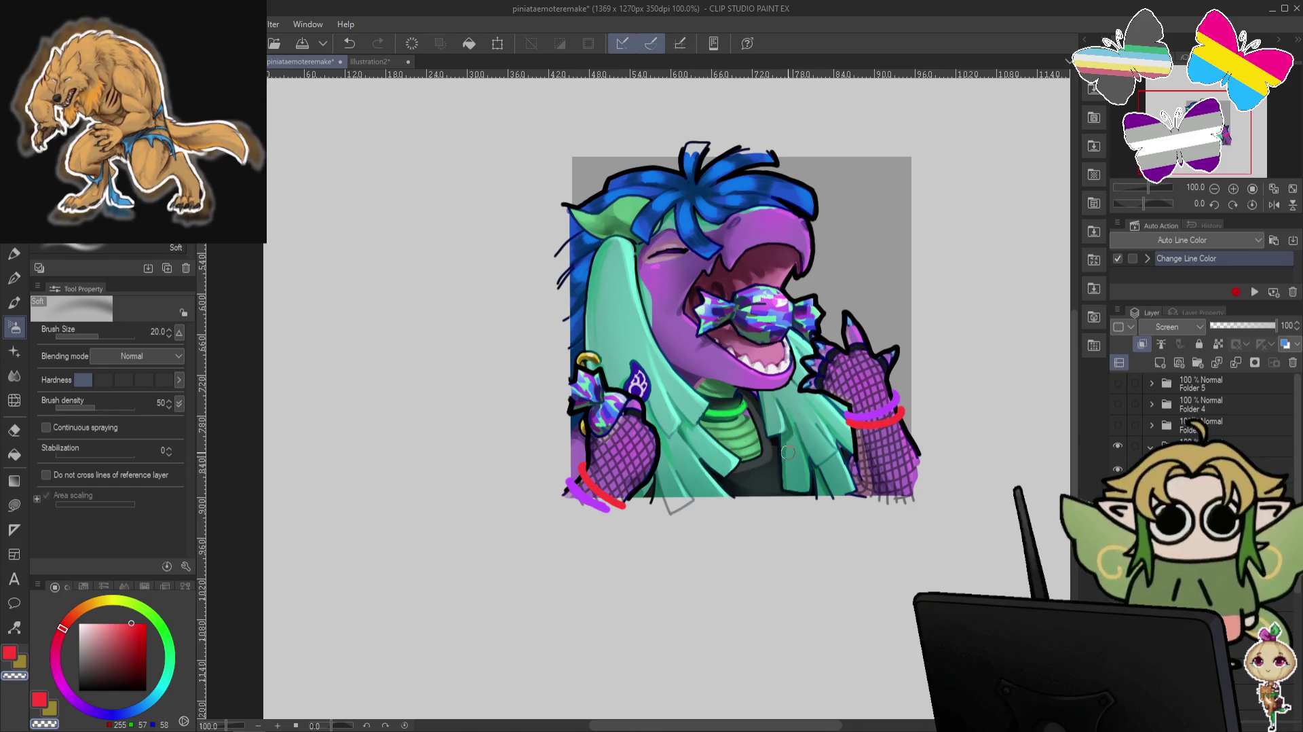
{"action": "left_click", "coordinate": [1269, 467]}
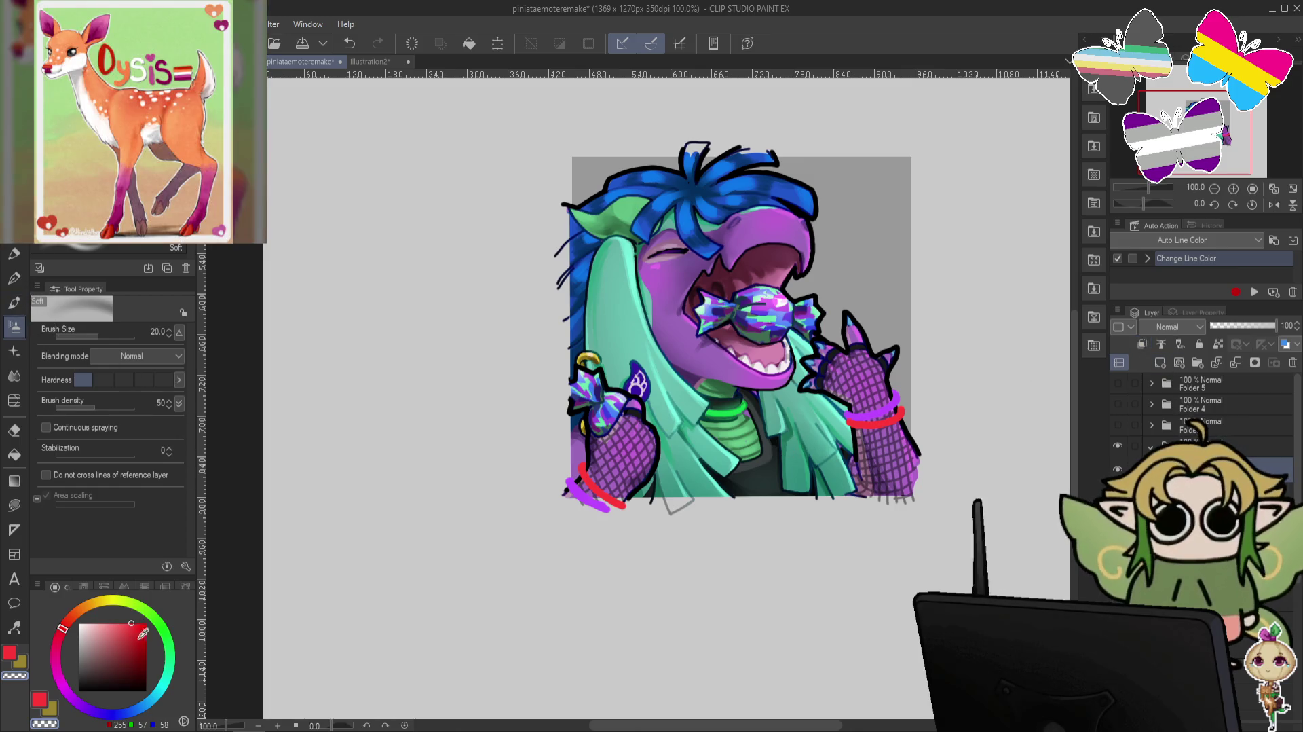
Airbrush light purple glow on the bracelet and pink glow over both red wrist bands.
{"action": "left_click", "coordinate": [77, 701]}
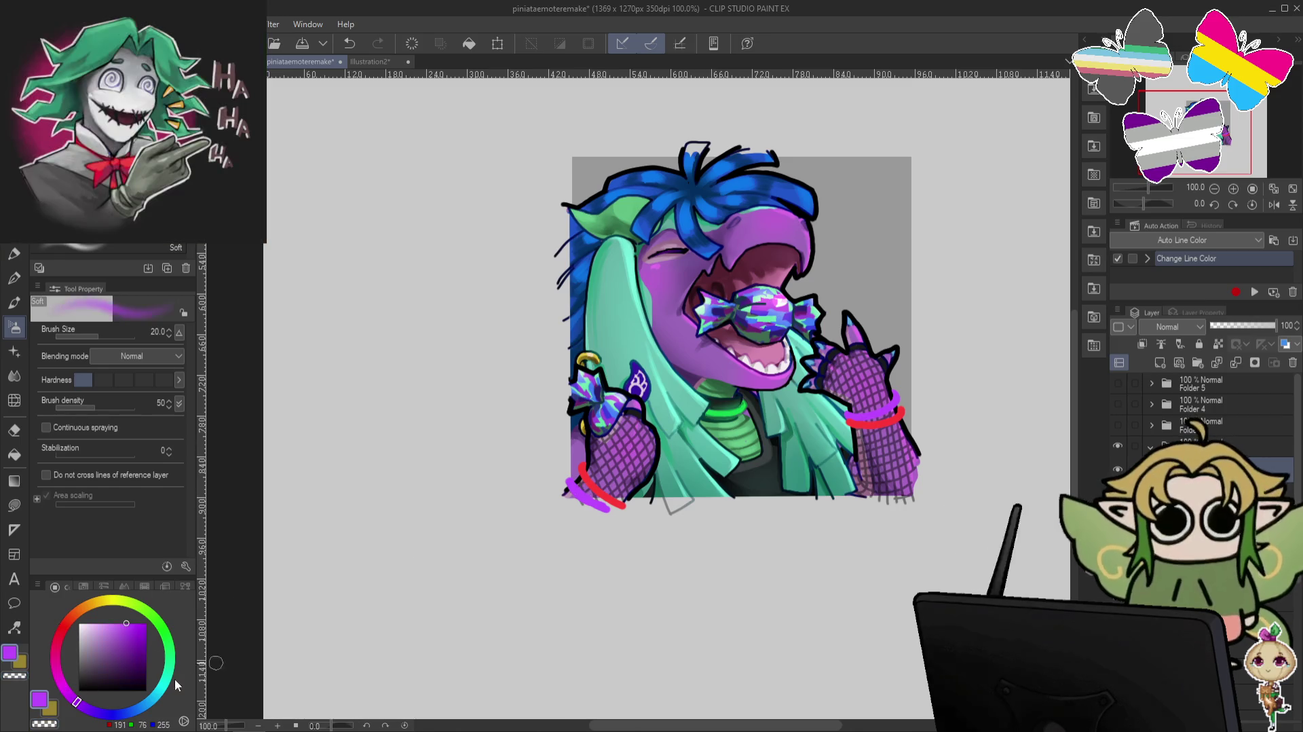
{"action": "left_click", "coordinate": [110, 624]}
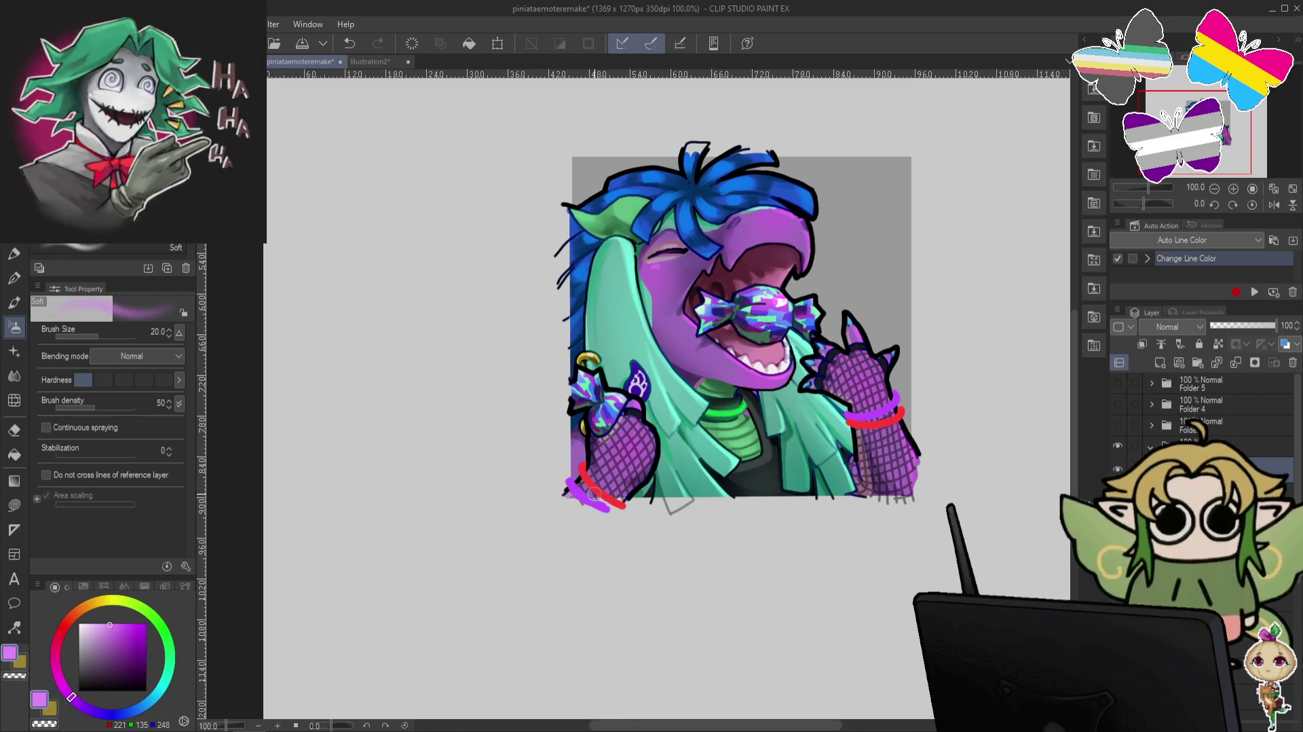
{"action": "left_click_drag", "start_coordinate": [569, 475], "coordinate": [622, 508]}
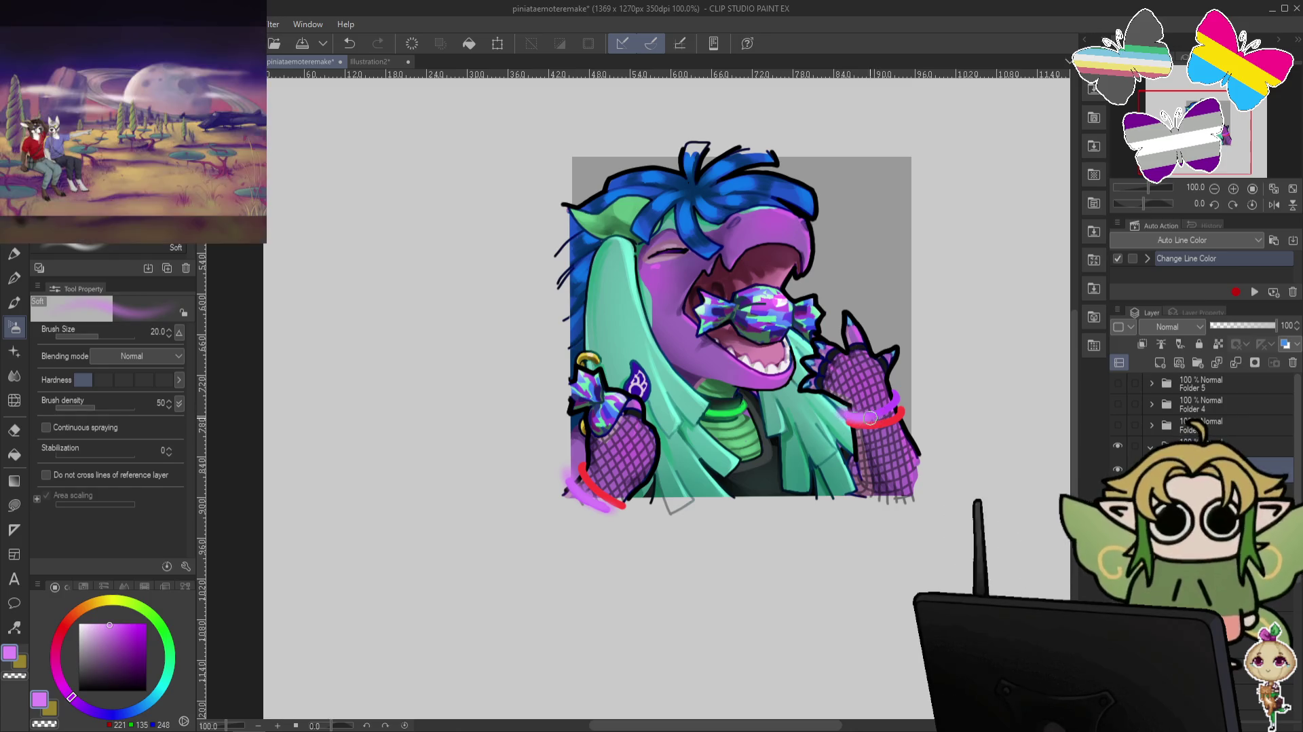
{"action": "left_click", "coordinate": [894, 394]}
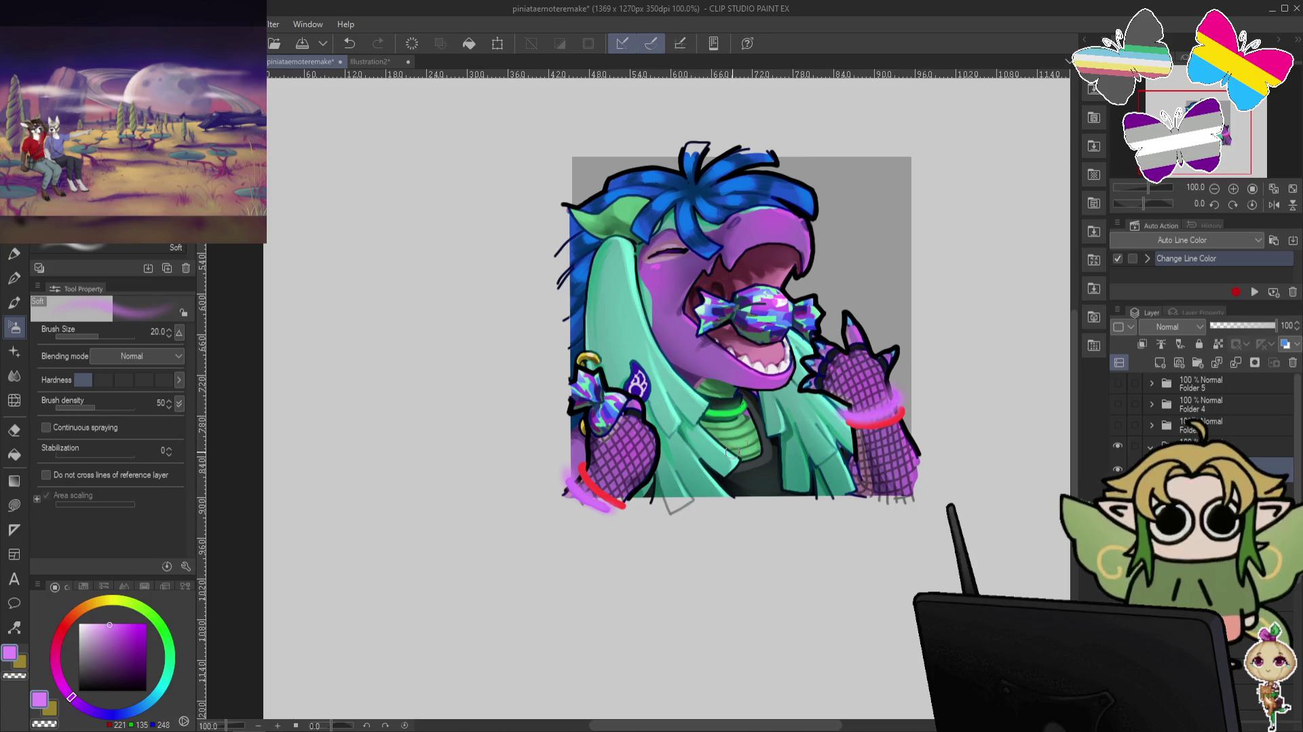
{"action": "left_click", "coordinate": [60, 632]}
{"action": "left_click_drag", "start_coordinate": [577, 467], "coordinate": [620, 505]}
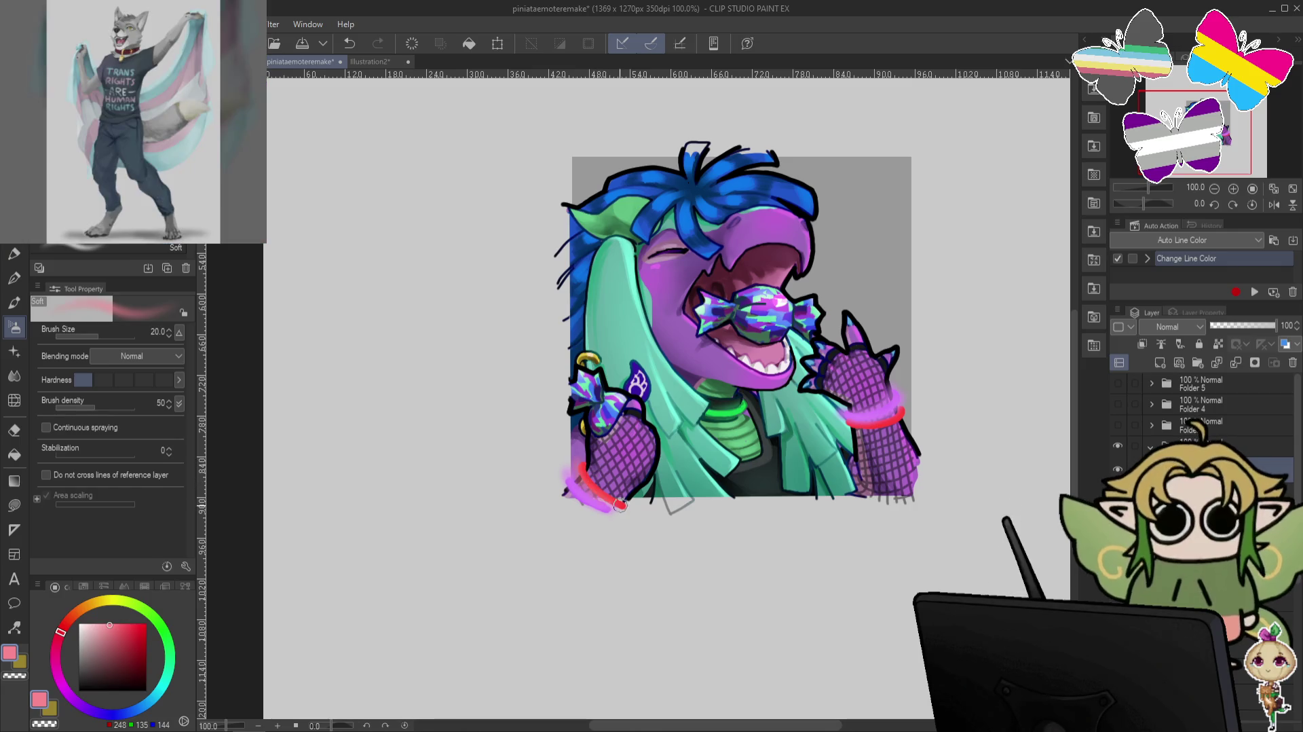
{"action": "left_click_drag", "start_coordinate": [582, 456], "coordinate": [635, 505]}
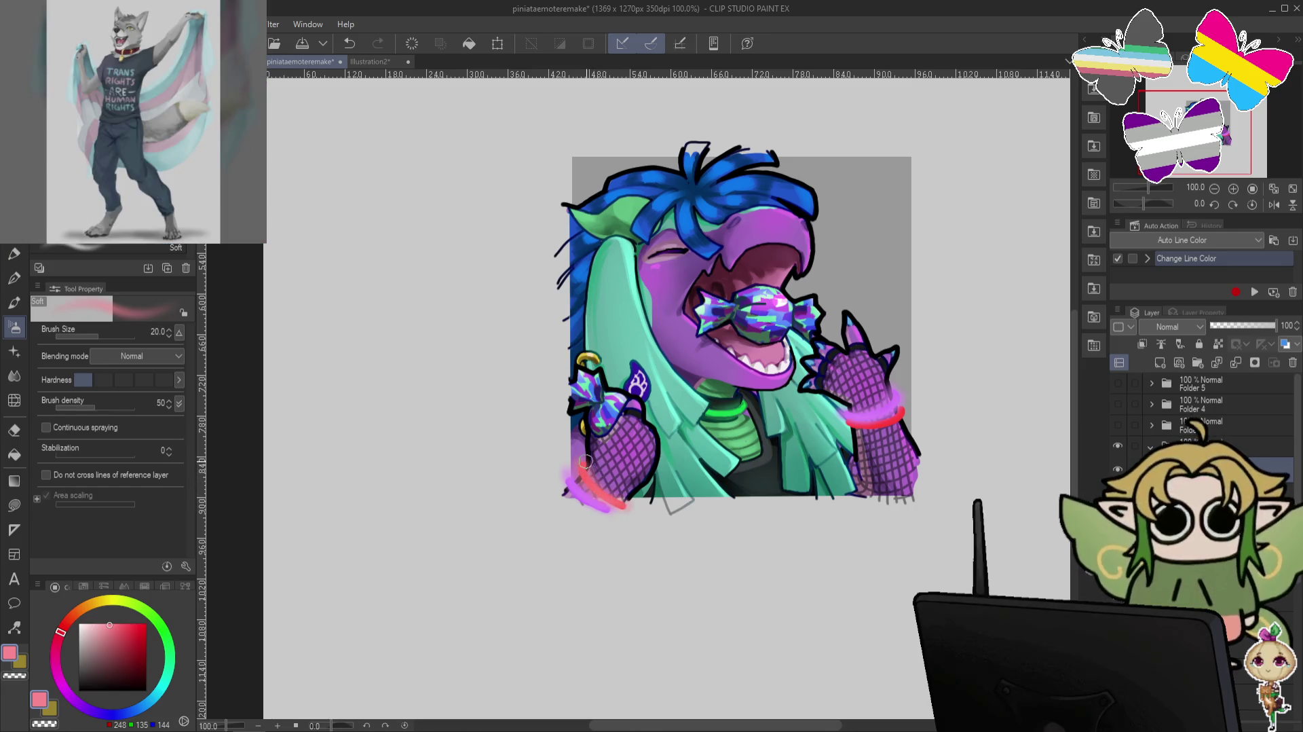
{"action": "mouse_move", "coordinate": [845, 426]}
{"action": "left_mouse_down"}
{"action": "mouse_move", "coordinate": [886, 421]}
{"action": "mouse_move", "coordinate": [850, 425]}
{"action": "left_mouse_up"}
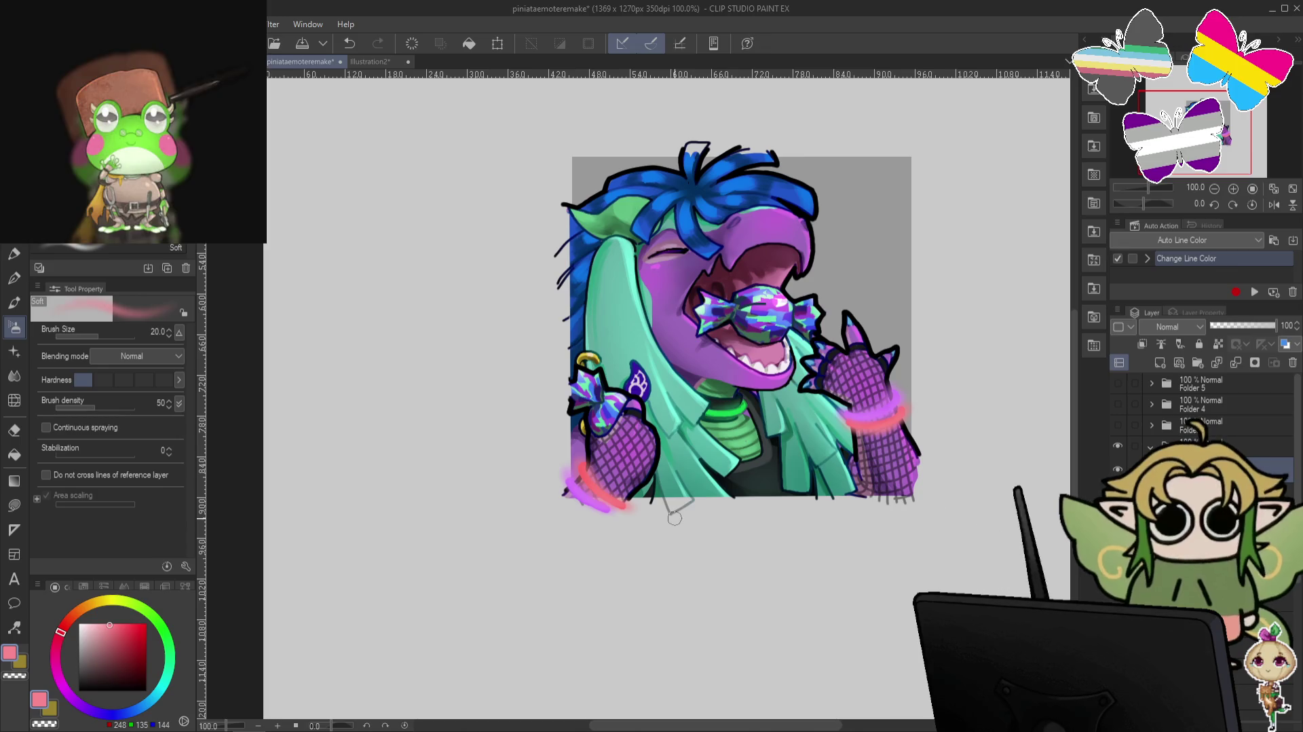
Pick mint green and repaint the glow highlight along the collar.
{"action": "left_click", "coordinate": [752, 406], "text": "alt"}
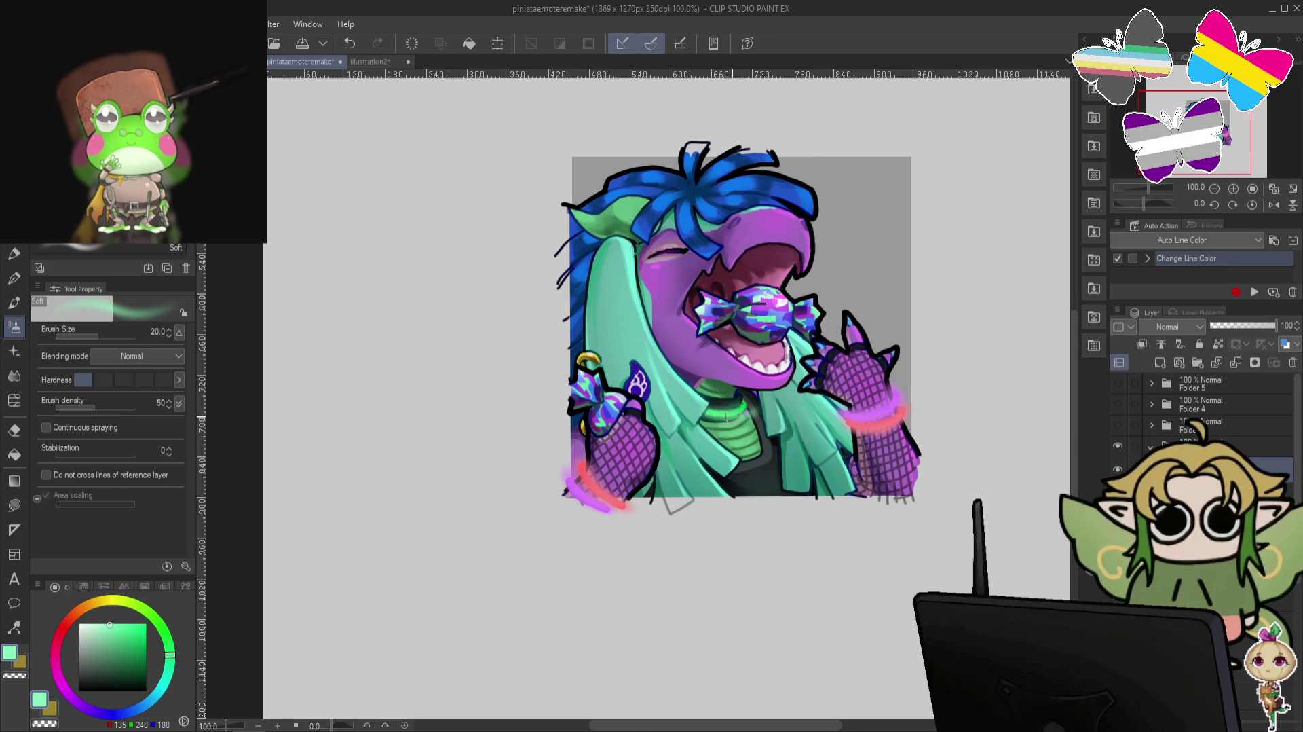
{"action": "key", "text": "ctrl+z"}
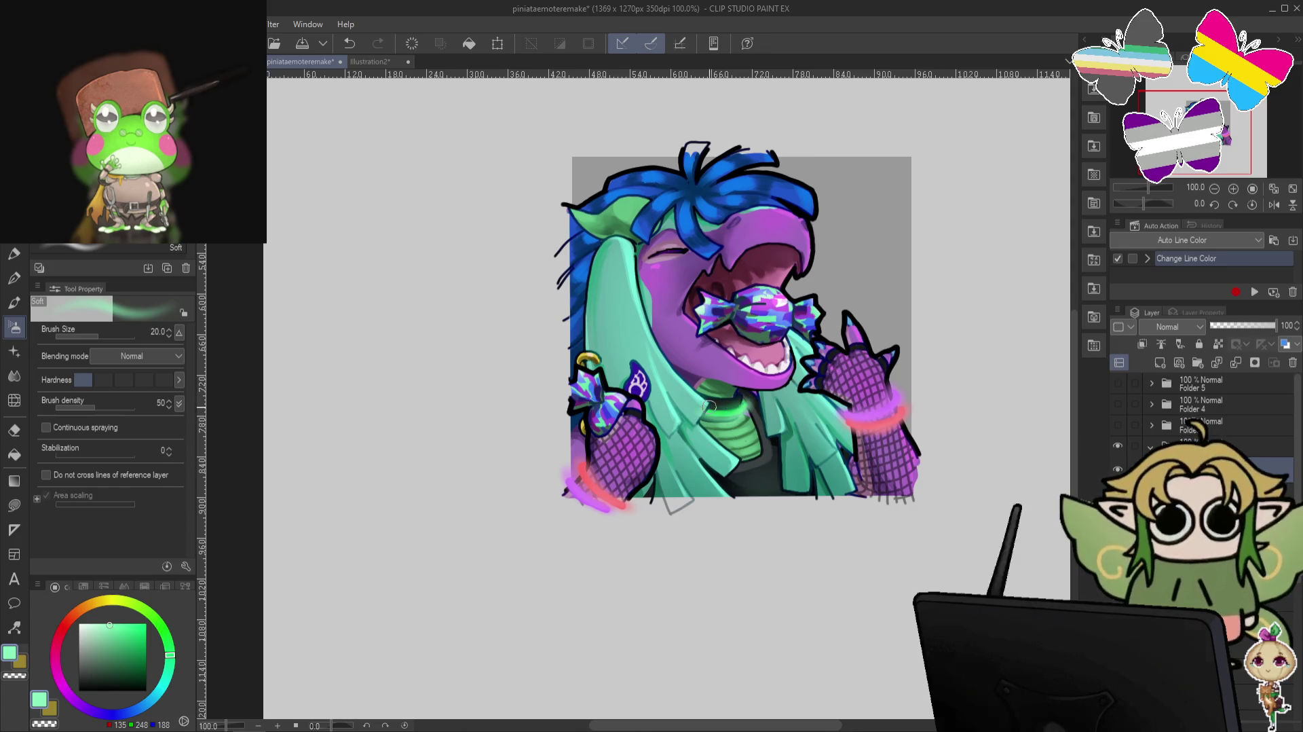
{"action": "left_click_drag", "start_coordinate": [706, 409], "coordinate": [728, 406]}
{"action": "left_click", "coordinate": [1171, 326]}
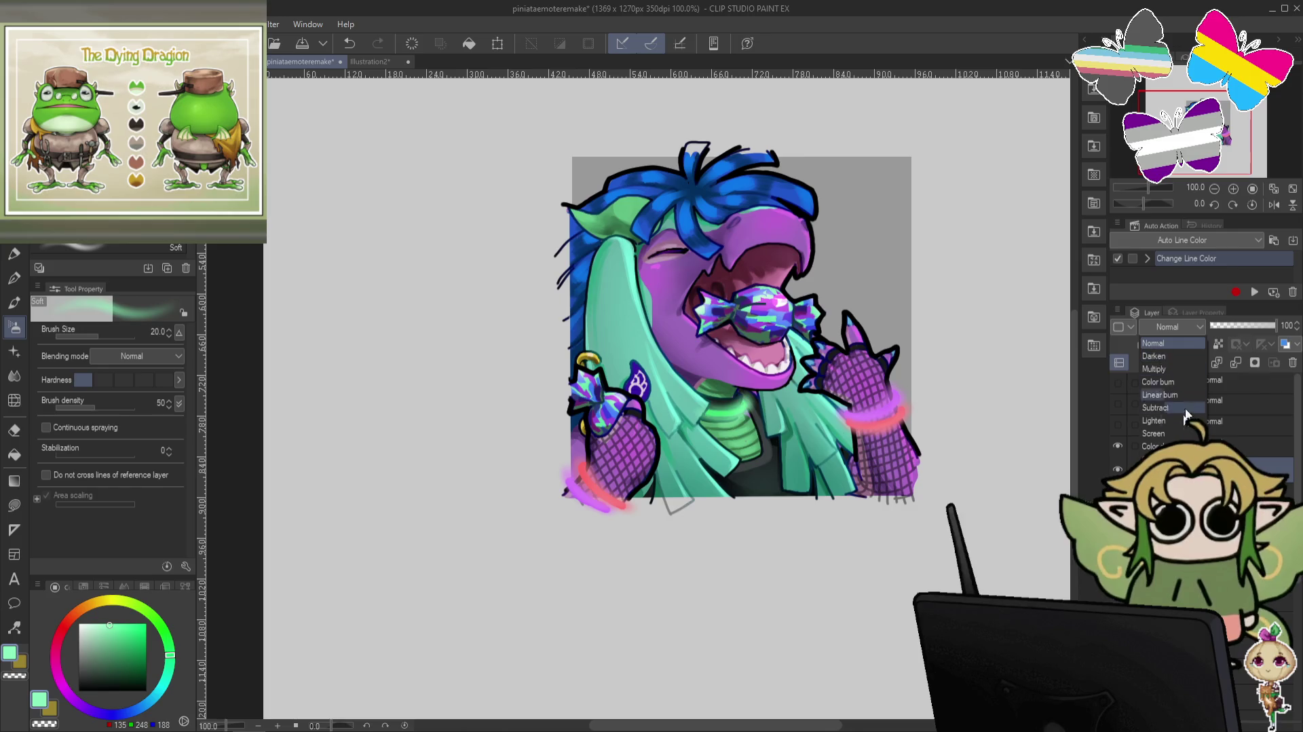
Set the glow layer to Lighten blending at about 64% opacity.
{"action": "left_click", "coordinate": [1163, 421]}
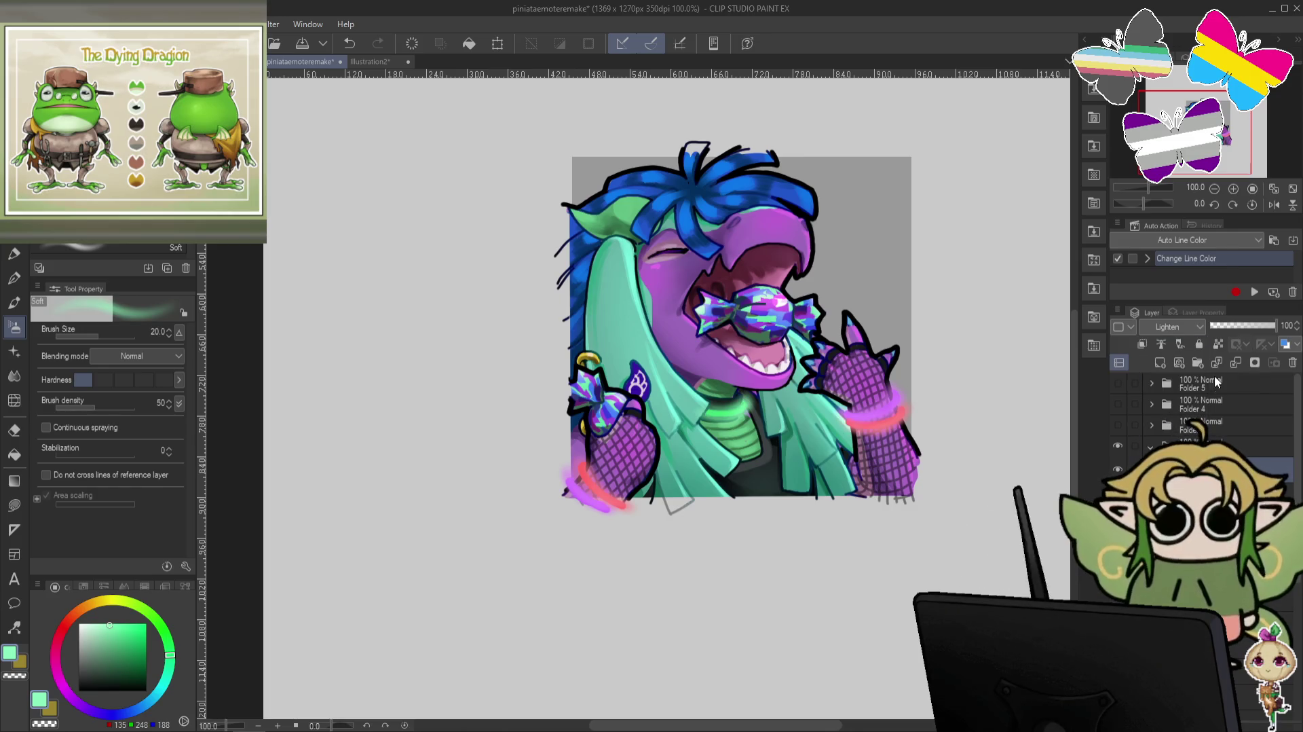
{"action": "left_click", "coordinate": [1250, 326]}
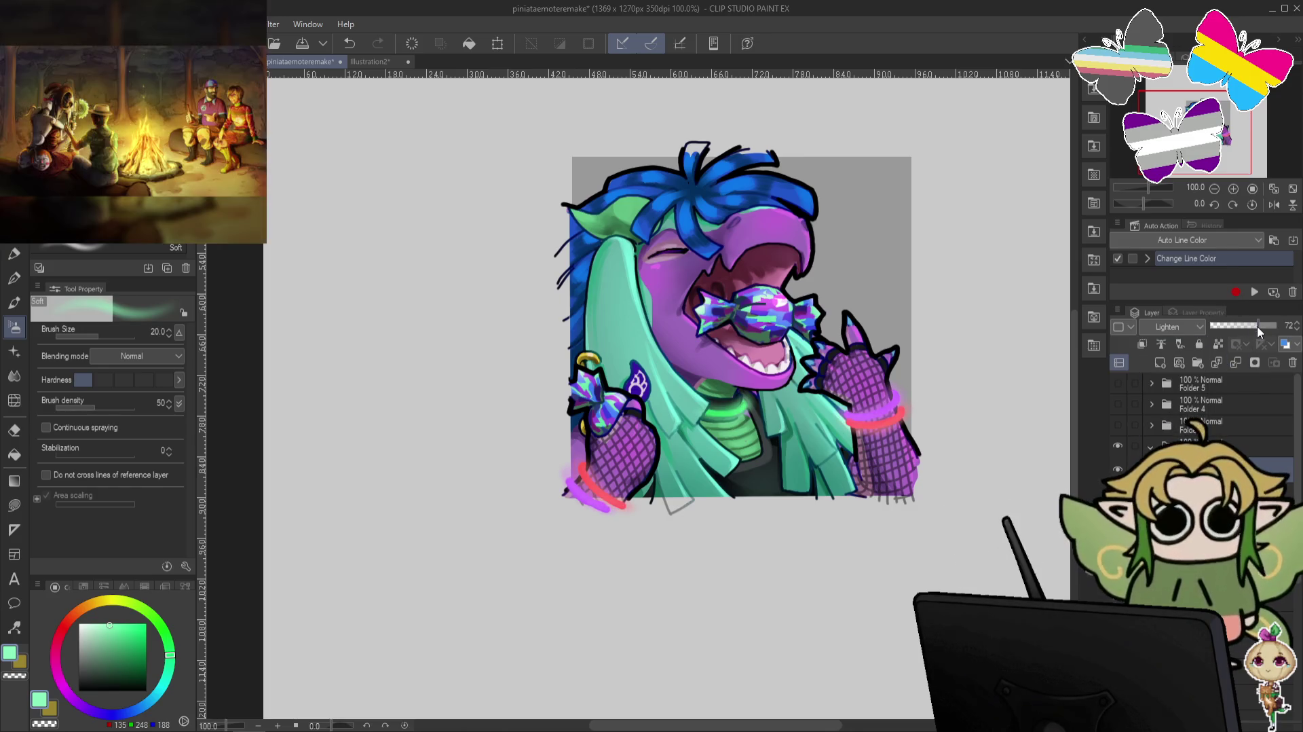
{"action": "left_click_drag", "start_coordinate": [1250, 325], "coordinate": [1248, 325]}
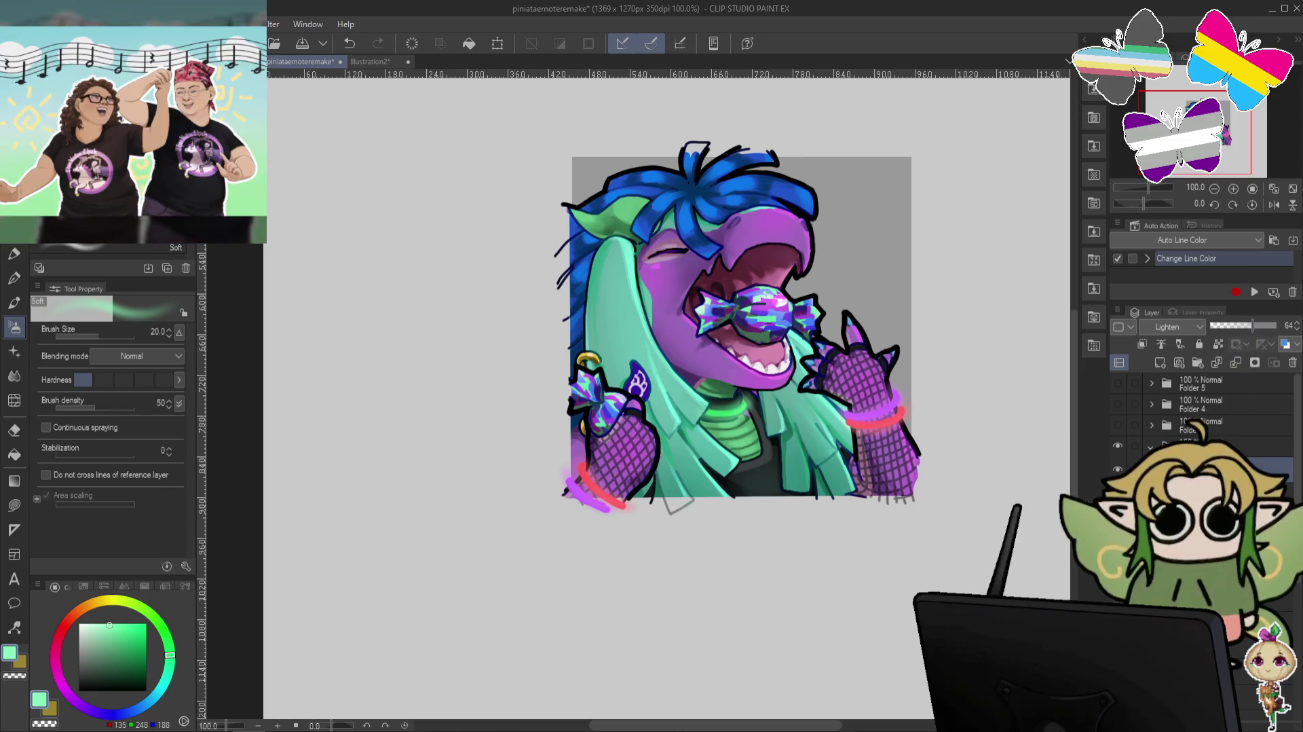
Select the layer below, switch to the Marker pen and pick lavender.
{"action": "left_click", "coordinate": [1208, 489]}
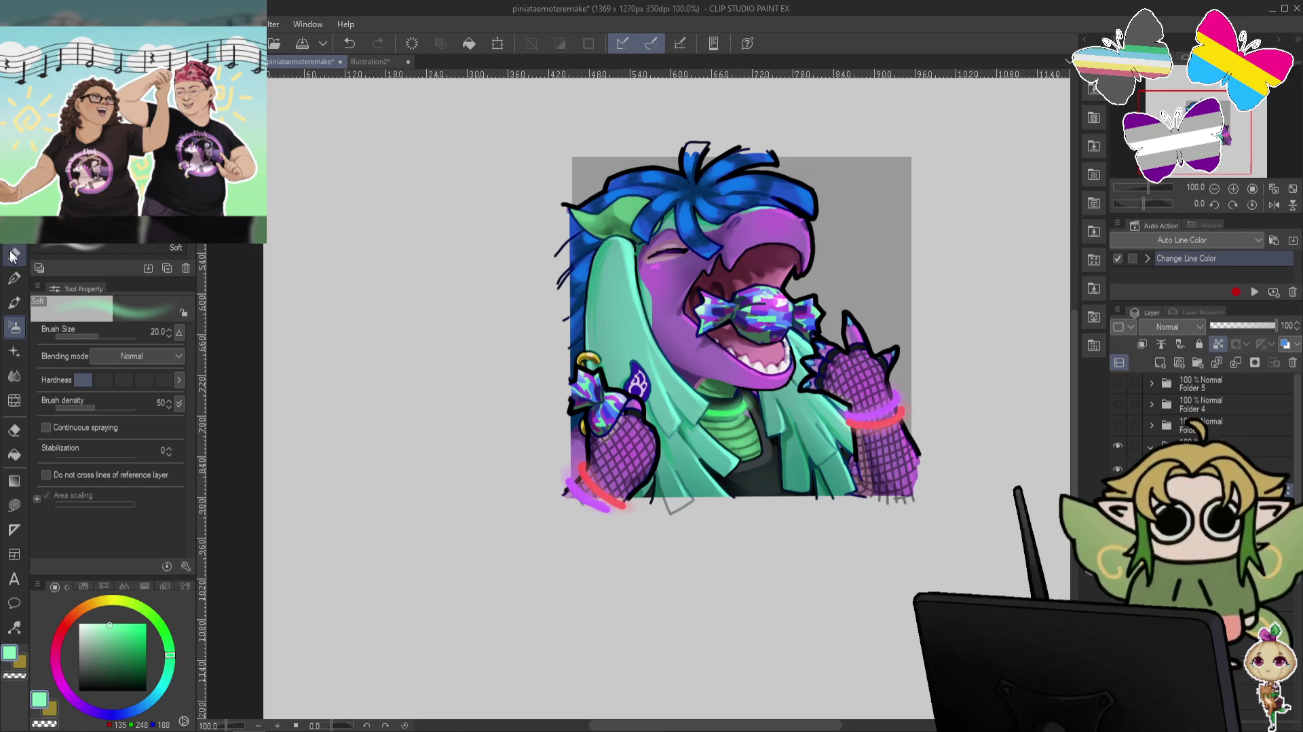
{"action": "key", "text": "p"}
{"action": "left_click", "coordinate": [75, 700]}
{"action": "left_click", "coordinate": [100, 622]}
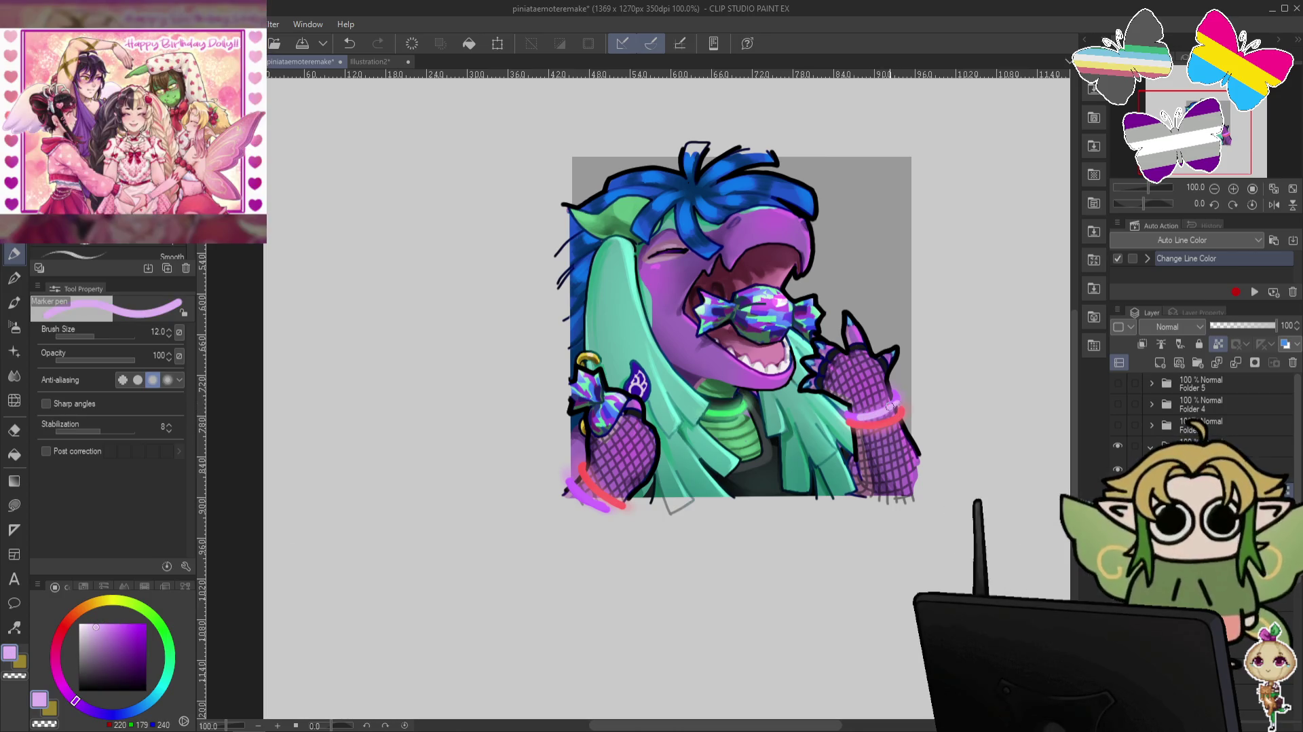
Shrink the Soft airbrush to size 7 and paint pale mint glow around the bangles.
{"action": "key", "text": "b"}
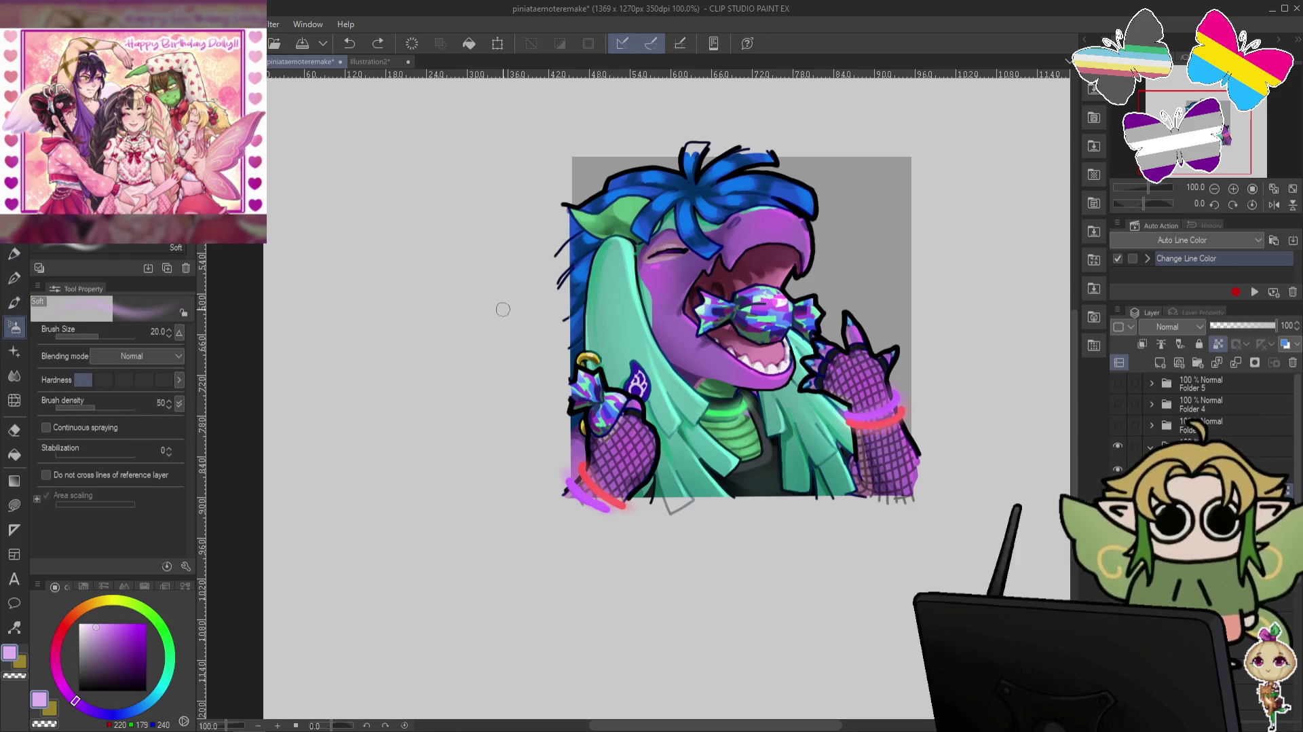
{"action": "key", "text": "bracketleft"}
{"action": "key", "text": "bracketleft"}
{"action": "key", "text": "bracketleft"}
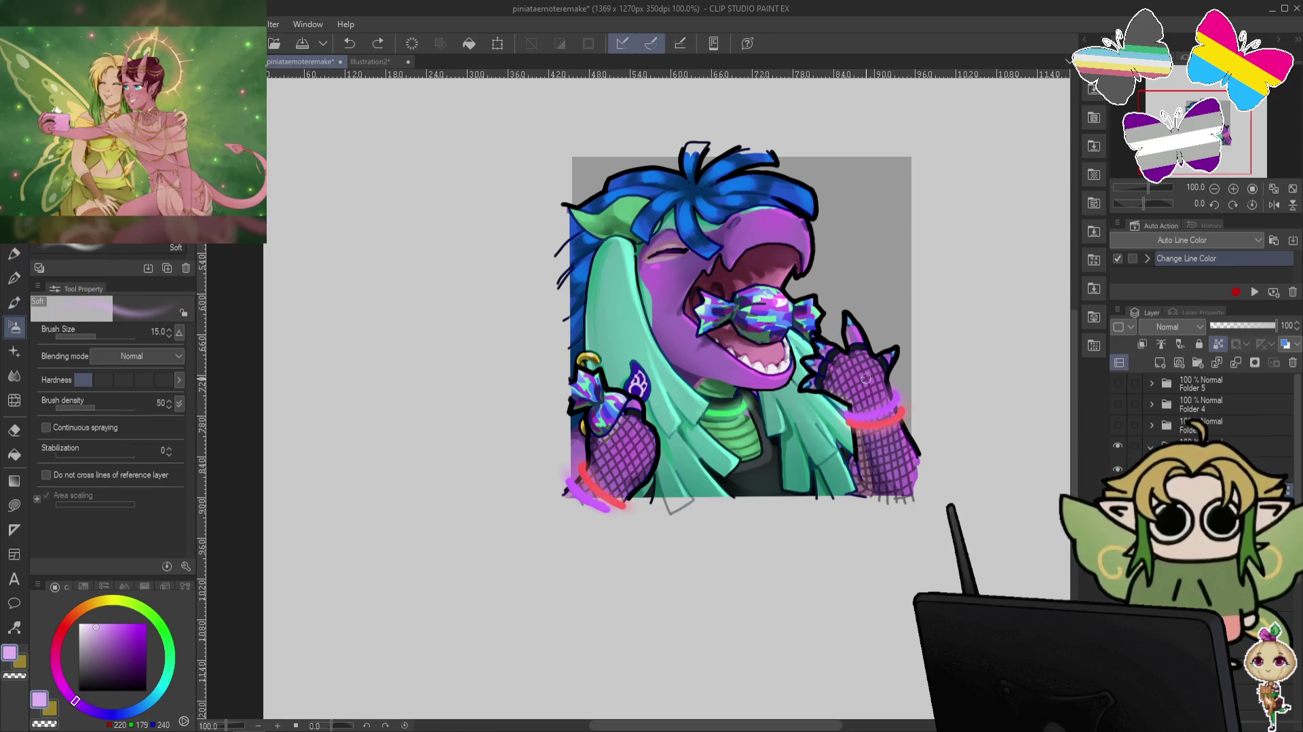
{"action": "key", "text": "bracketleft"}
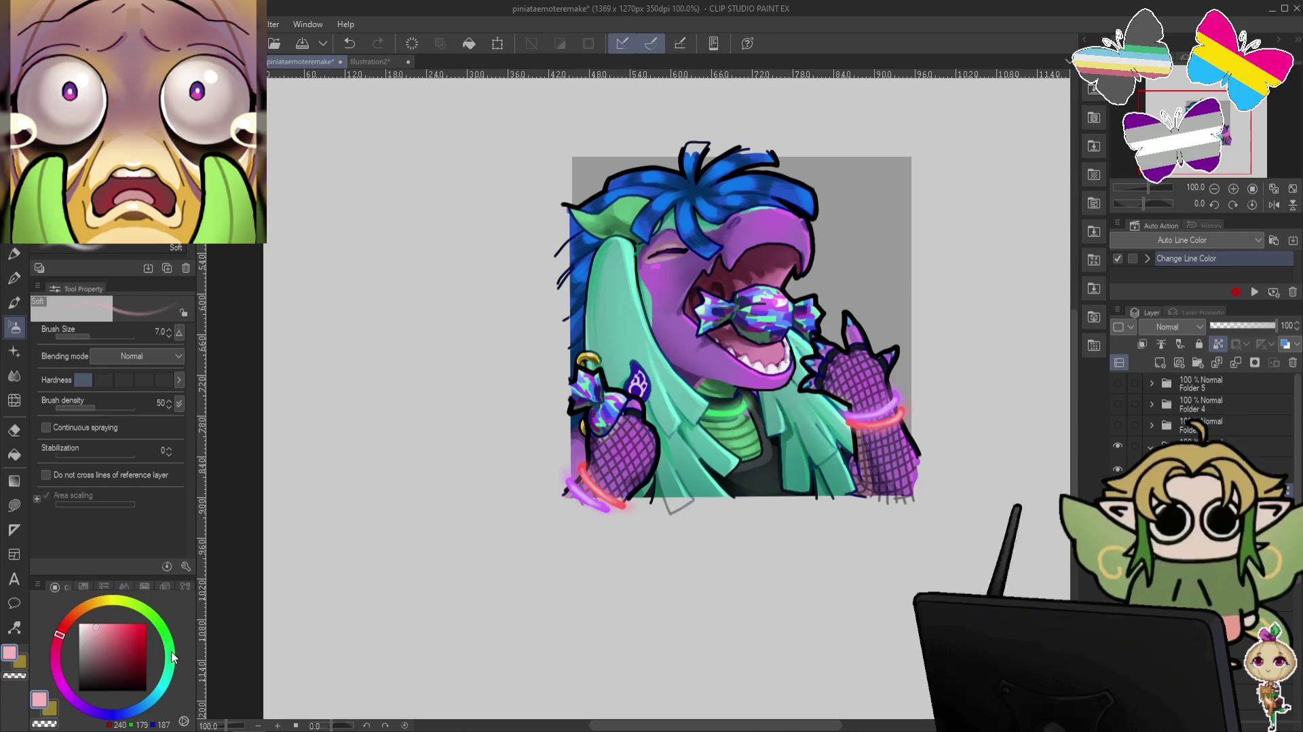
{"action": "left_click", "coordinate": [721, 408], "text": "alt"}
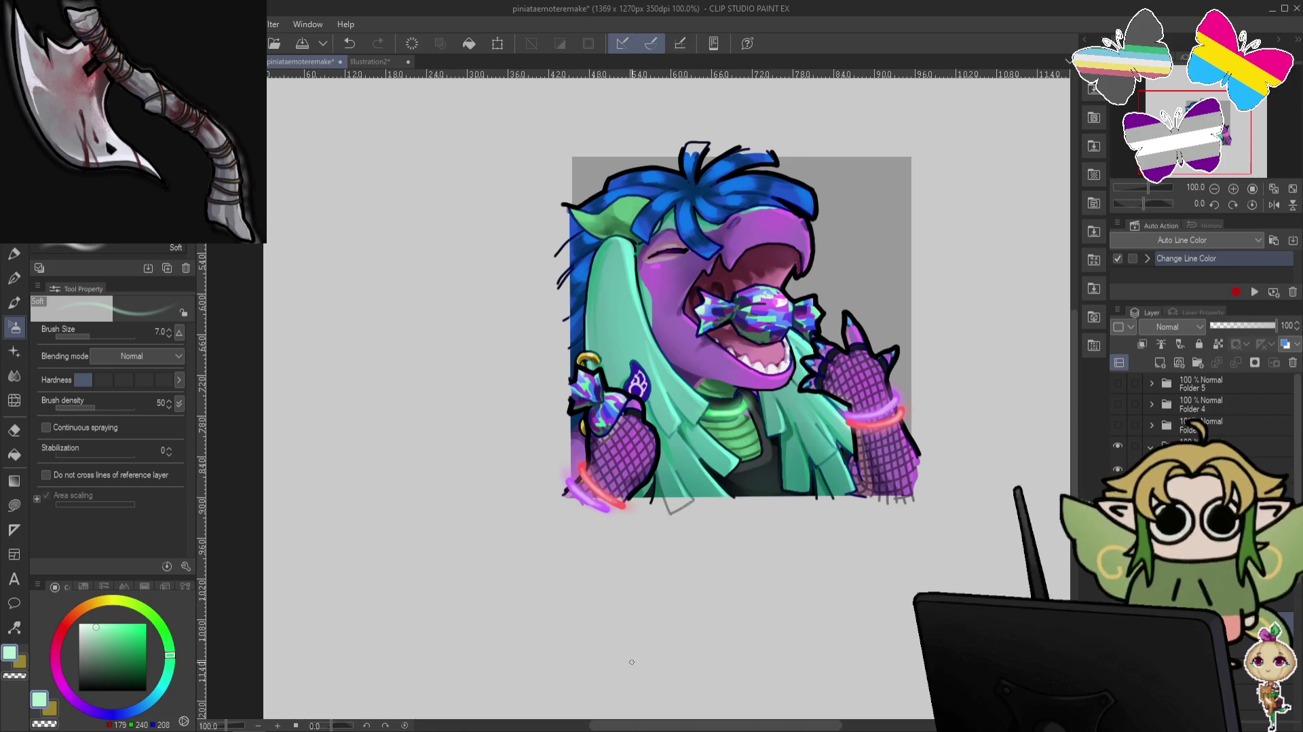
Switch to the Marker pen and eyedrop the mouth's dark purple and the face's purple.
{"action": "key", "text": "p"}
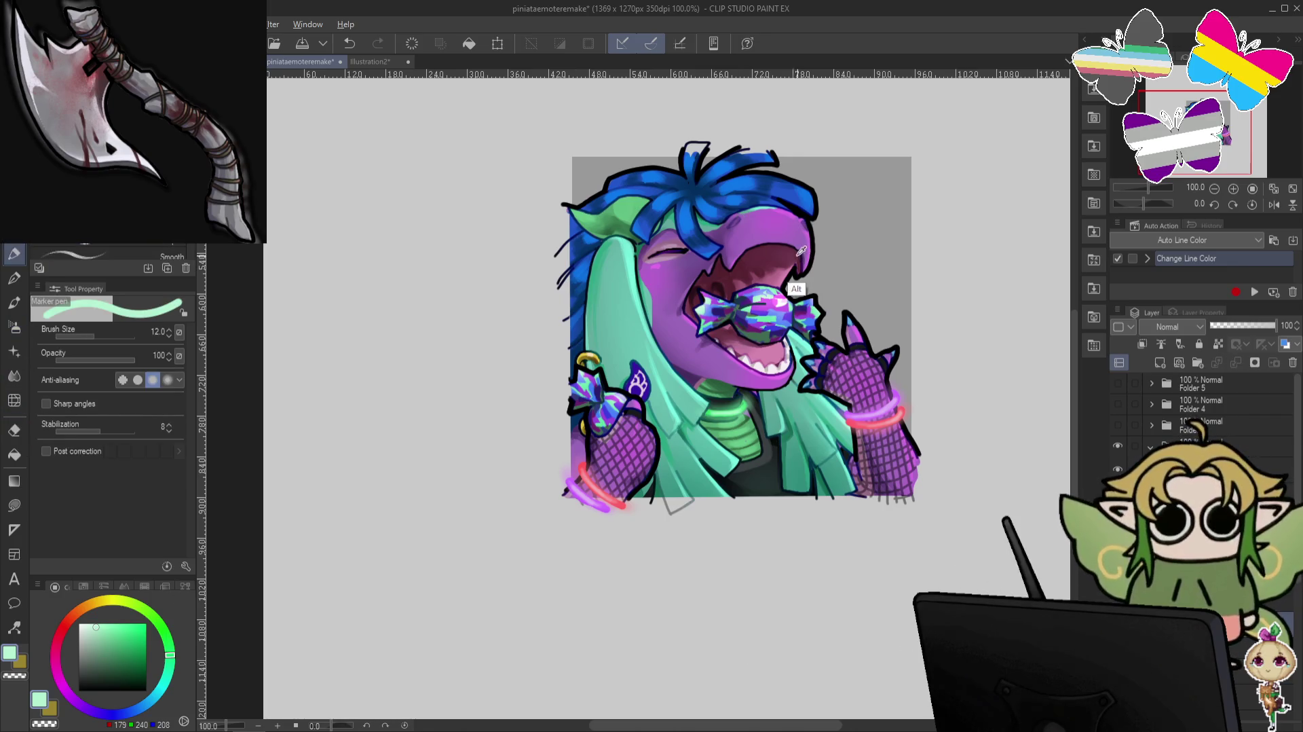
{"action": "left_click", "coordinate": [799, 254], "text": "alt"}
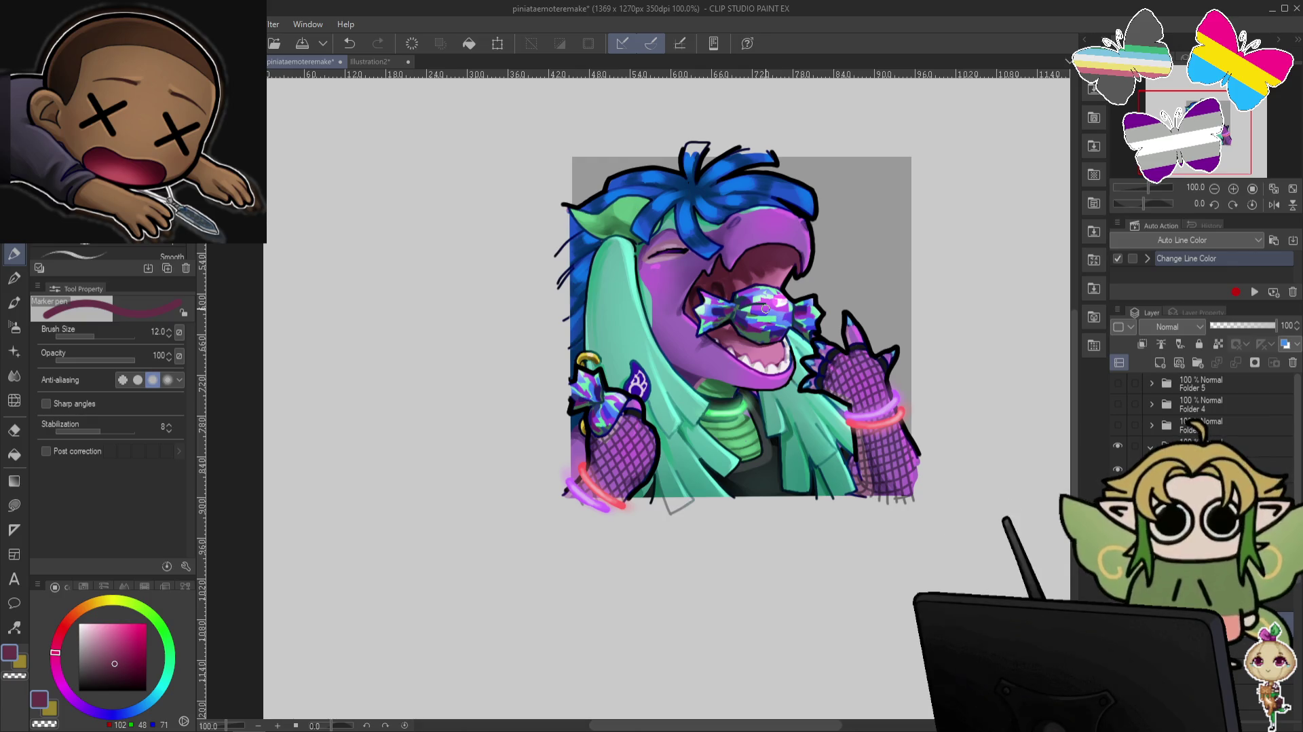
{"action": "left_click", "coordinate": [740, 231], "text": "alt"}
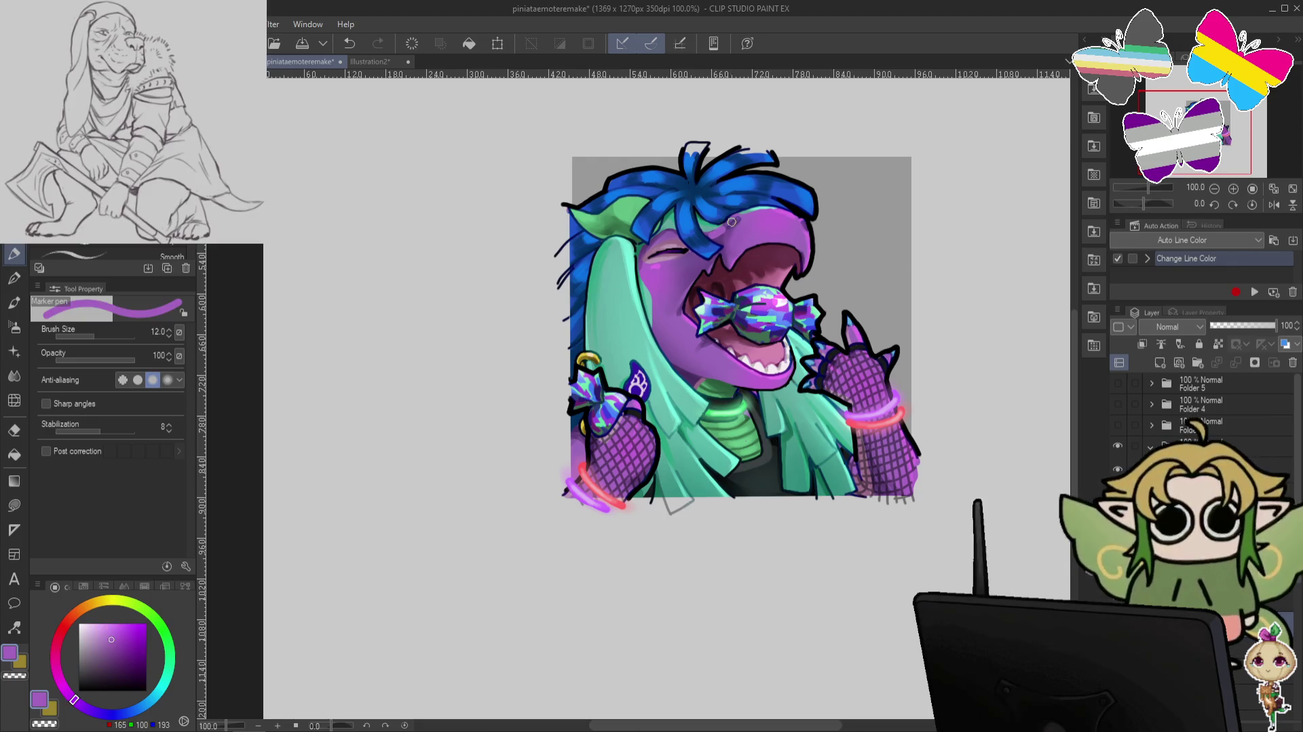
Switch to a finer 6-px pen and sample lighter and darker face purples for shading fixes.
{"action": "key", "text": "ctrl+z"}
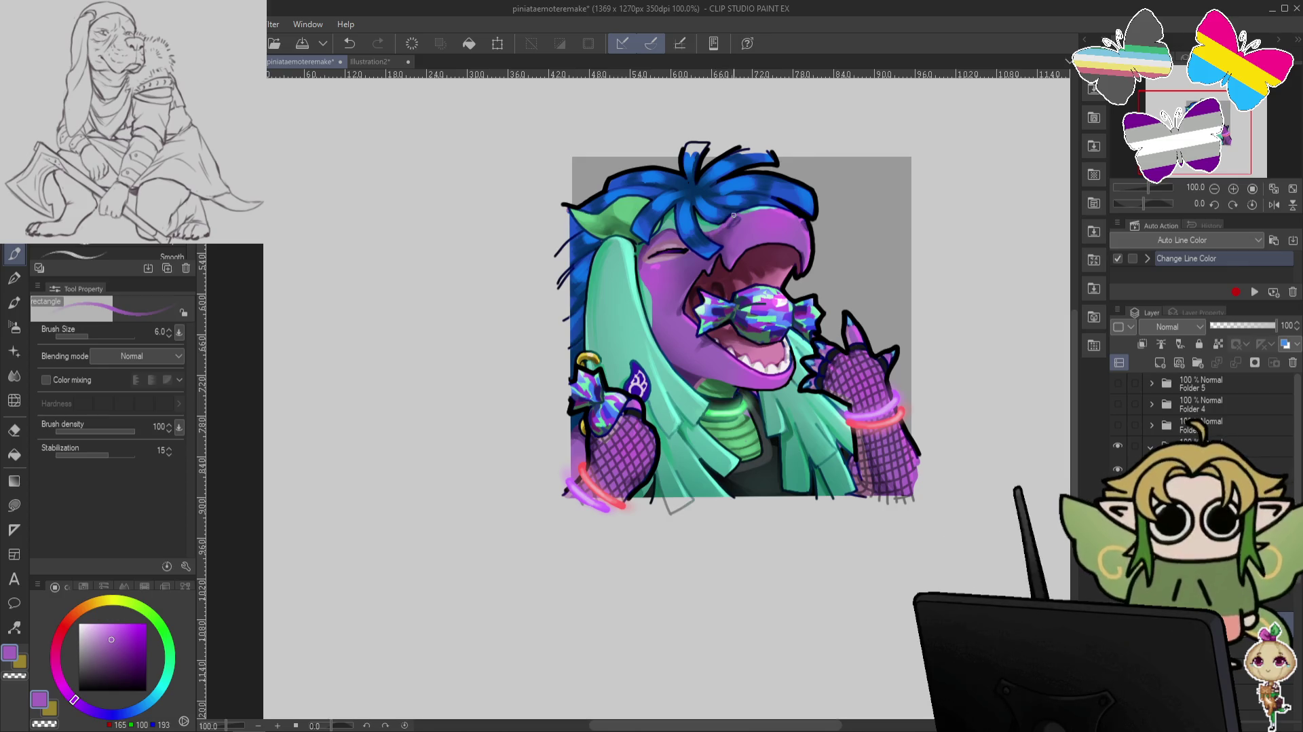
{"action": "left_click", "coordinate": [720, 230], "text": "alt"}
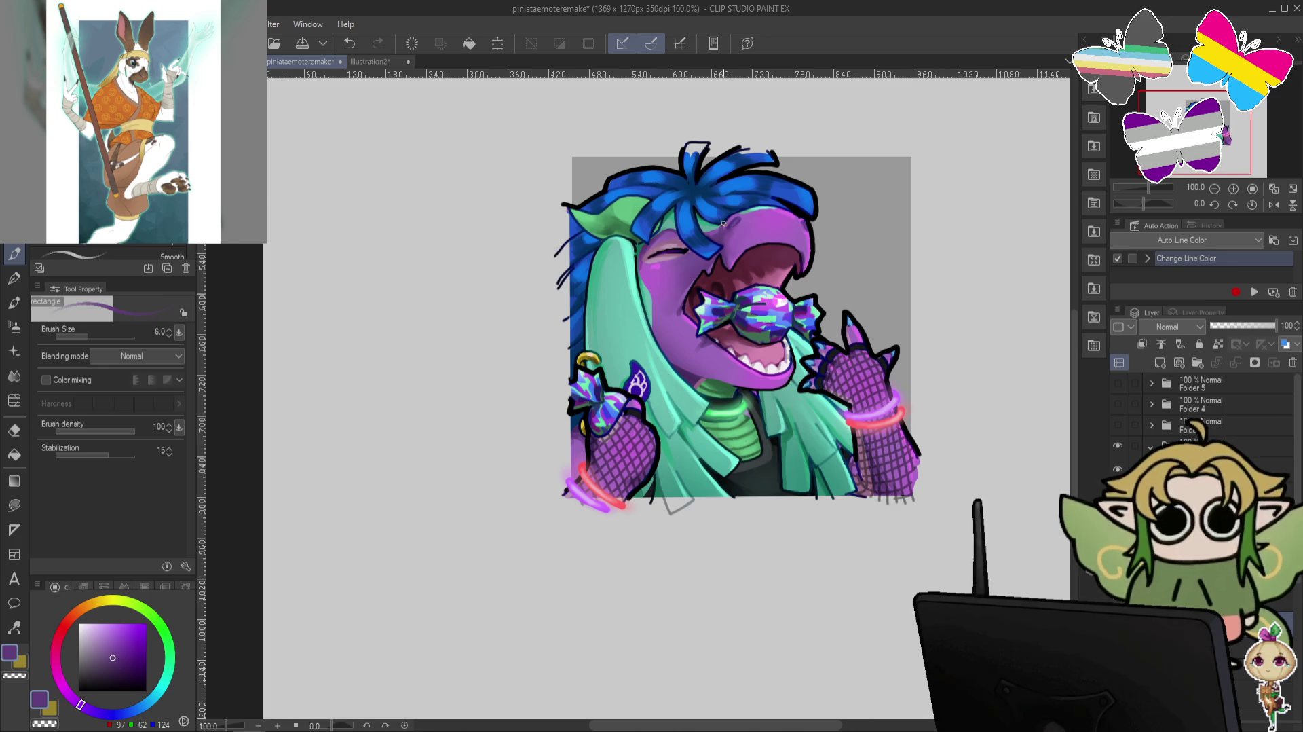
{"action": "left_click", "coordinate": [728, 222], "text": "alt"}
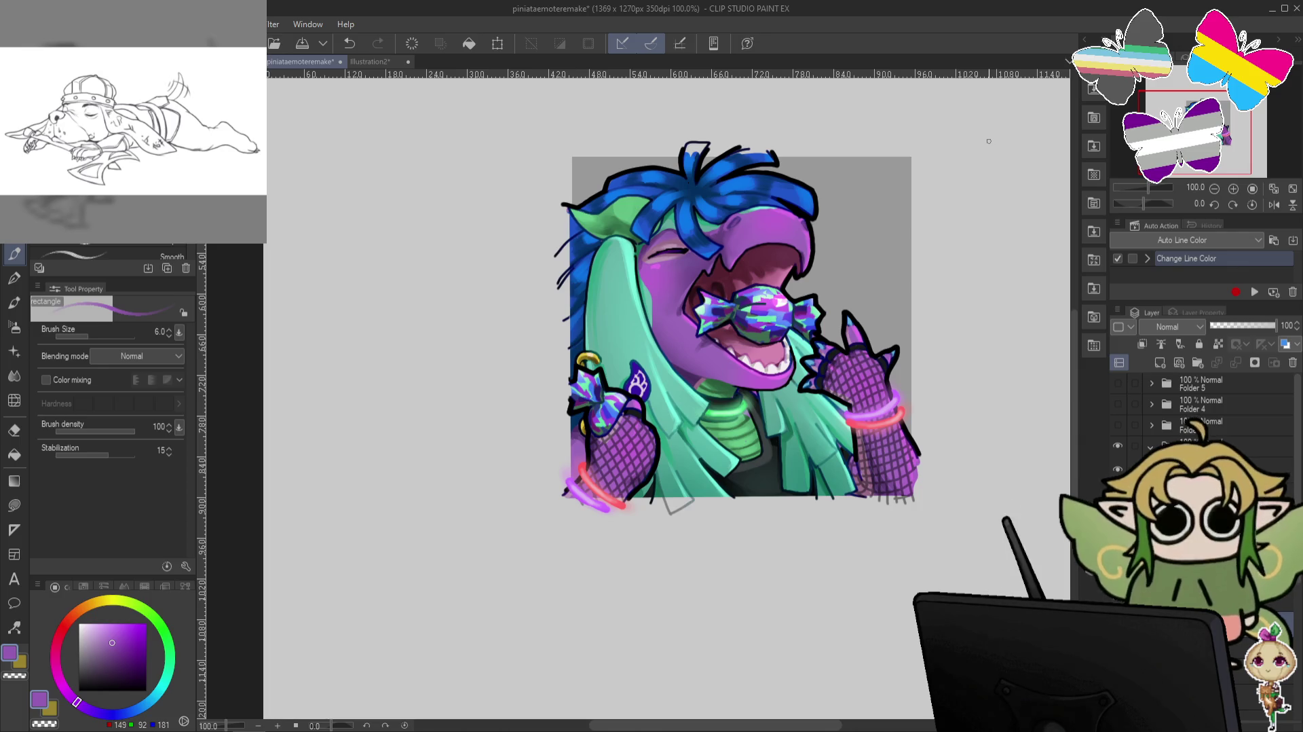
{"action": "left_click", "coordinate": [689, 264], "text": "alt"}
{"action": "left_click", "coordinate": [644, 260], "text": "alt"}
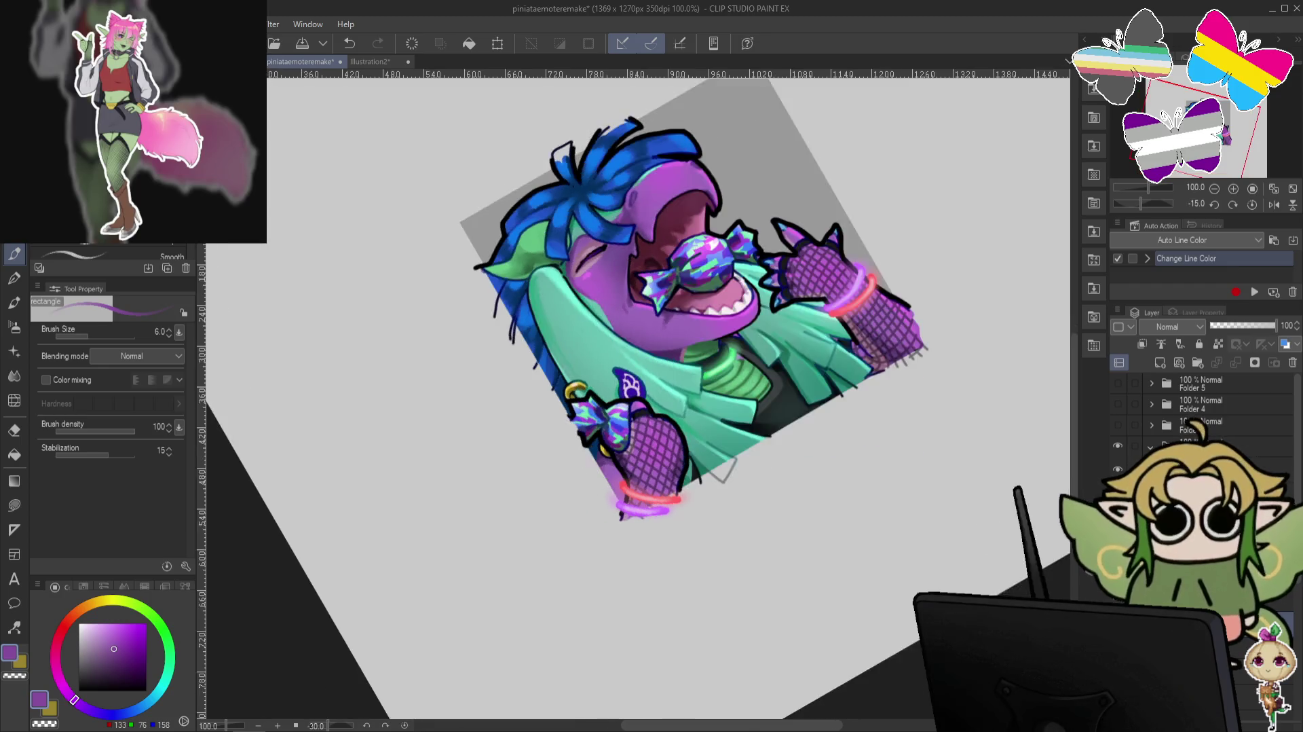
Undo the stray marks on the dragon's face and neck, rotating the view and resetting it upright.
{"action": "left_click_drag", "start_coordinate": [693, 347], "coordinate": [636, 351]}
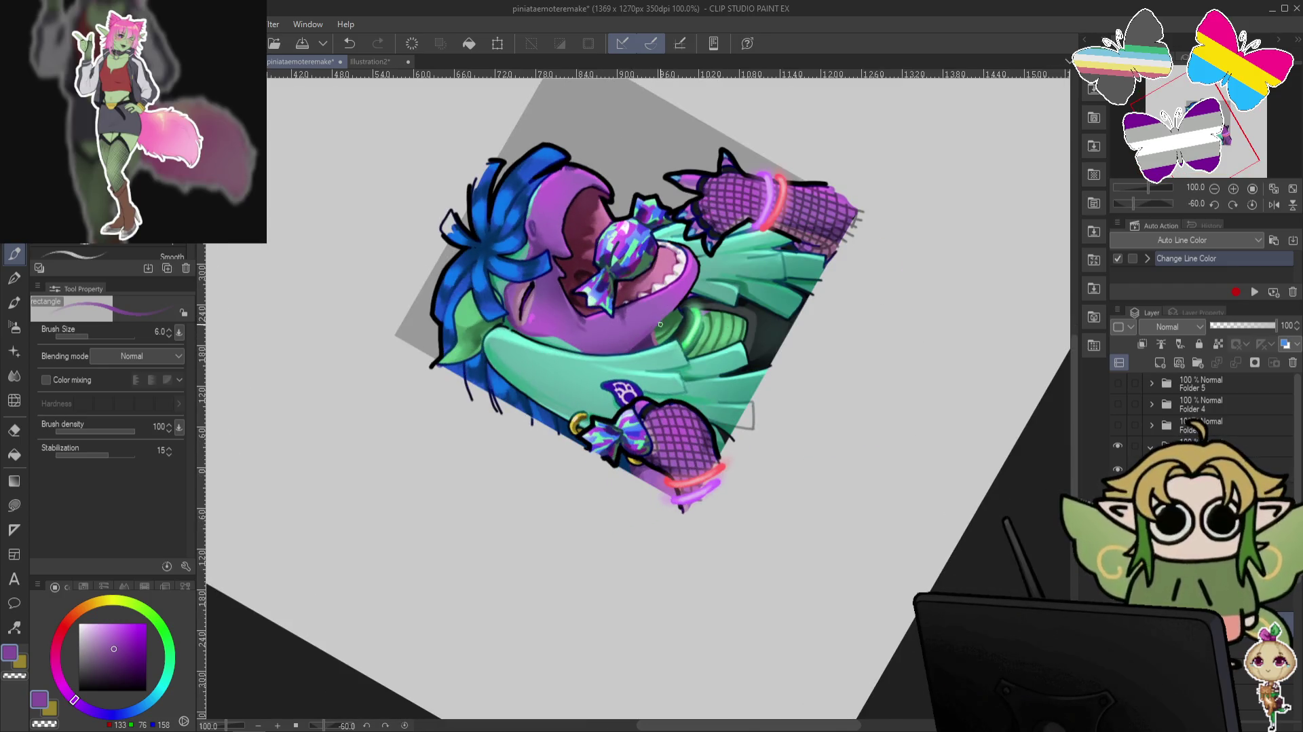
{"action": "key", "text": "ctrl+z"}
{"action": "left_click", "coordinate": [629, 348], "text": "alt"}
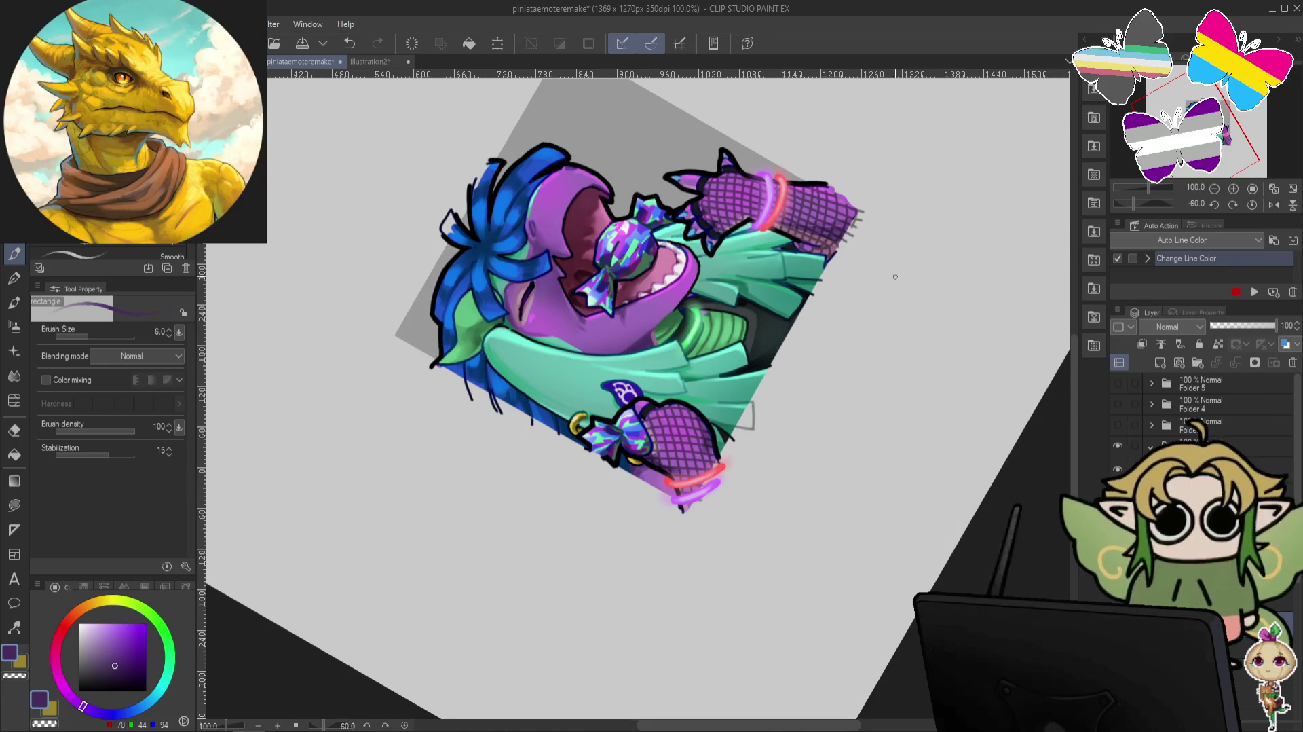
{"action": "key", "text": "at"}
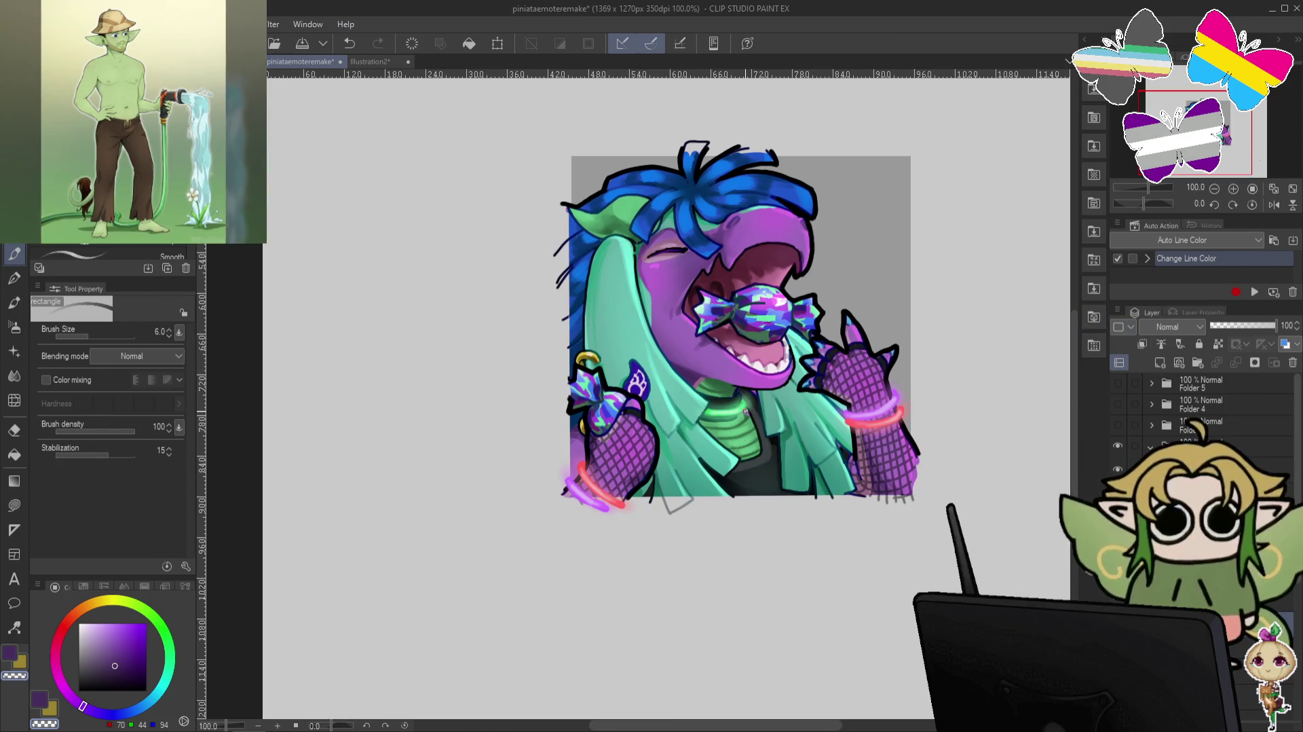
{"action": "key", "text": "ctrl+z"}
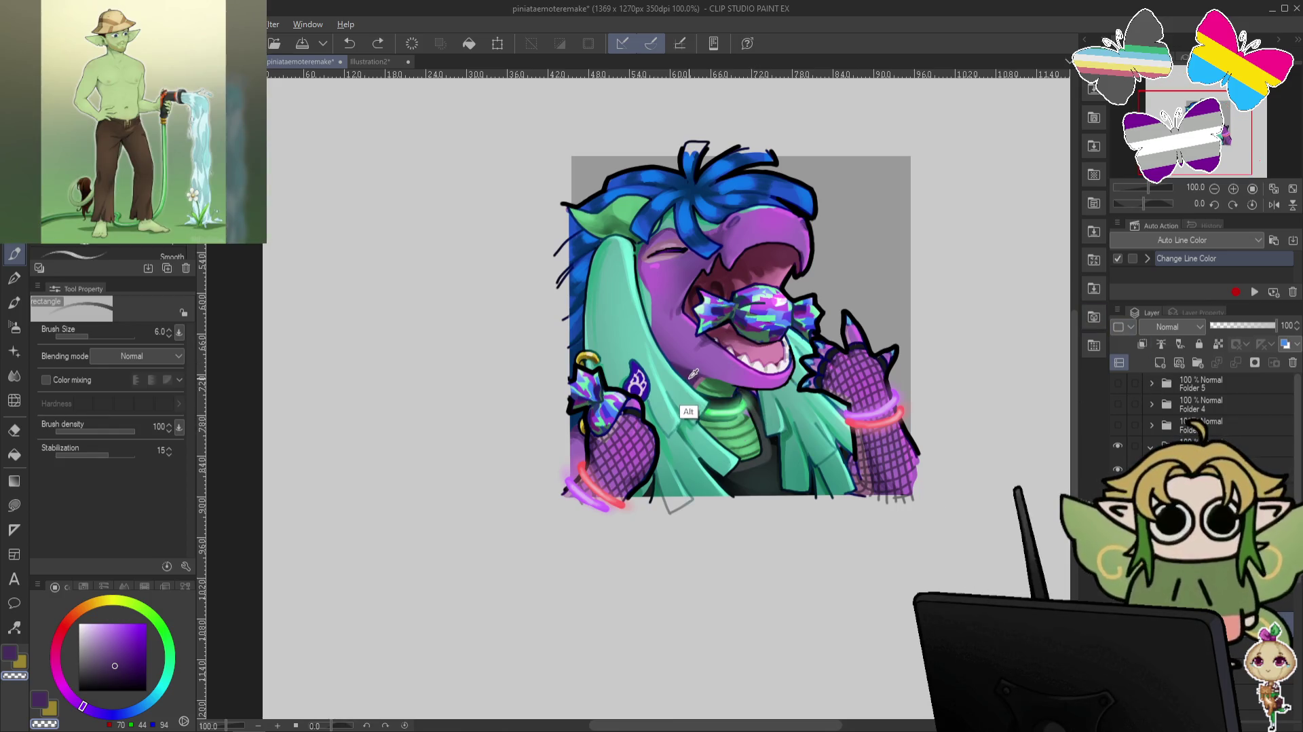
Eyedrop dark and pinkish purples from the artwork and paint small purple touch-ups.
{"action": "left_click", "coordinate": [690, 377], "text": "alt"}
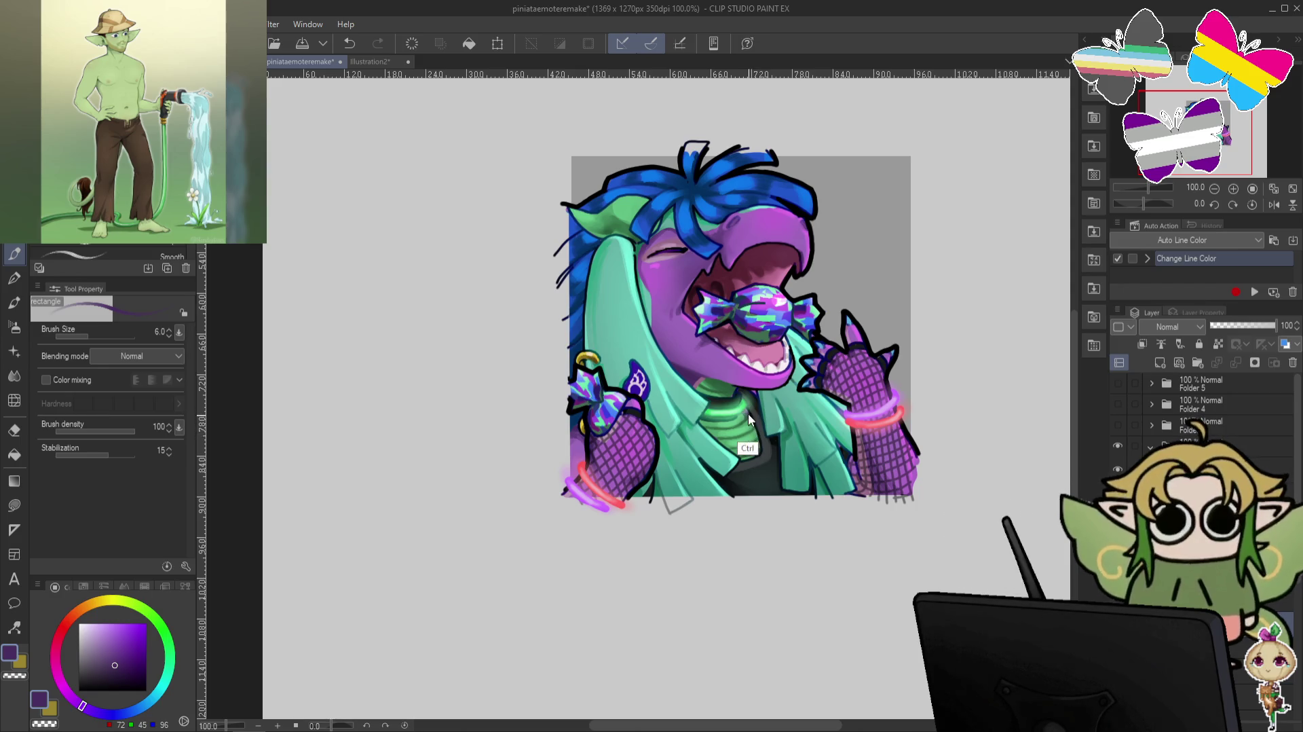
{"action": "left_click", "coordinate": [749, 416]}
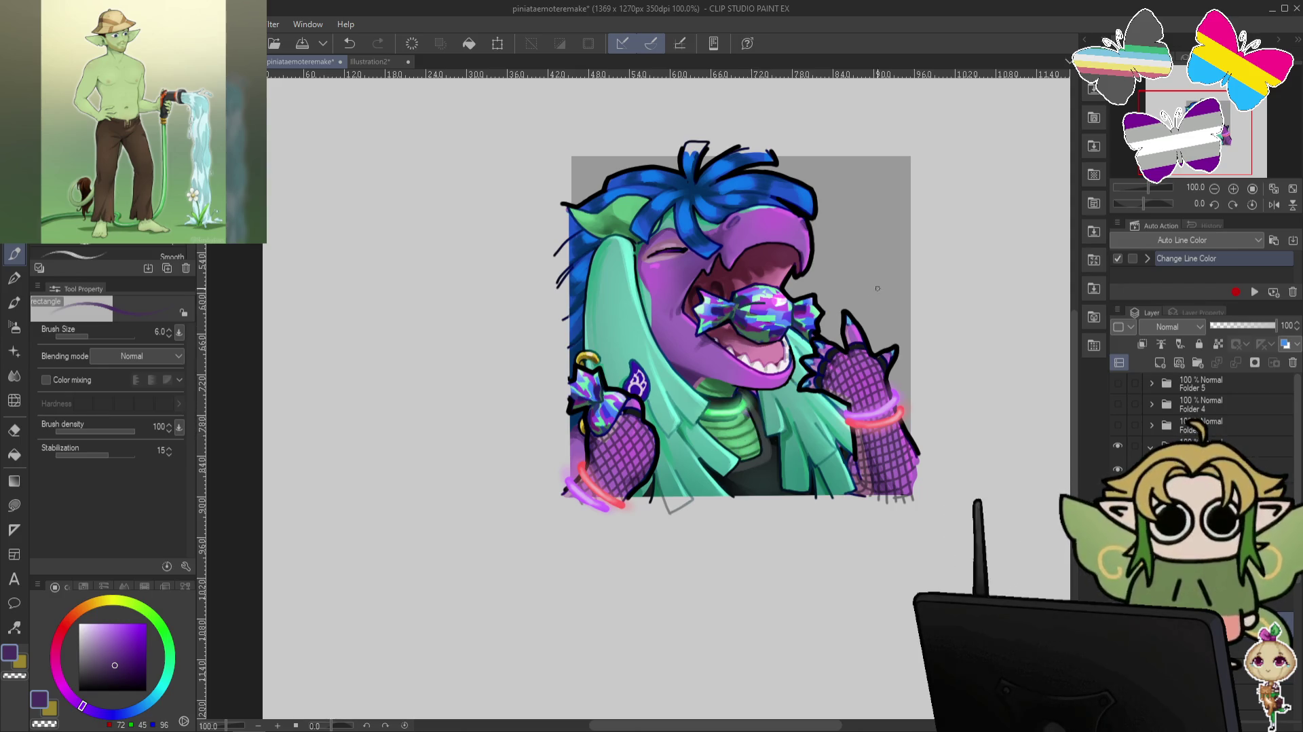
{"action": "left_click", "coordinate": [713, 379], "text": "alt"}
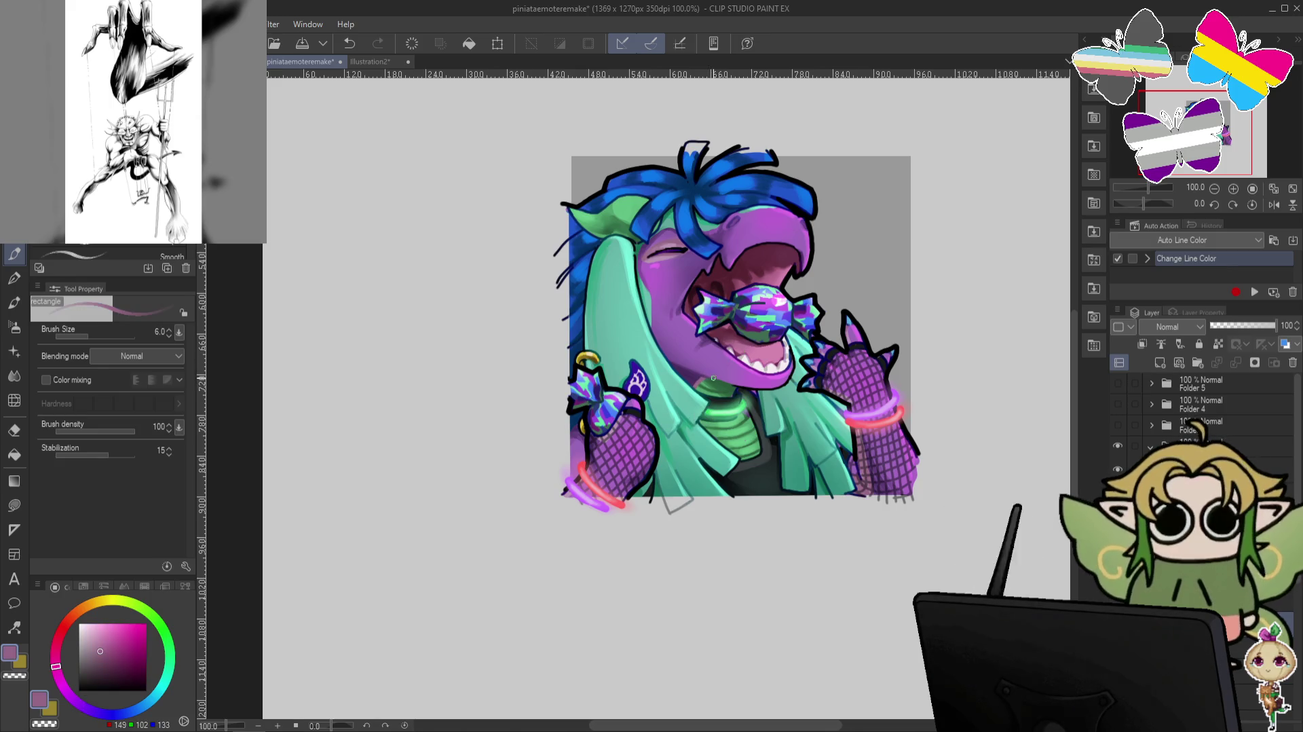
{"action": "left_click", "coordinate": [682, 240], "text": "alt"}
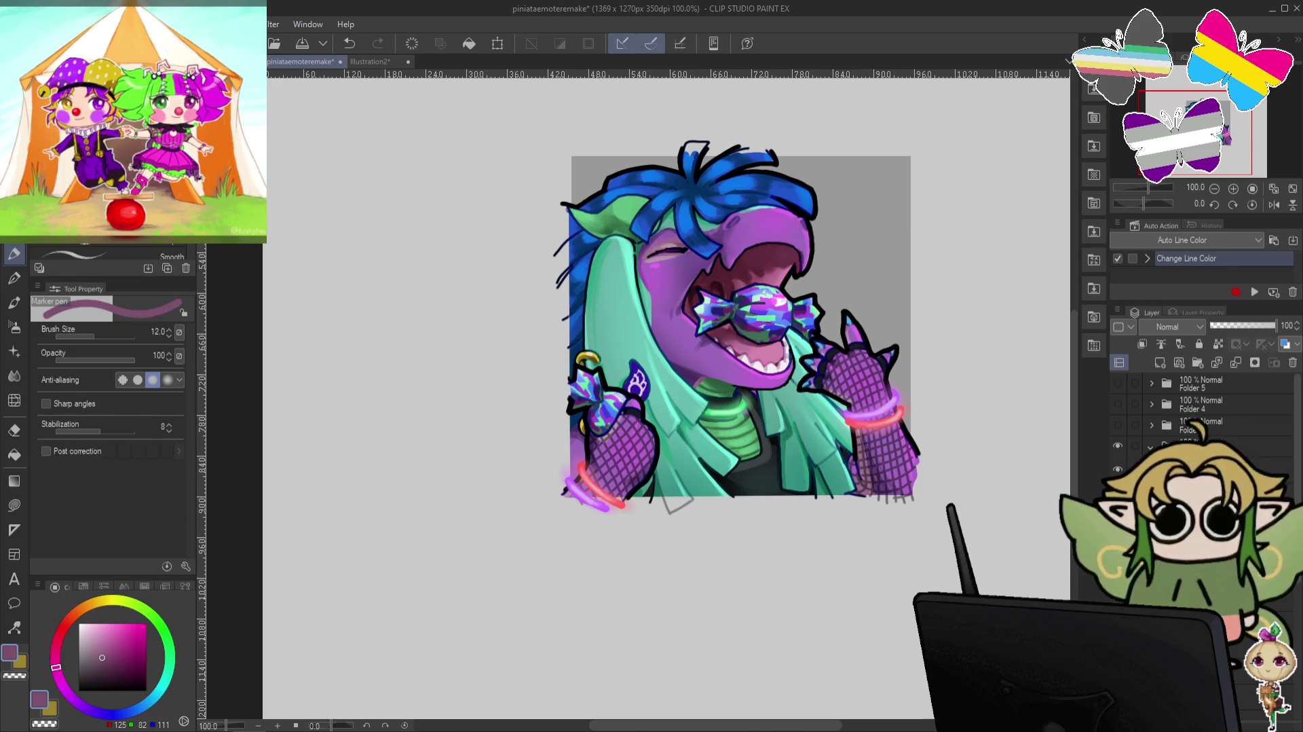
{"action": "scroll", "coordinate": [824, 315], "scroll_direction": "up", "scroll_amount": 2}
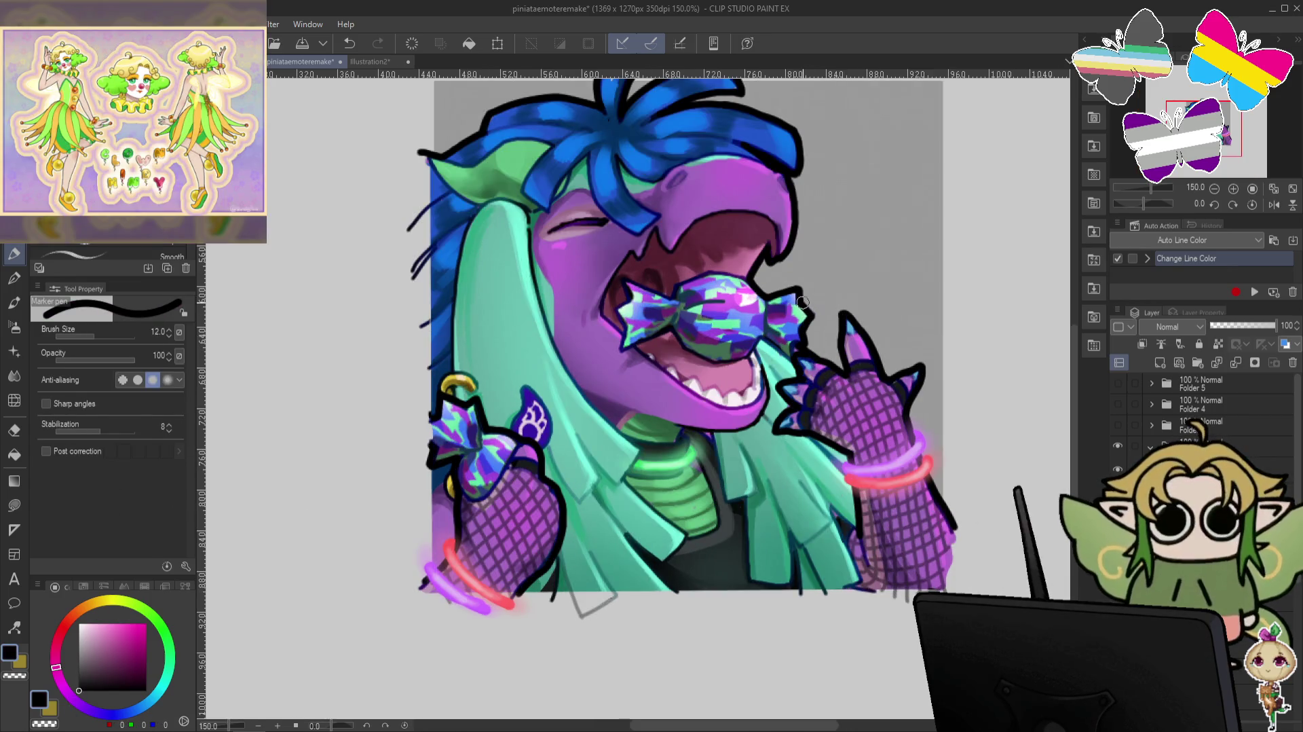
Shrink the pen to 8, then recentre and zoom out so the candy emote fits on screen.
{"action": "key", "text": "bracketleft"}
{"action": "key", "text": "bracketleft"}
{"action": "key", "text": "bracketleft"}
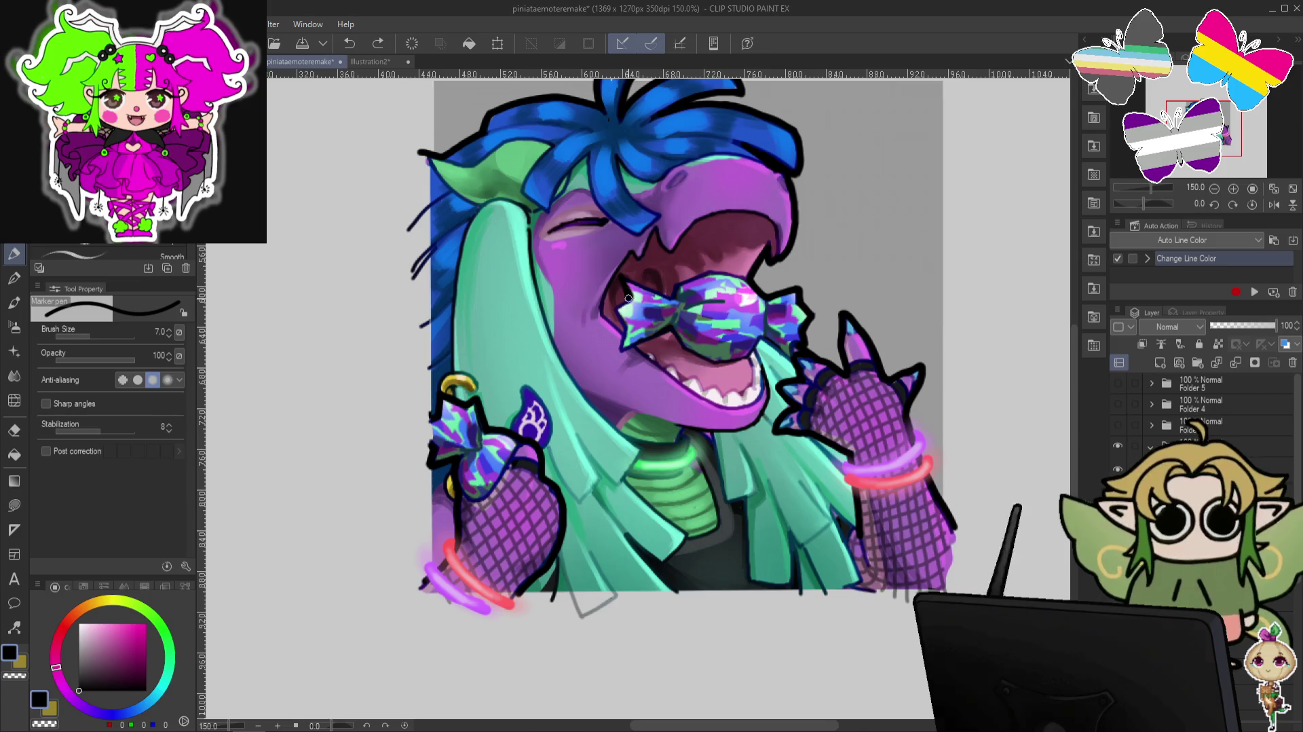
{"action": "left_click_drag", "start_coordinate": [825, 230], "coordinate": [666, 351]}
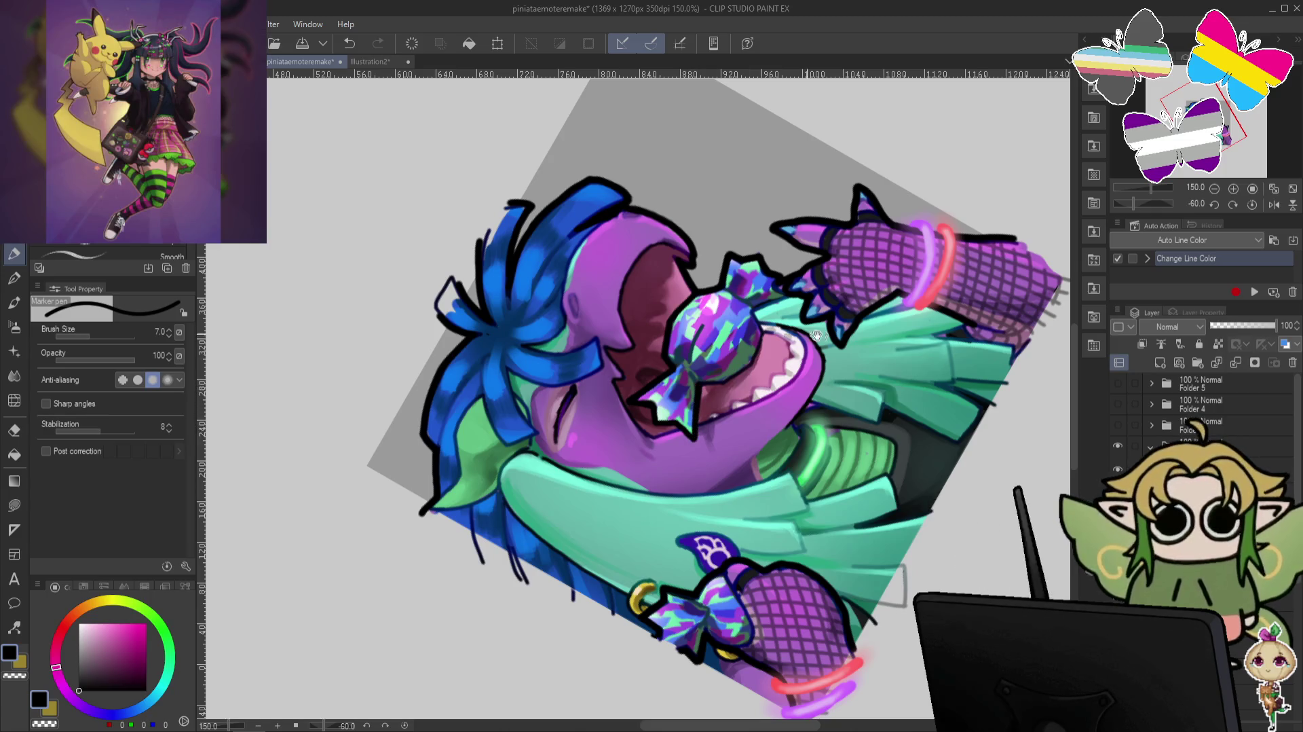
{"action": "left_click_drag", "start_coordinate": [816, 334], "coordinate": [769, 377]}
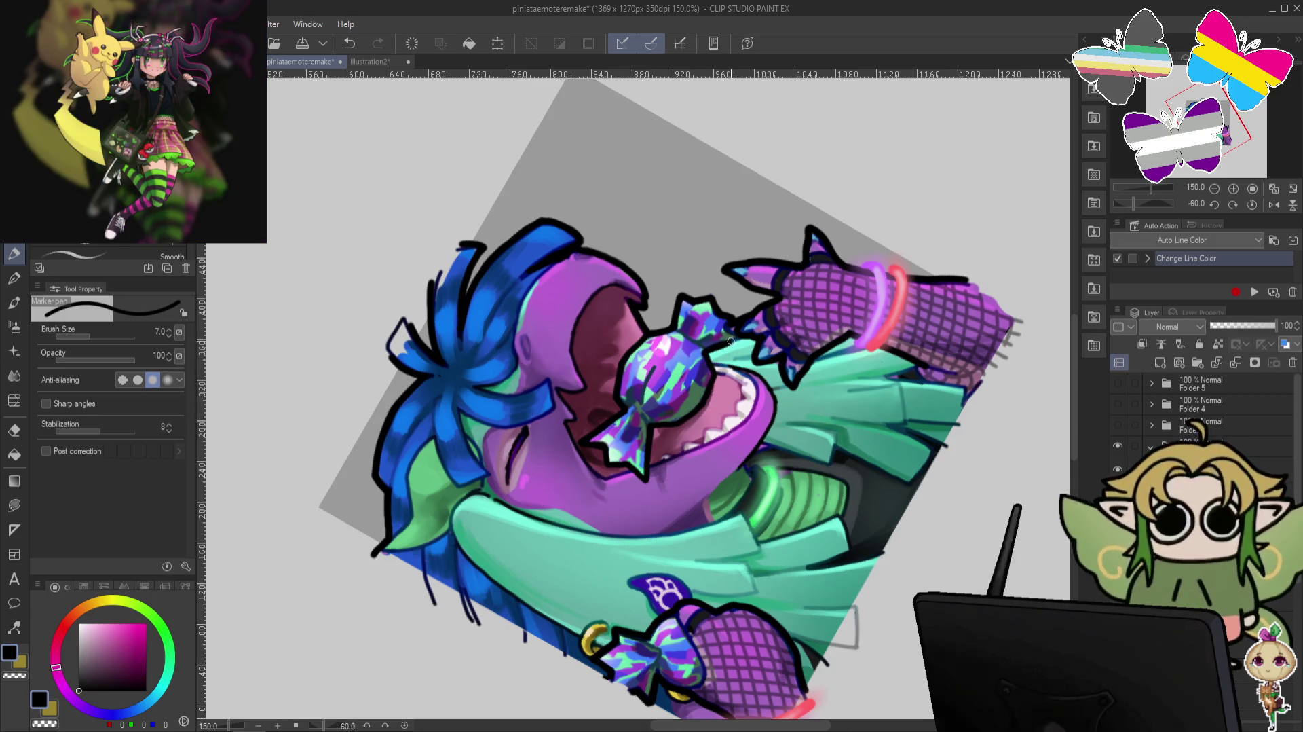
{"action": "key", "text": "ctrl+at"}
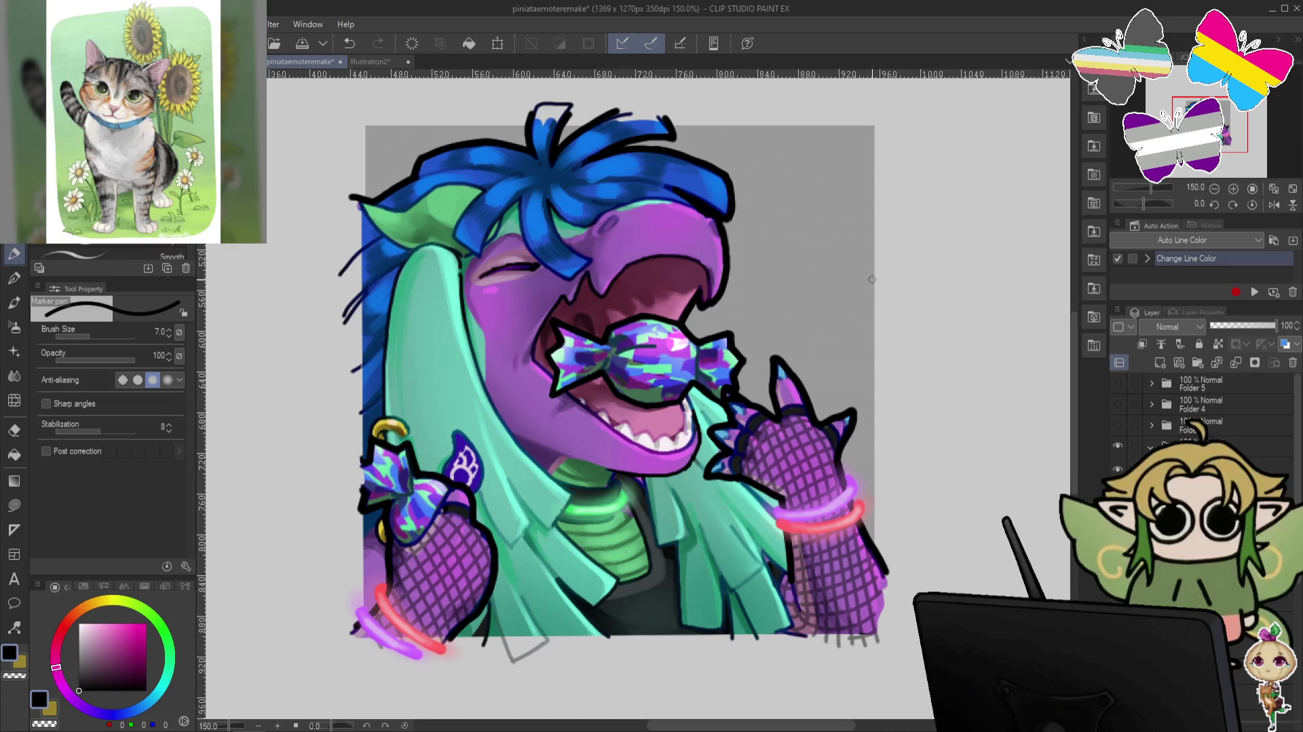
{"action": "left_click_drag", "start_coordinate": [872, 280], "coordinate": [905, 272]}
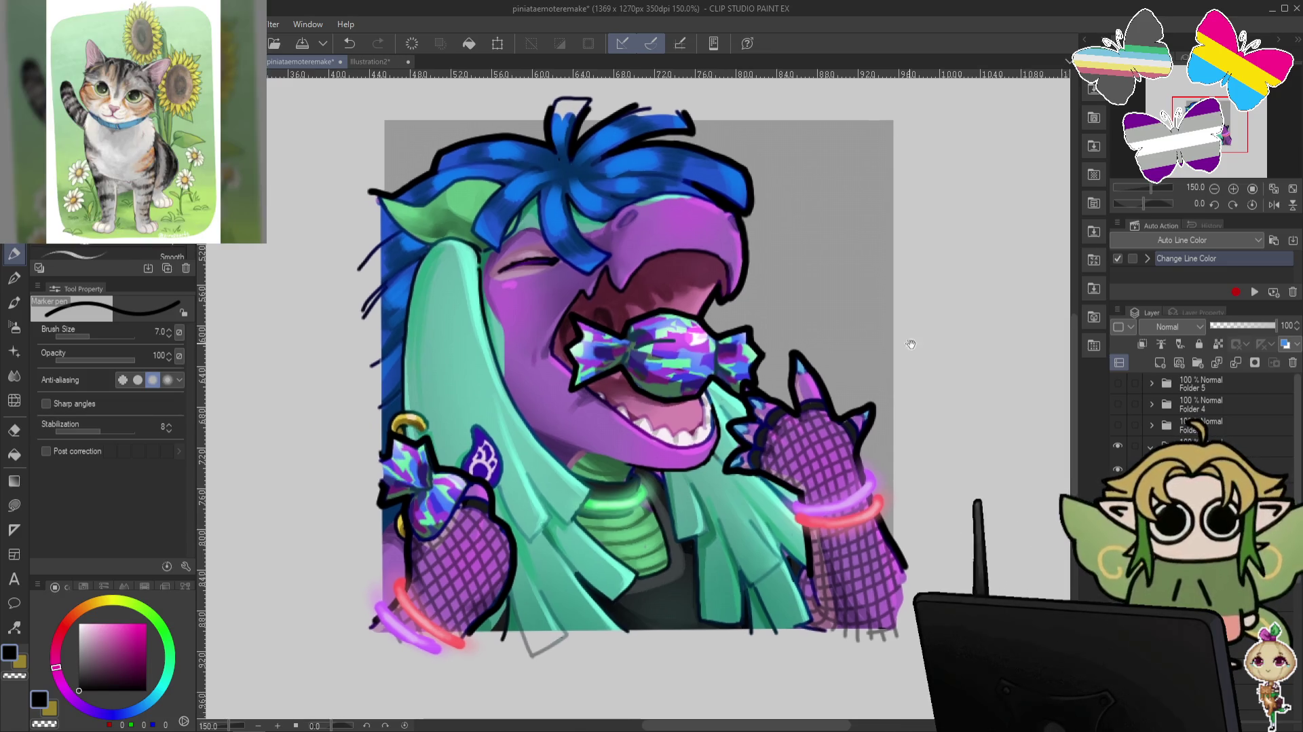
{"action": "scroll", "coordinate": [978, 265], "scroll_direction": "down", "scroll_amount": 2}
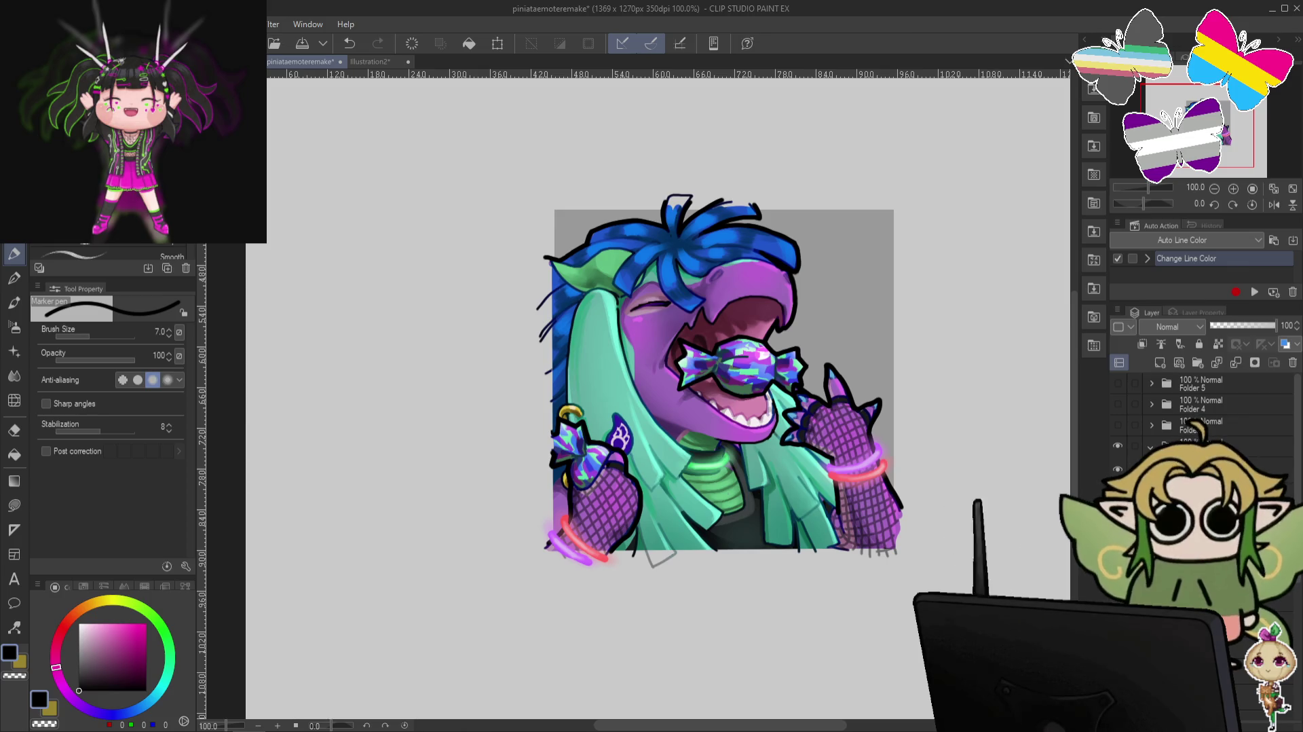
Switch to the Soft airbrush at size 25 and hide the candy emote's folder.
{"action": "left_click", "coordinate": [14, 327]}
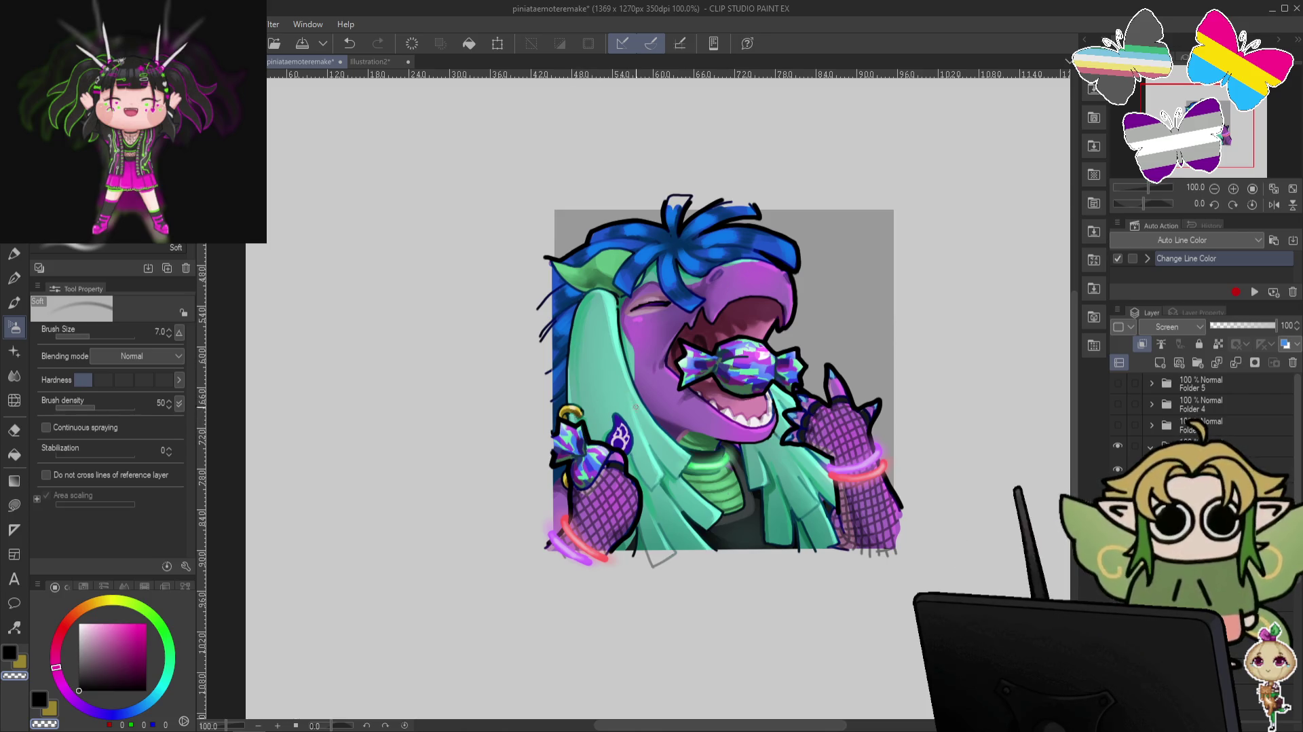
{"action": "key", "text": "bracketright"}
{"action": "key", "text": "bracketright"}
{"action": "key", "text": "bracketright"}
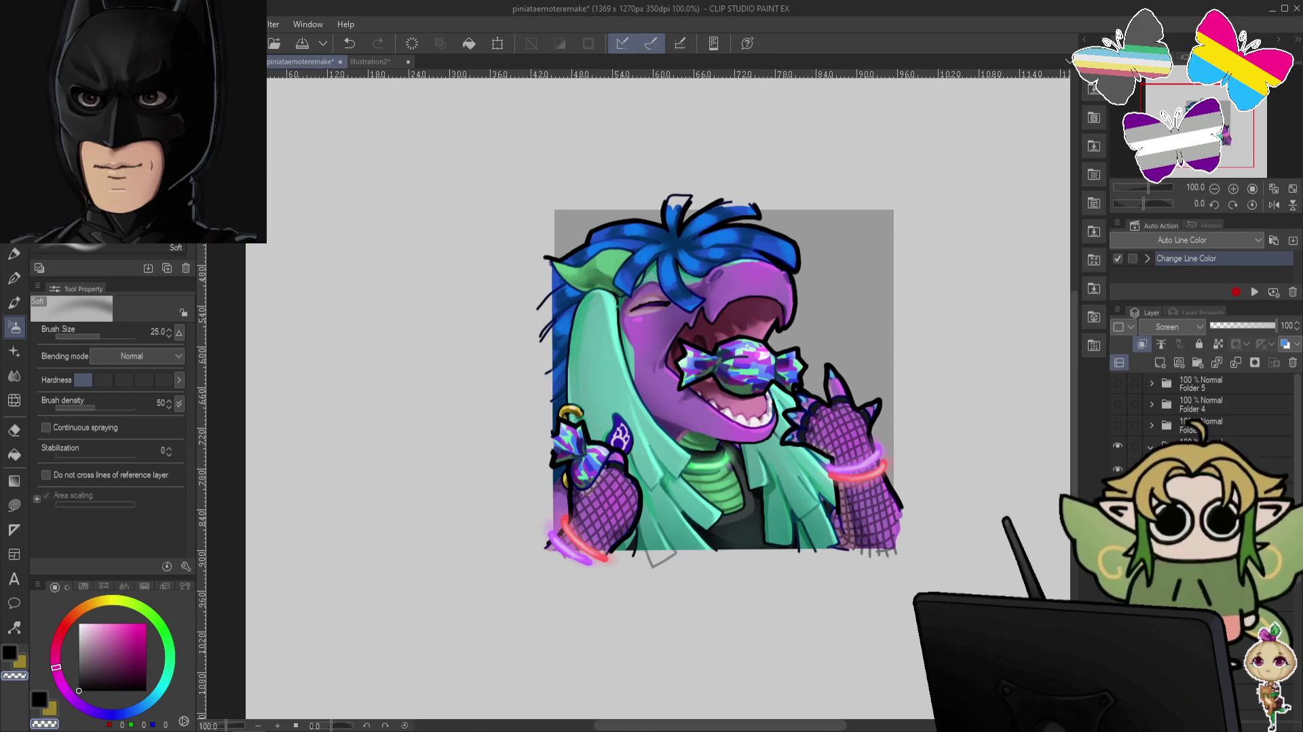
{"action": "left_click", "coordinate": [1117, 446]}
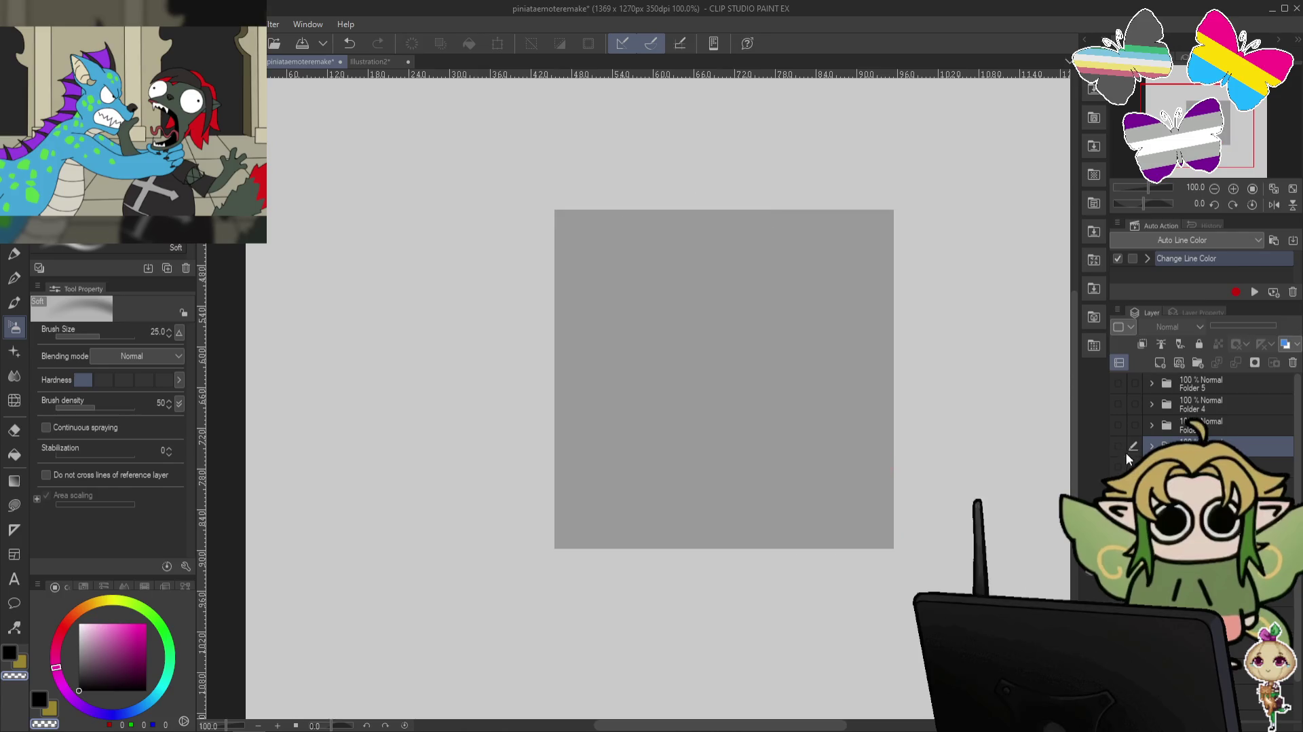
Show the roaring dragon-head folder, expand Folder 1, and set the Marker pen to pale pink.
{"action": "left_click", "coordinate": [1117, 468]}
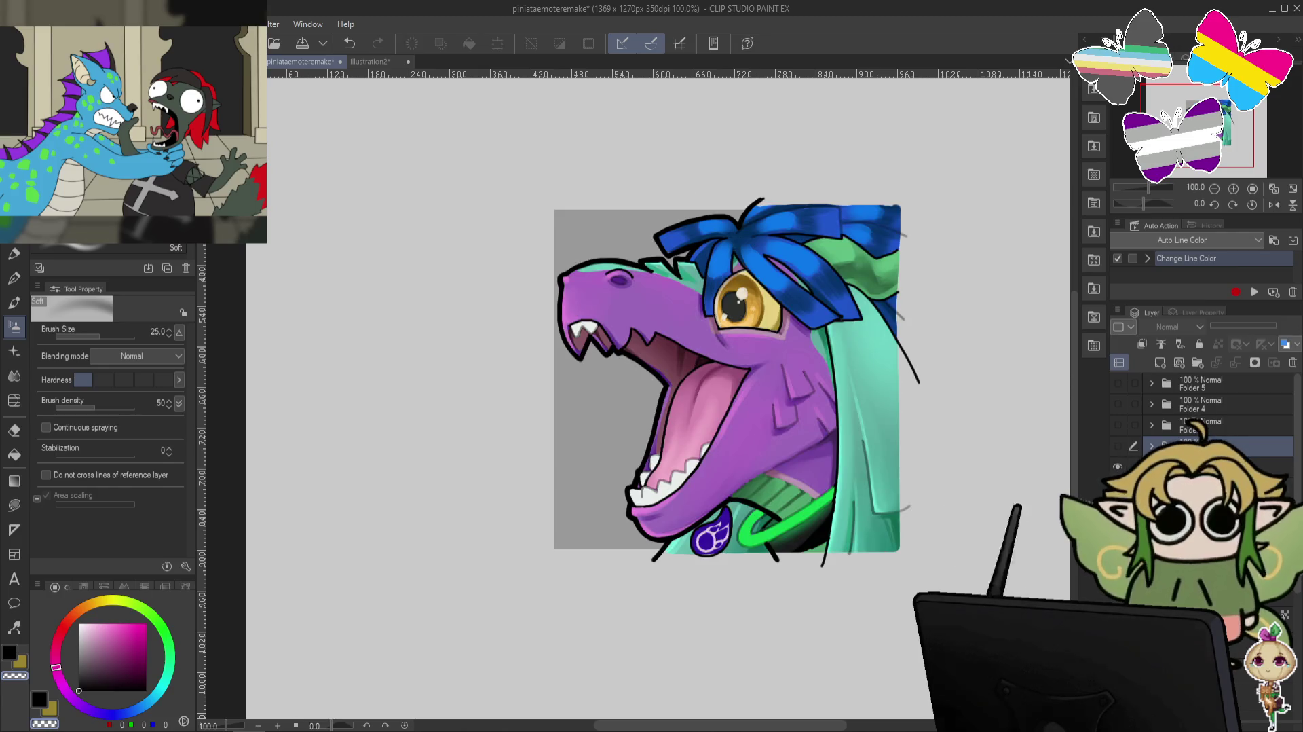
{"action": "scroll", "coordinate": [1295, 456], "scroll_direction": "down", "scroll_amount": 2}
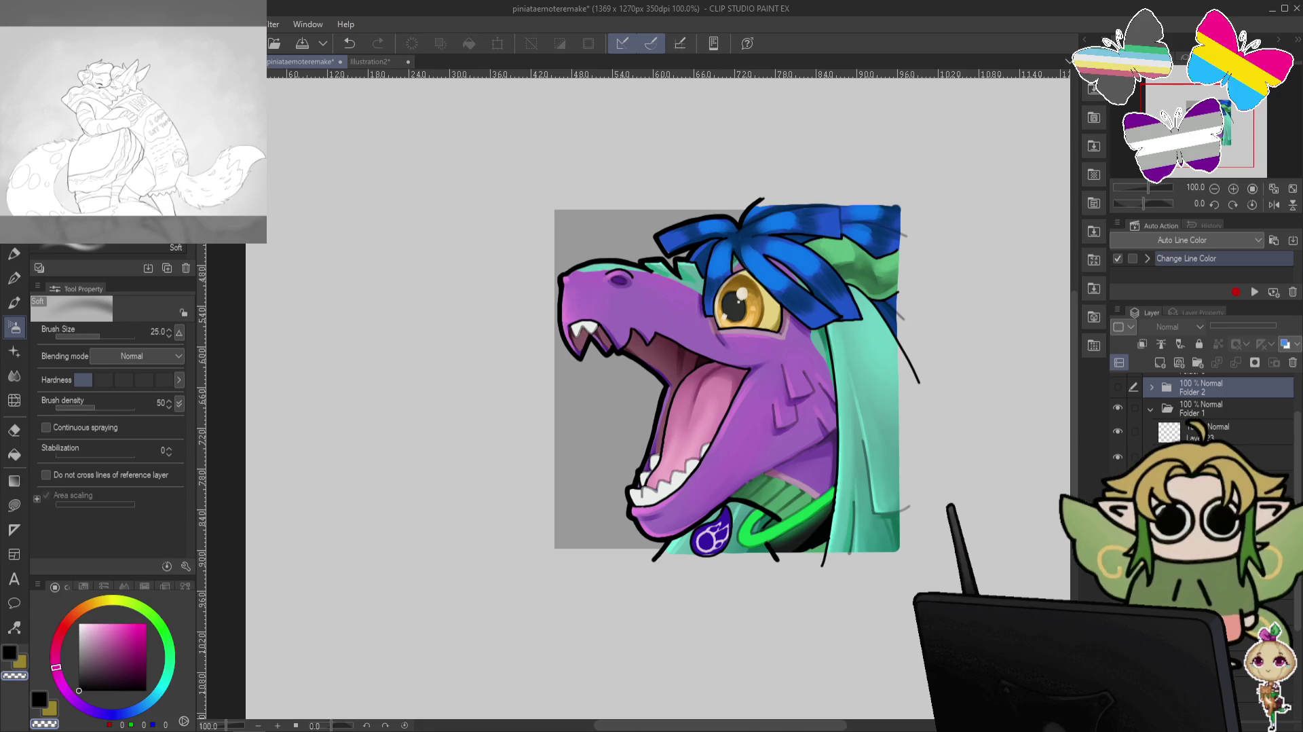
{"action": "left_click", "coordinate": [1117, 386]}
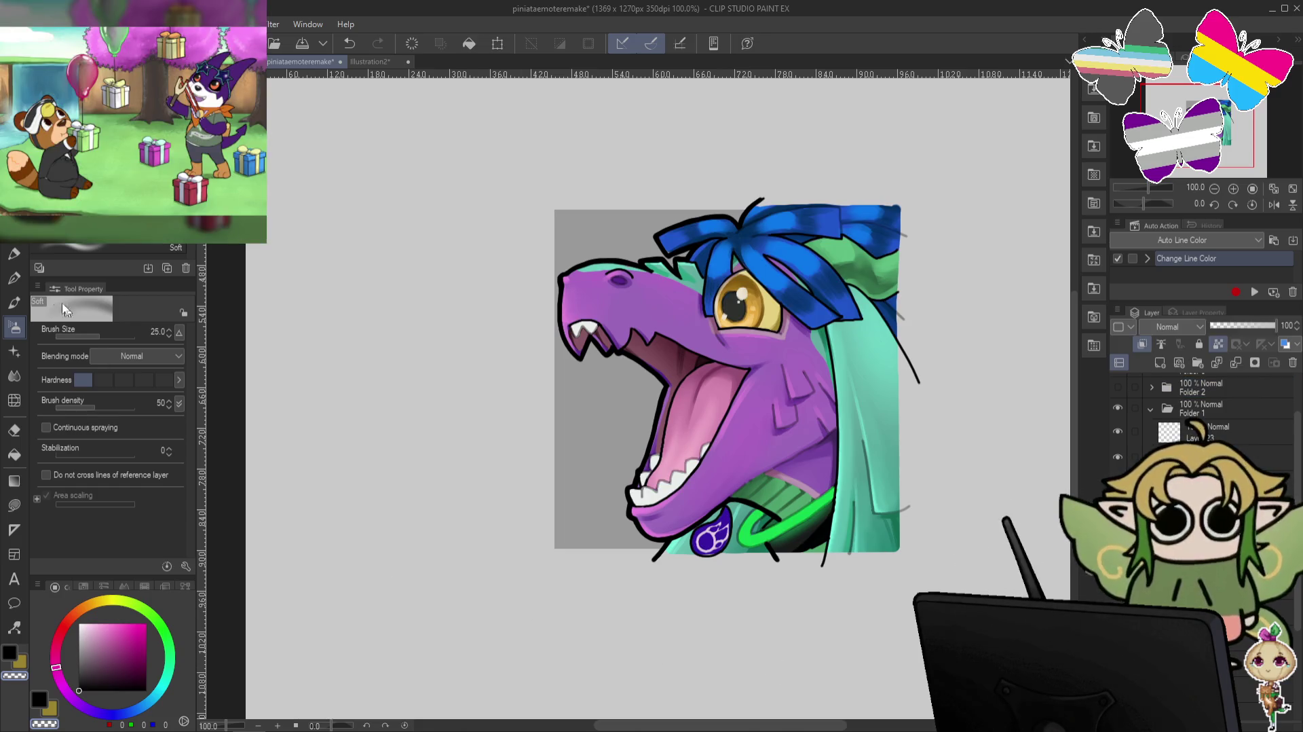
{"action": "key", "text": "p"}
{"action": "left_click", "coordinate": [652, 490], "text": "alt"}
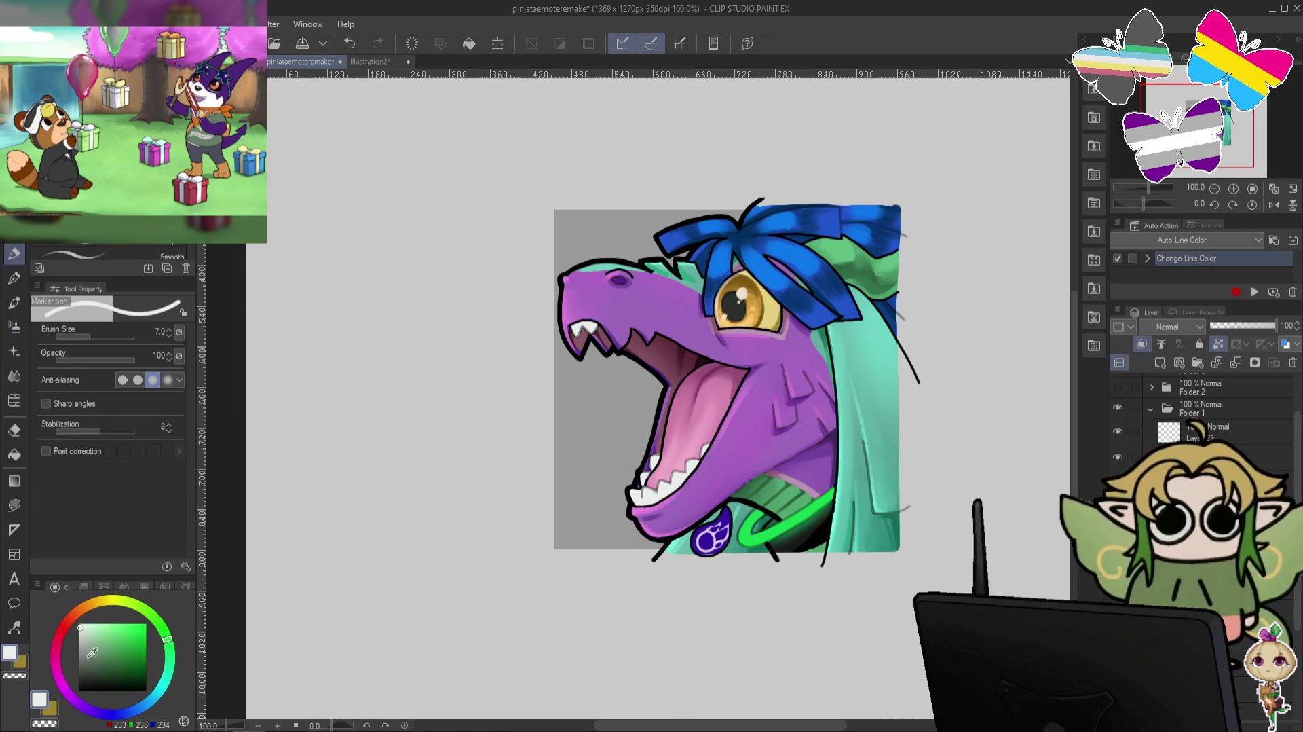
{"action": "left_click", "coordinate": [70, 617]}
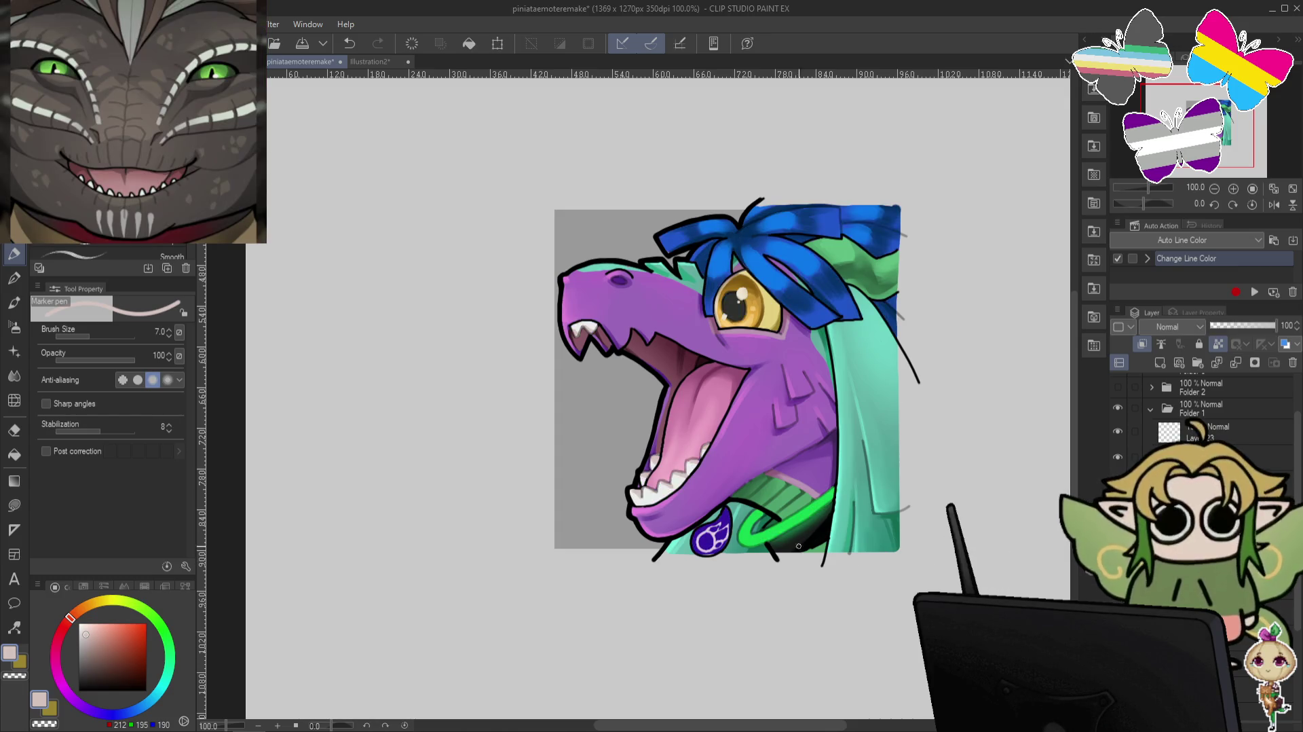
Sample the collar ring's green and lighten it to a pale mint drawing colour.
{"action": "left_click", "coordinate": [767, 533], "text": "alt"}
{"action": "left_click", "coordinate": [104, 626]}
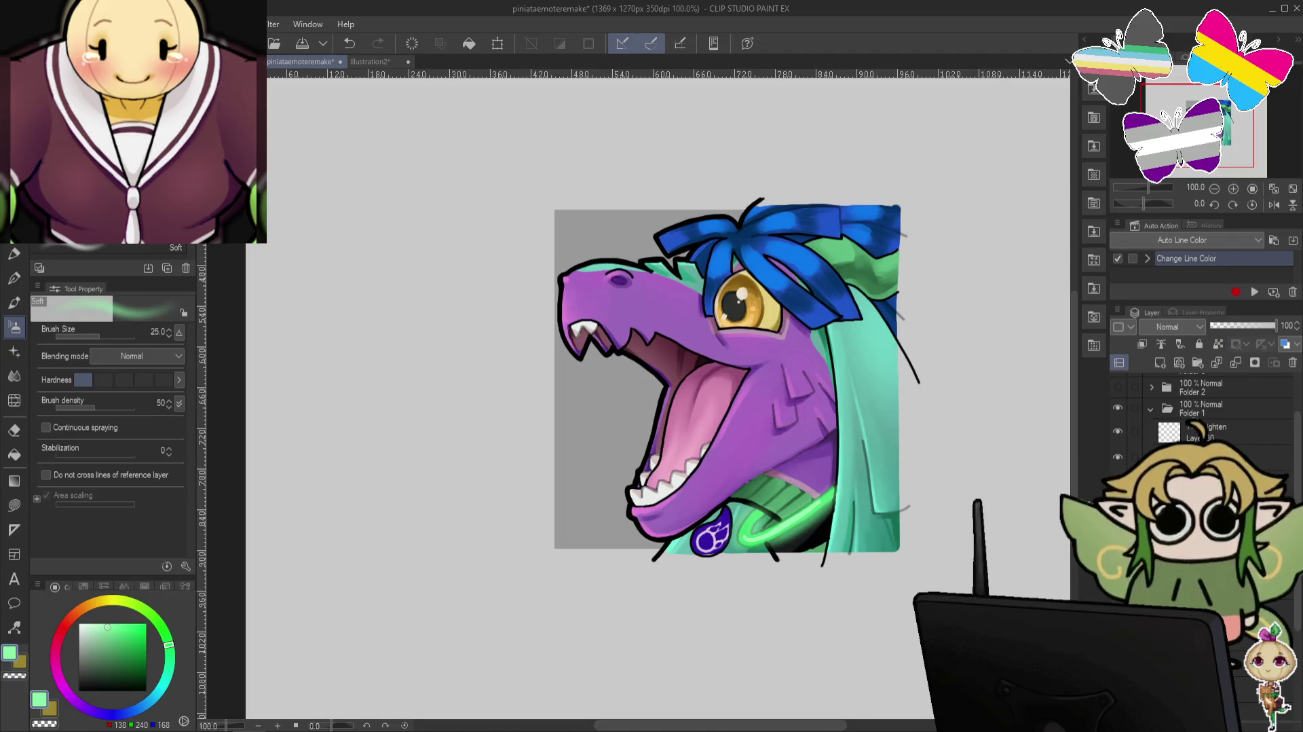
{"action": "key", "text": "ctrl+z"}
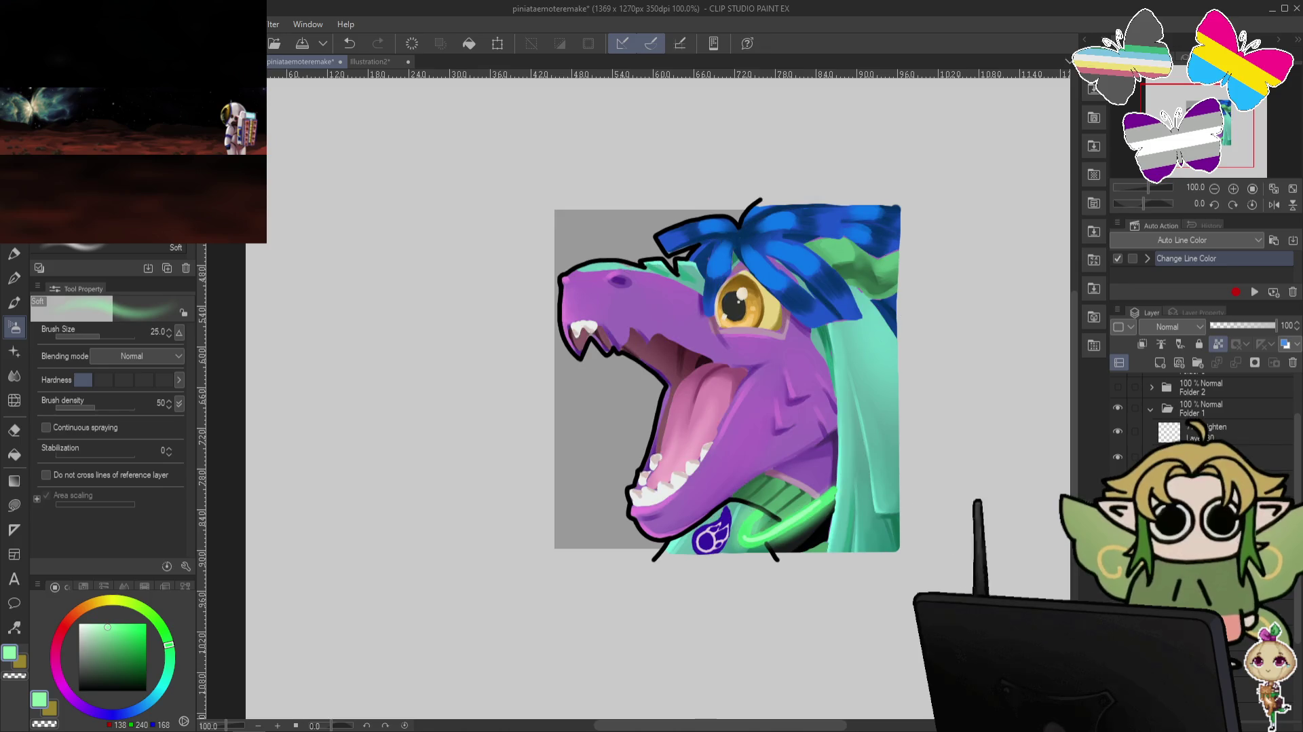
{"action": "key", "text": "ctrl+y"}
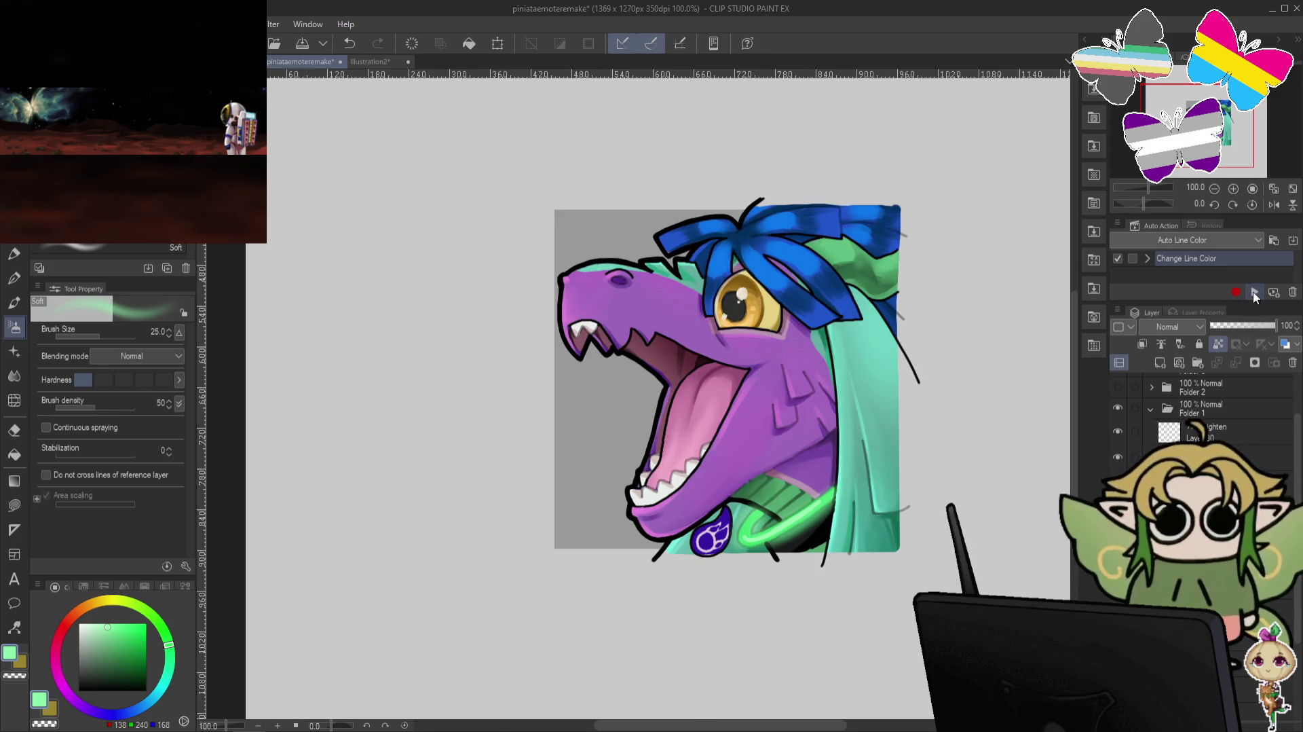
Clip the Lighten-mode layer to the layer below it.
{"action": "left_click", "coordinate": [1142, 344]}
{"action": "left_click", "coordinate": [1142, 345]}
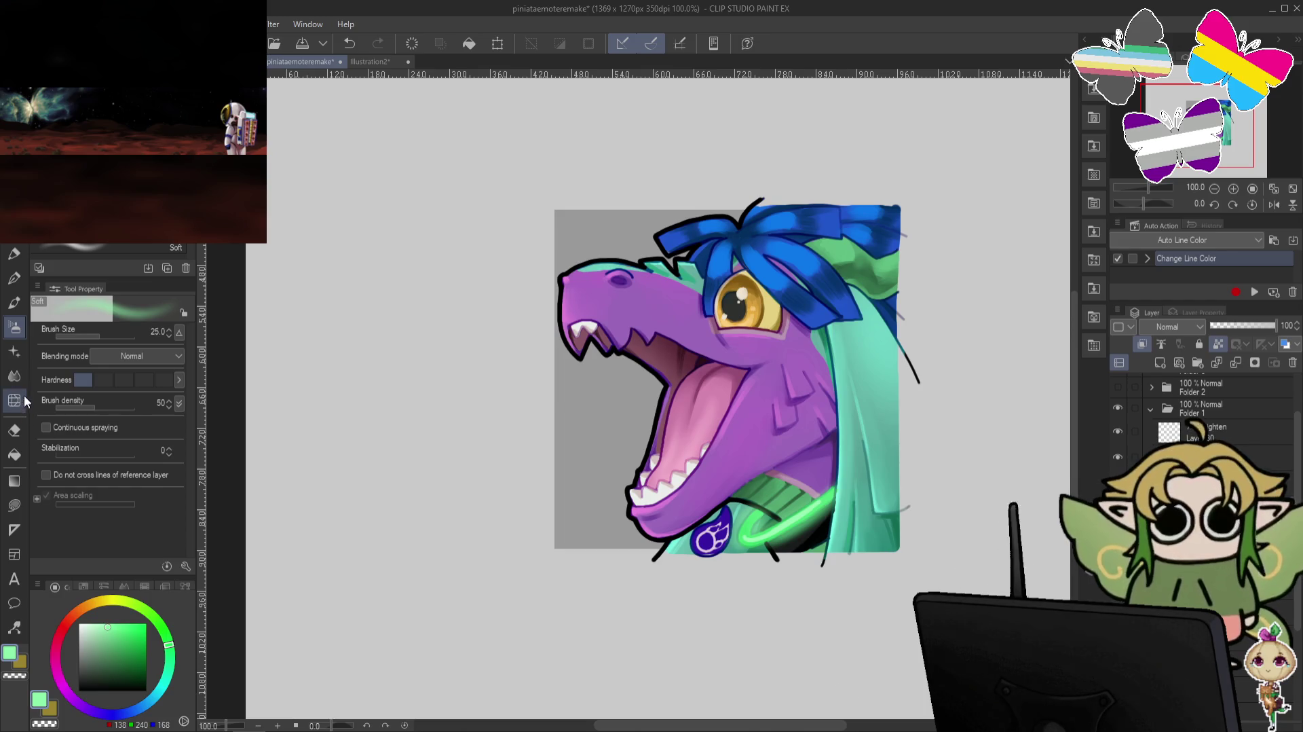
{"action": "key", "text": "c"}
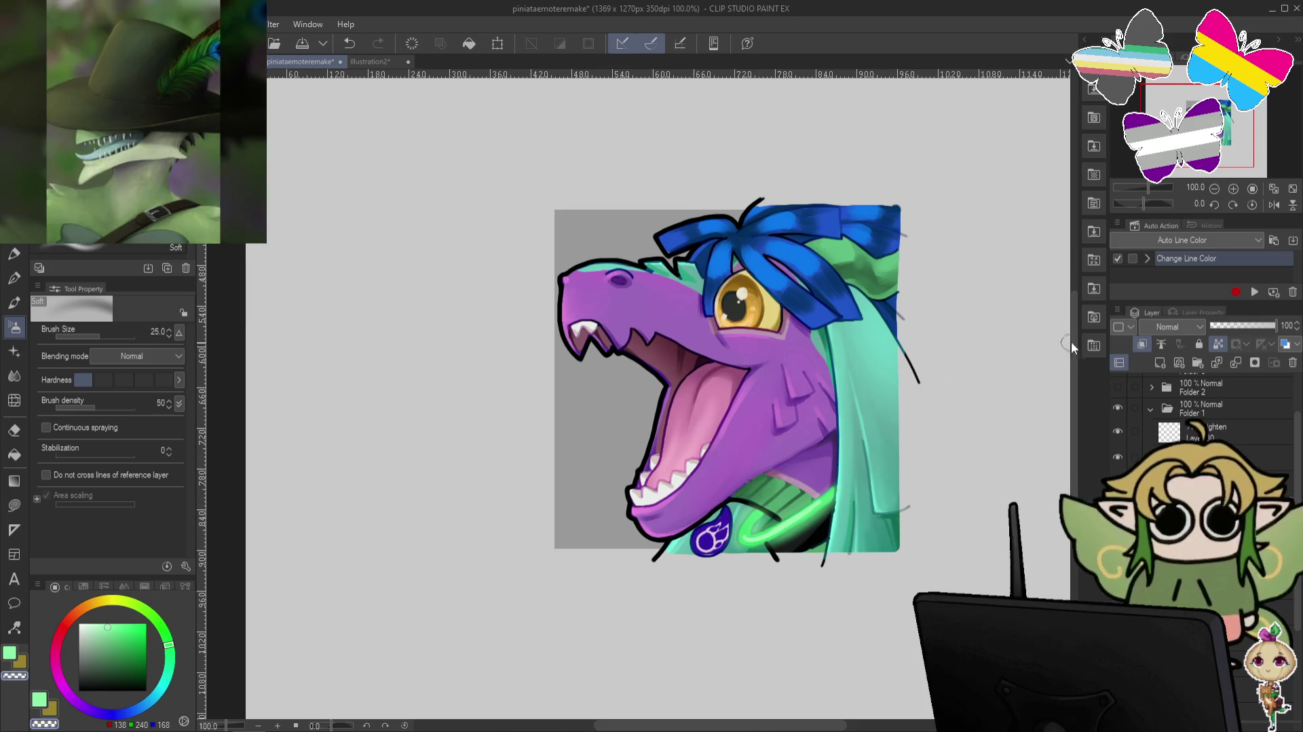
{"action": "left_click", "coordinate": [1140, 338]}
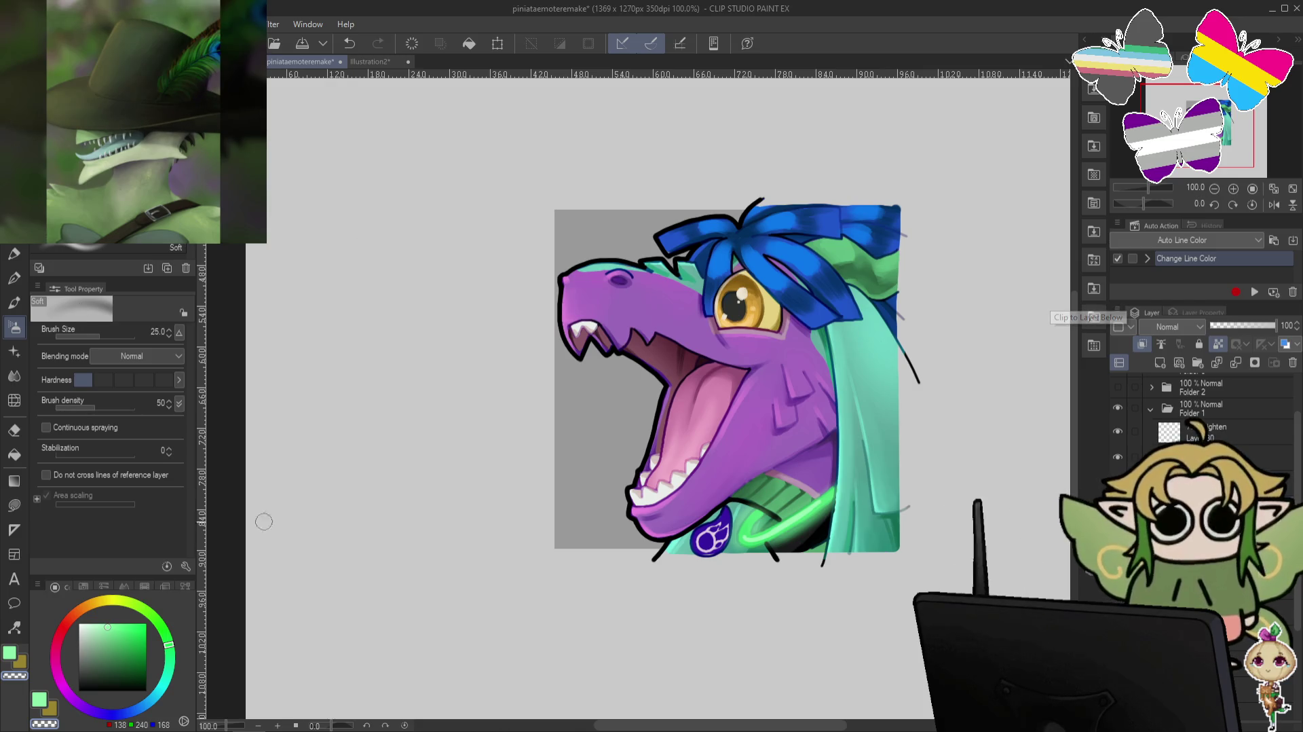
Turn on the dark grey background layer behind the dragon and zoom in.
{"action": "scroll", "coordinate": [1202, 407], "scroll_direction": "down", "scroll_amount": 5}
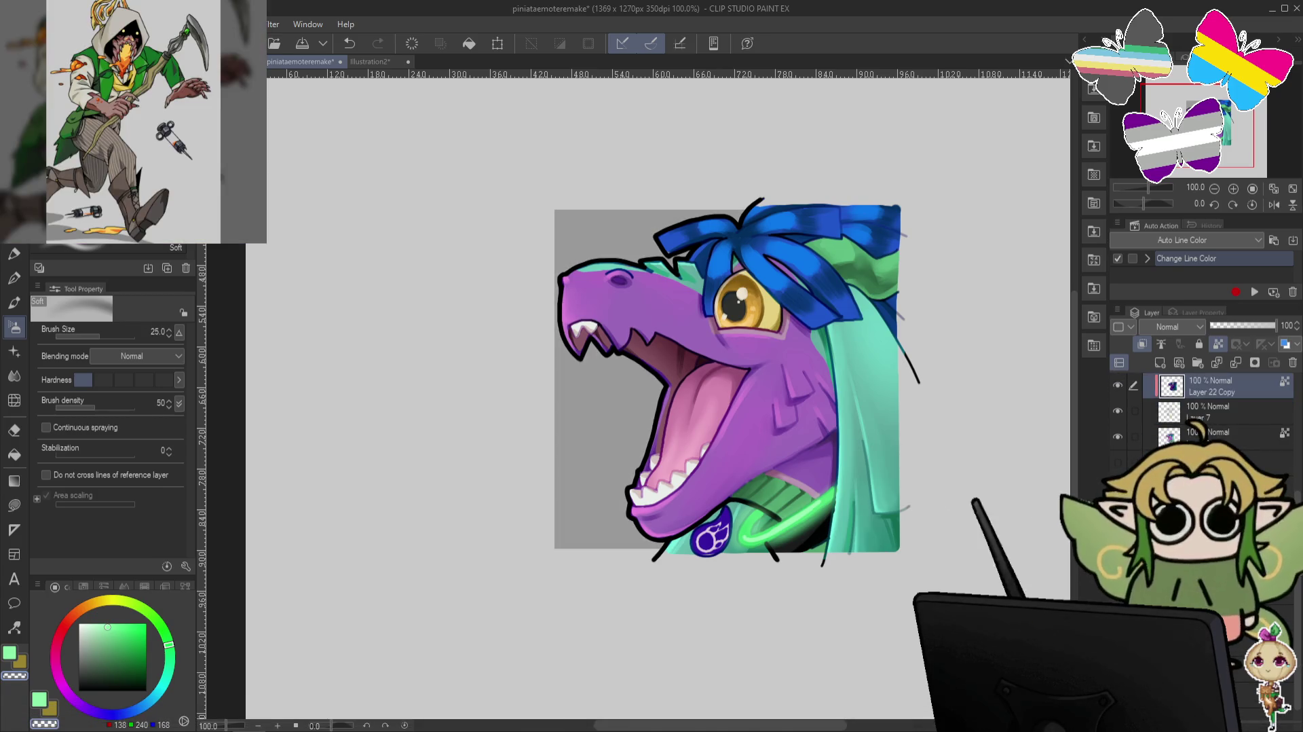
{"action": "left_click", "coordinate": [1118, 462]}
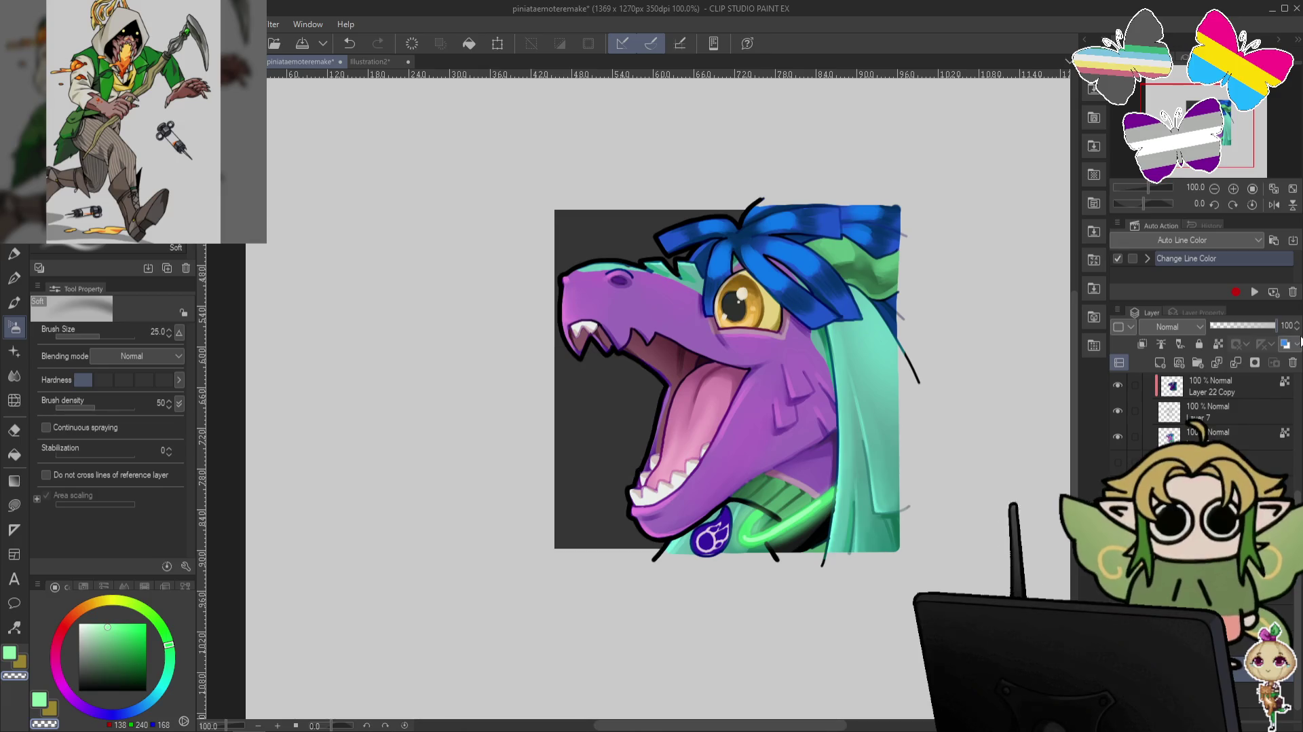
{"action": "scroll", "coordinate": [1202, 407], "scroll_direction": "up", "scroll_amount": 5}
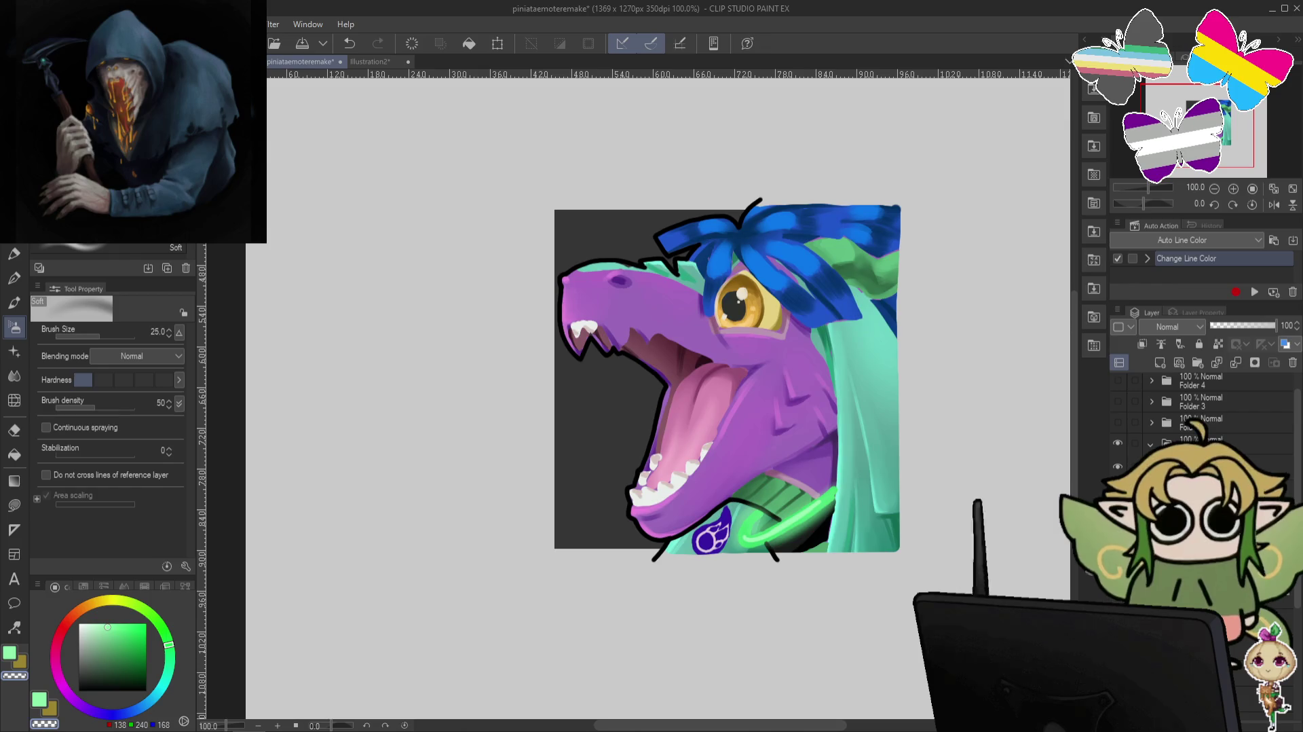
{"action": "scroll", "coordinate": [748, 487], "scroll_direction": "up", "scroll_amount": 1}
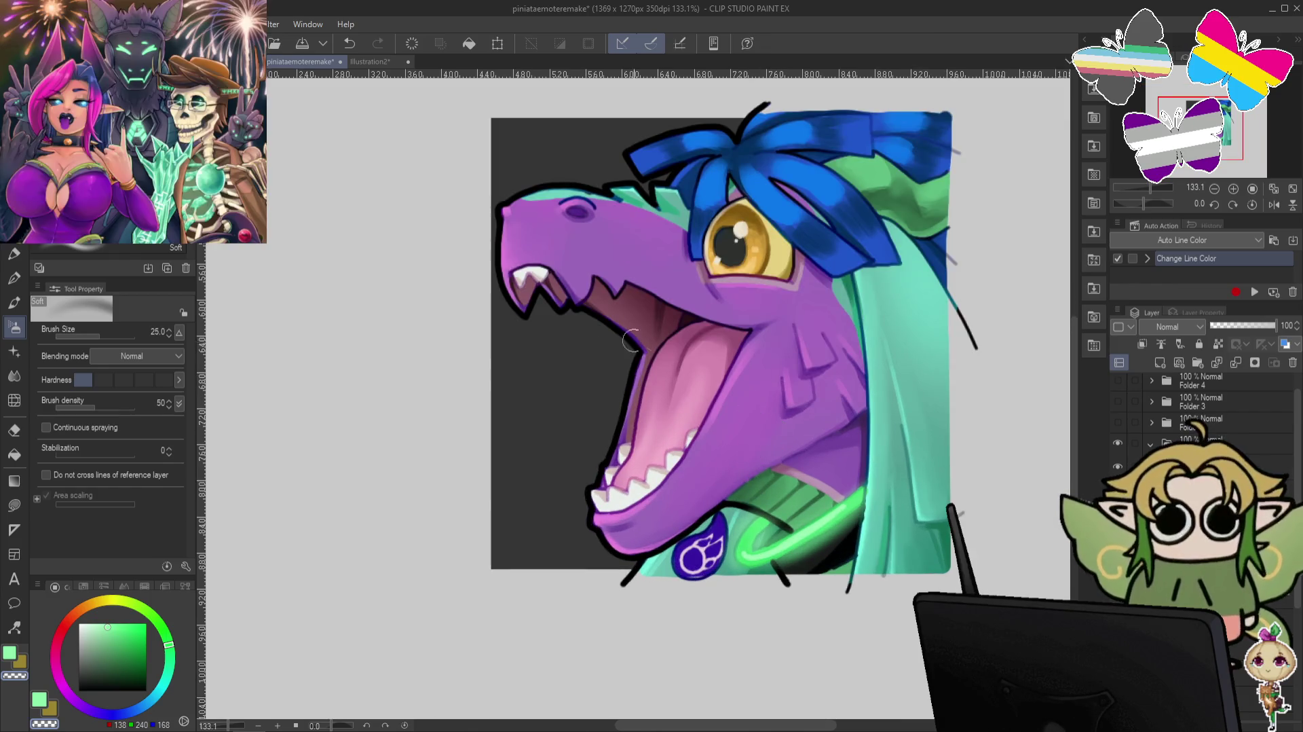
{"action": "scroll", "coordinate": [1202, 407], "scroll_direction": "up", "scroll_amount": 2}
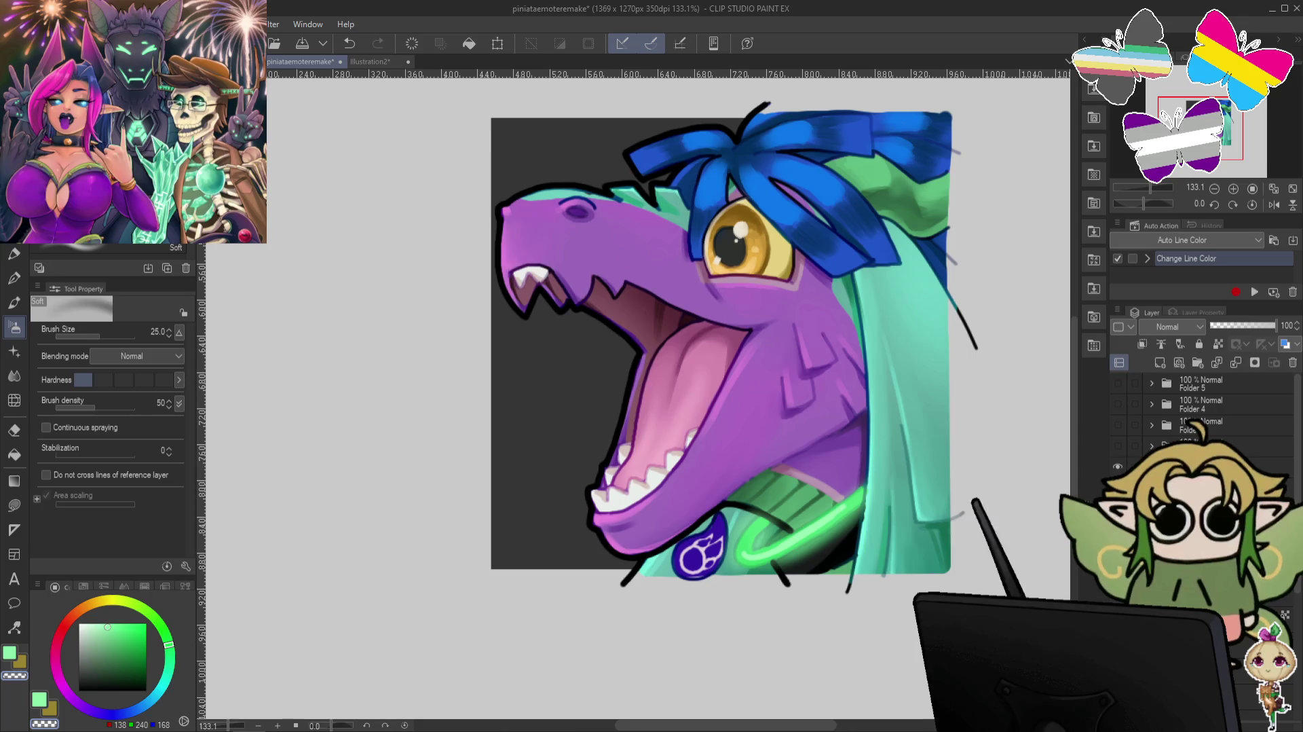
Cycle the emote folders' visibility until only the Folder 5 confetti emote shows.
{"action": "left_click", "coordinate": [1118, 467]}
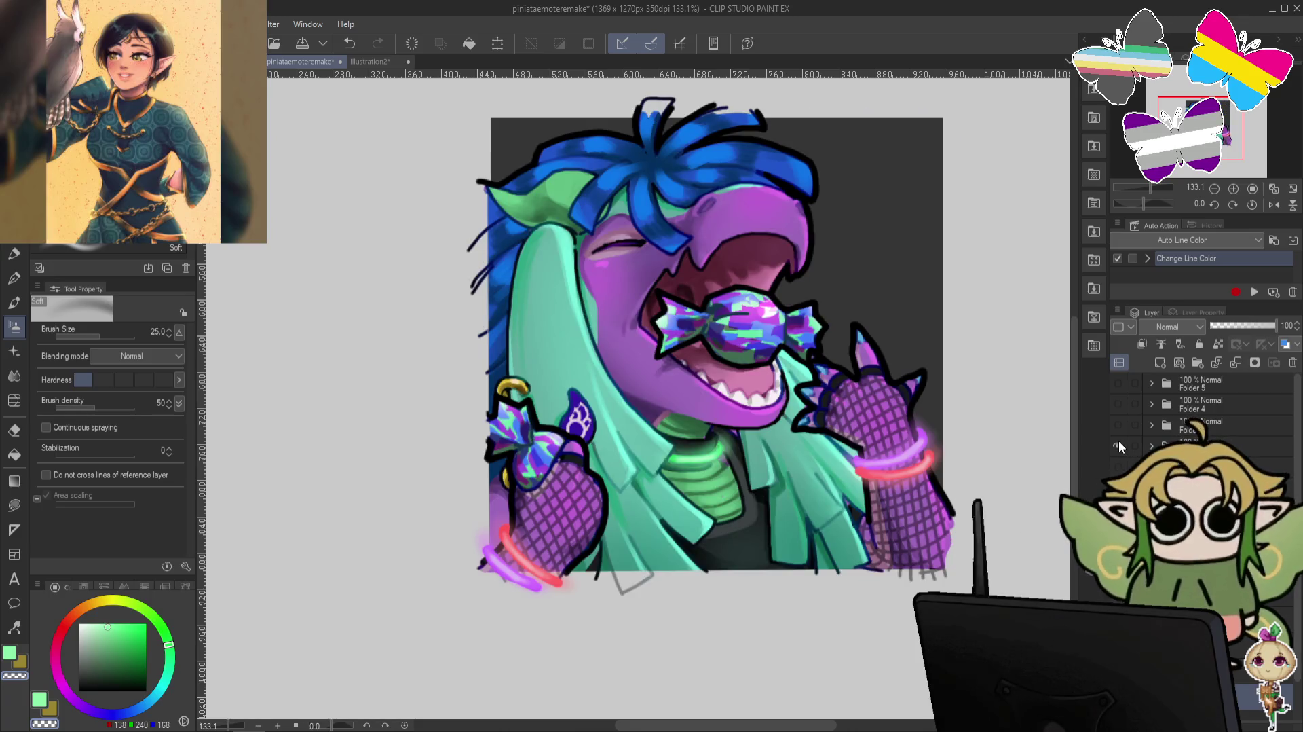
{"action": "left_click", "coordinate": [1119, 446]}
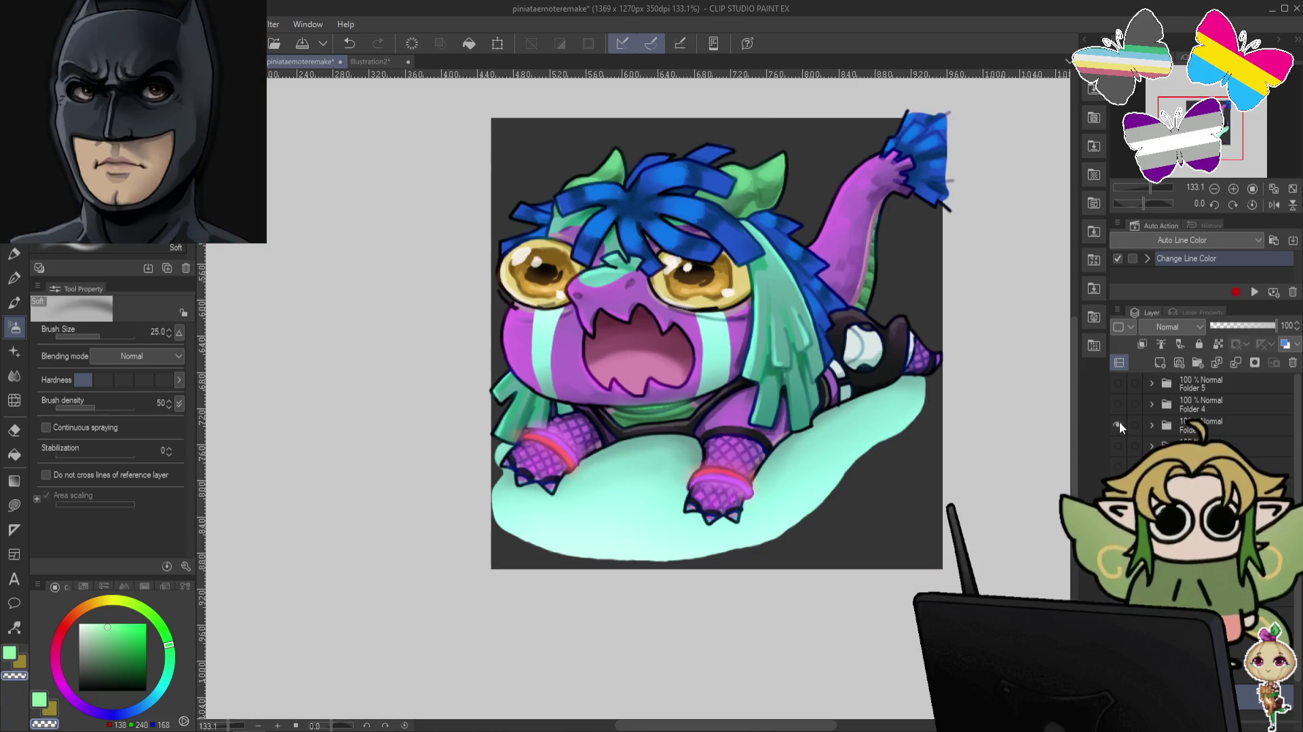
{"action": "left_click", "coordinate": [1118, 421]}
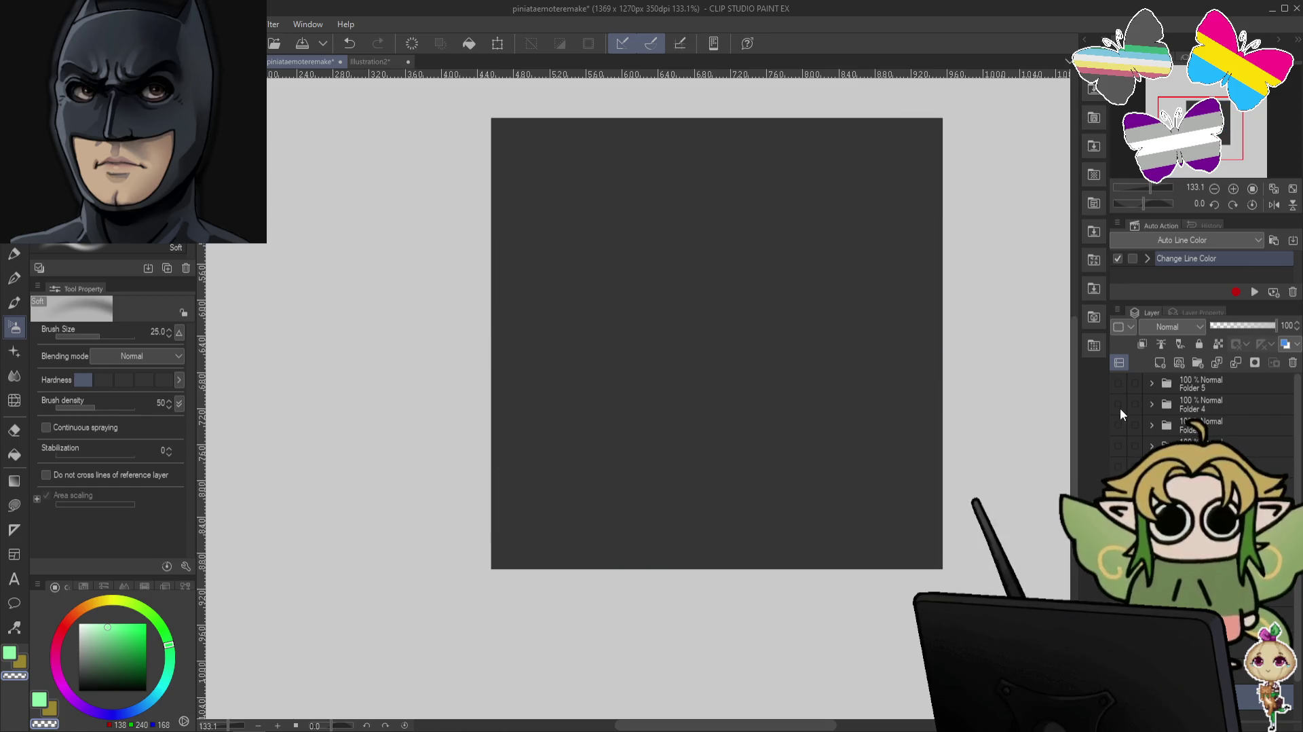
{"action": "left_click", "coordinate": [1120, 409]}
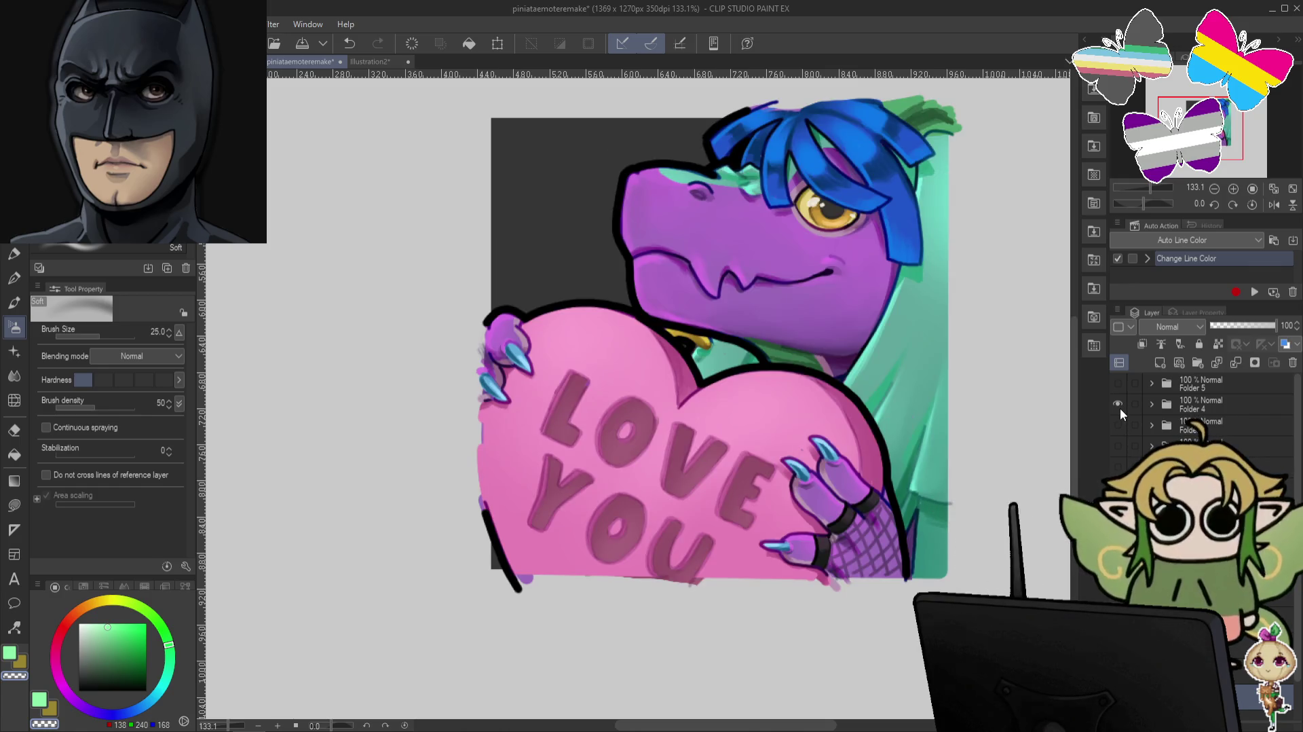
{"action": "left_click", "coordinate": [1120, 408]}
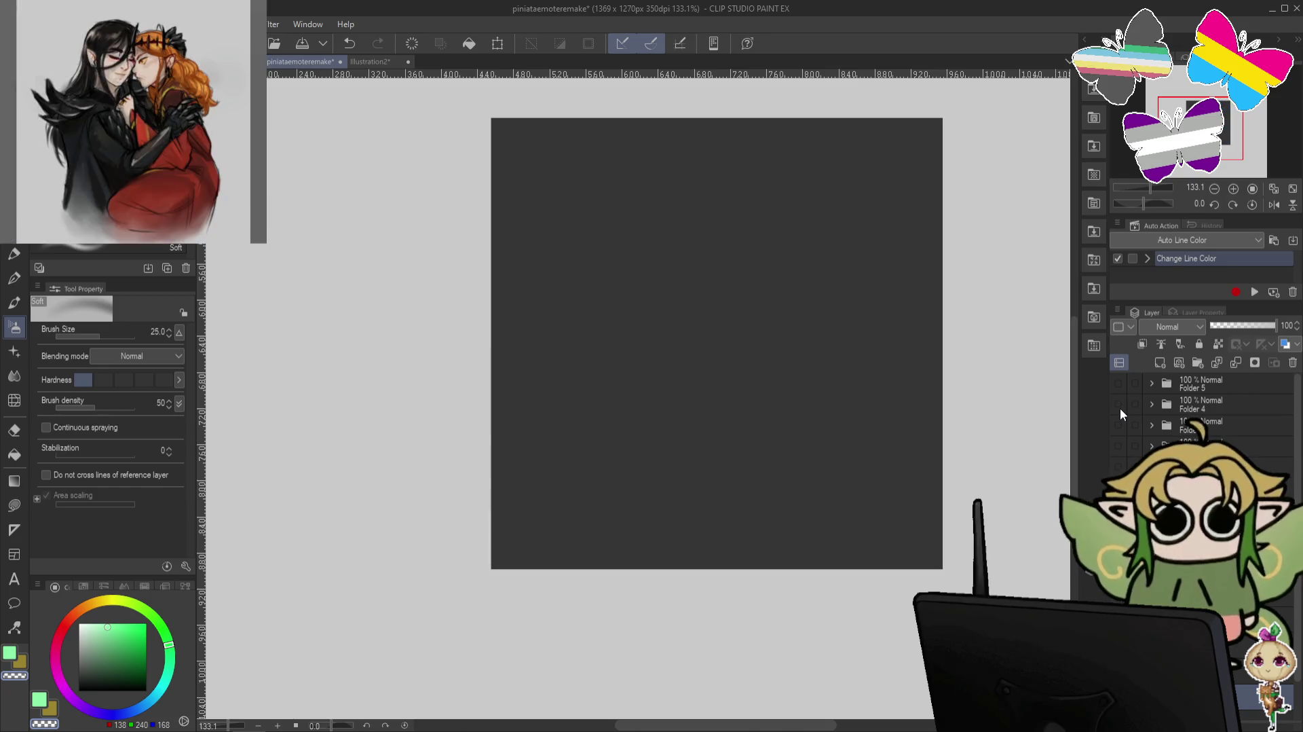
{"action": "left_click", "coordinate": [1117, 383]}
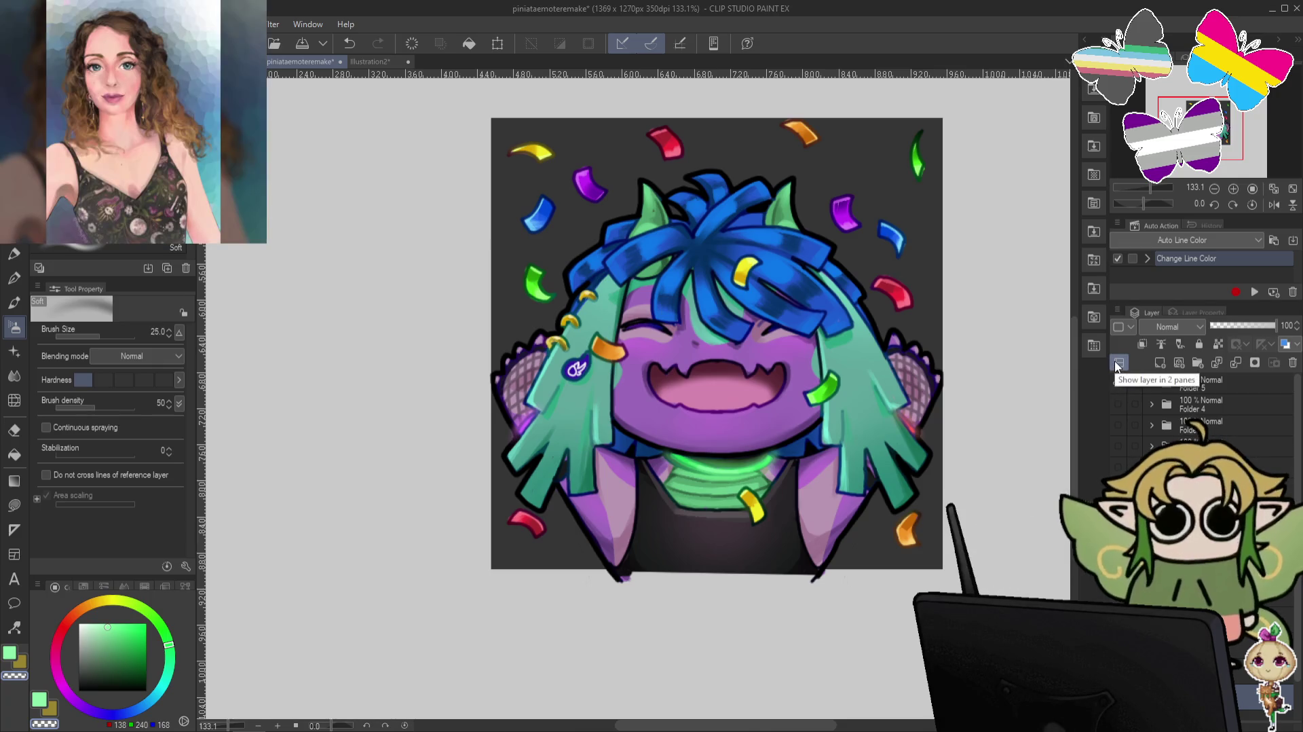
Expand Folder 5, switch to the eraser, and frame the confetti emote at 150% zoom.
{"action": "left_click", "coordinate": [1118, 364]}
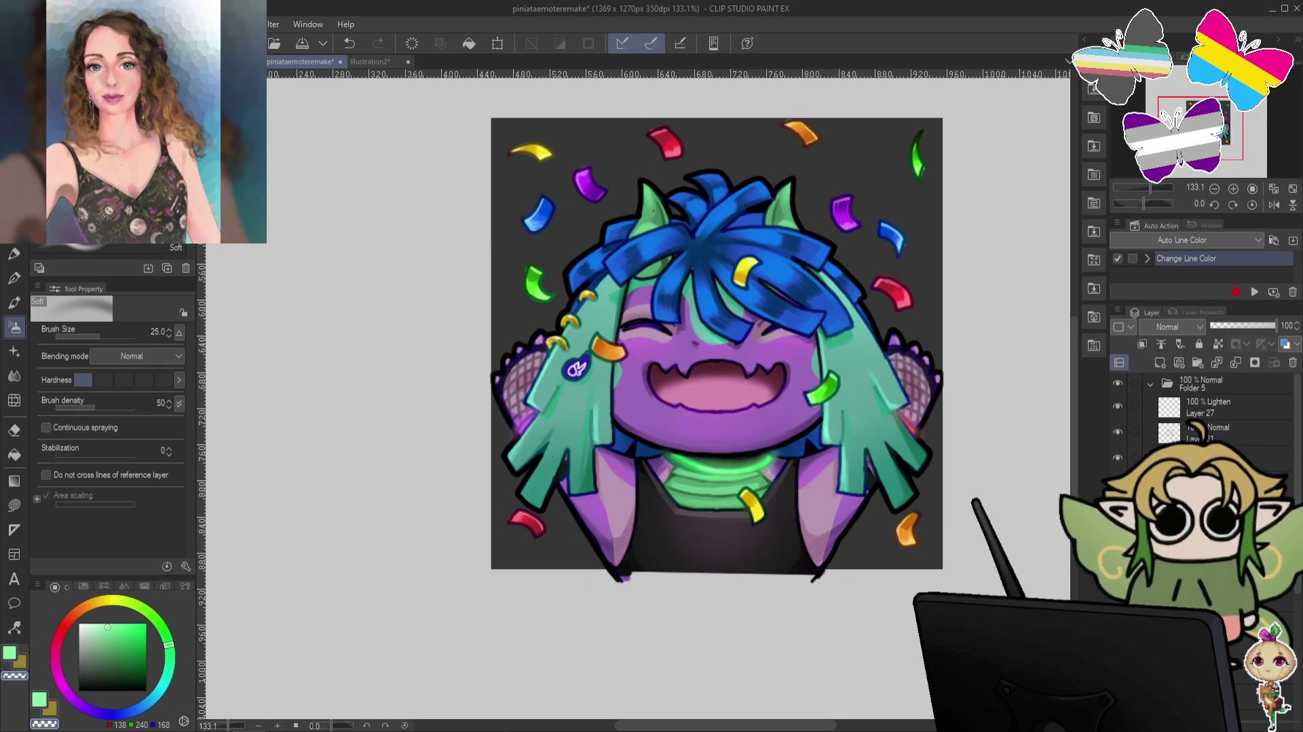
{"action": "key", "text": "e"}
{"action": "left_click_drag", "start_coordinate": [580, 159], "coordinate": [598, 250]}
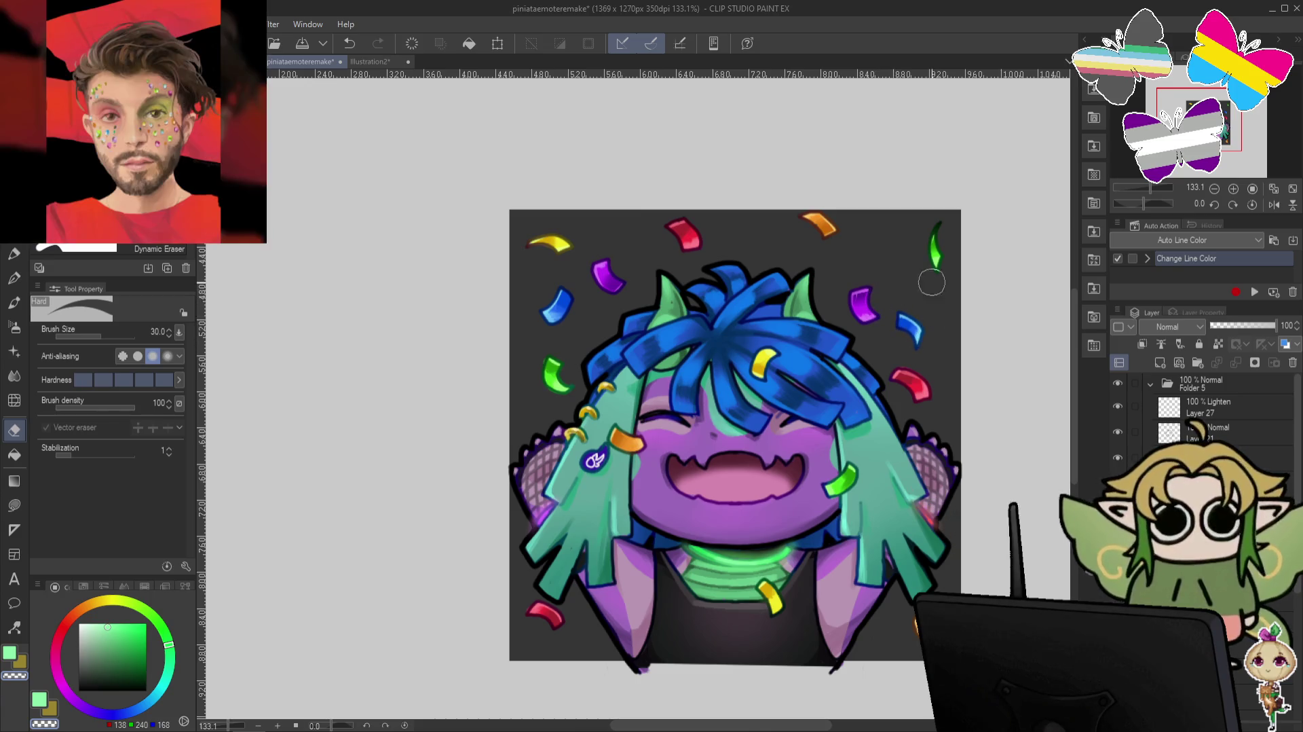
{"action": "left_click_drag", "start_coordinate": [963, 342], "coordinate": [960, 306]}
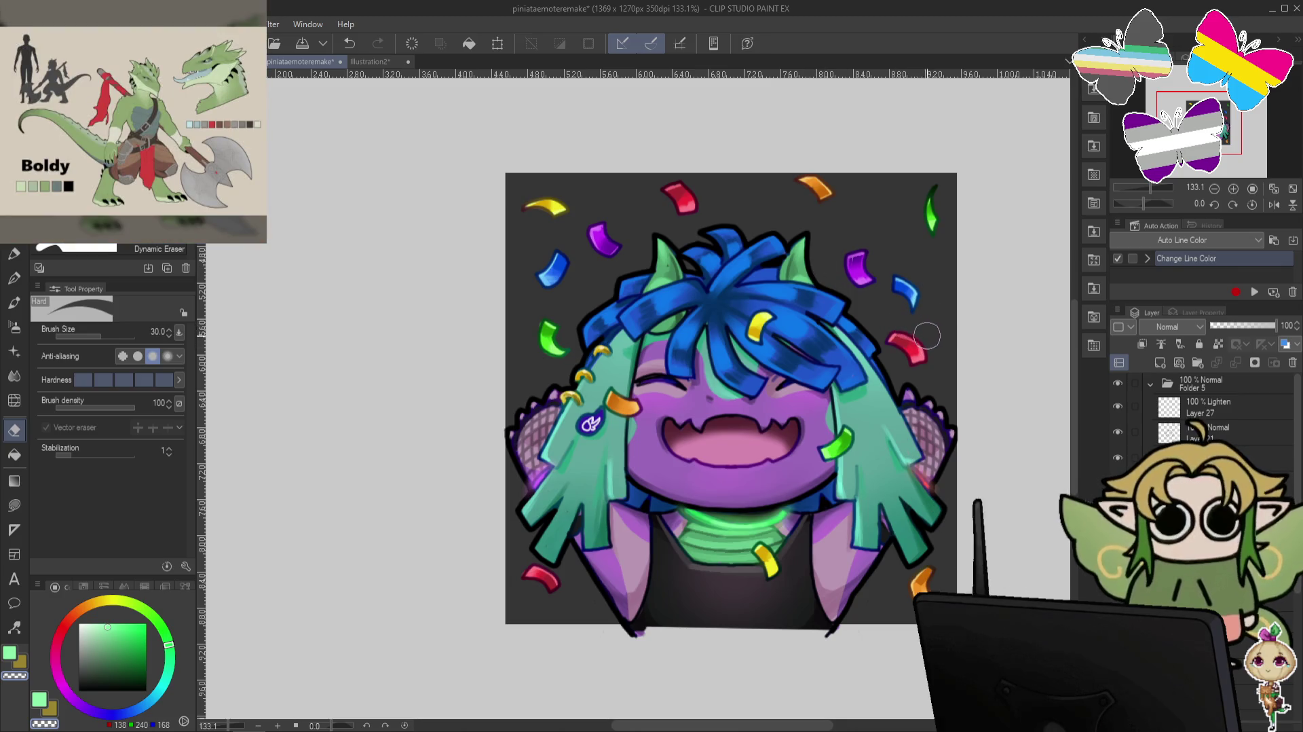
{"action": "left_click_drag", "start_coordinate": [965, 350], "coordinate": [932, 244]}
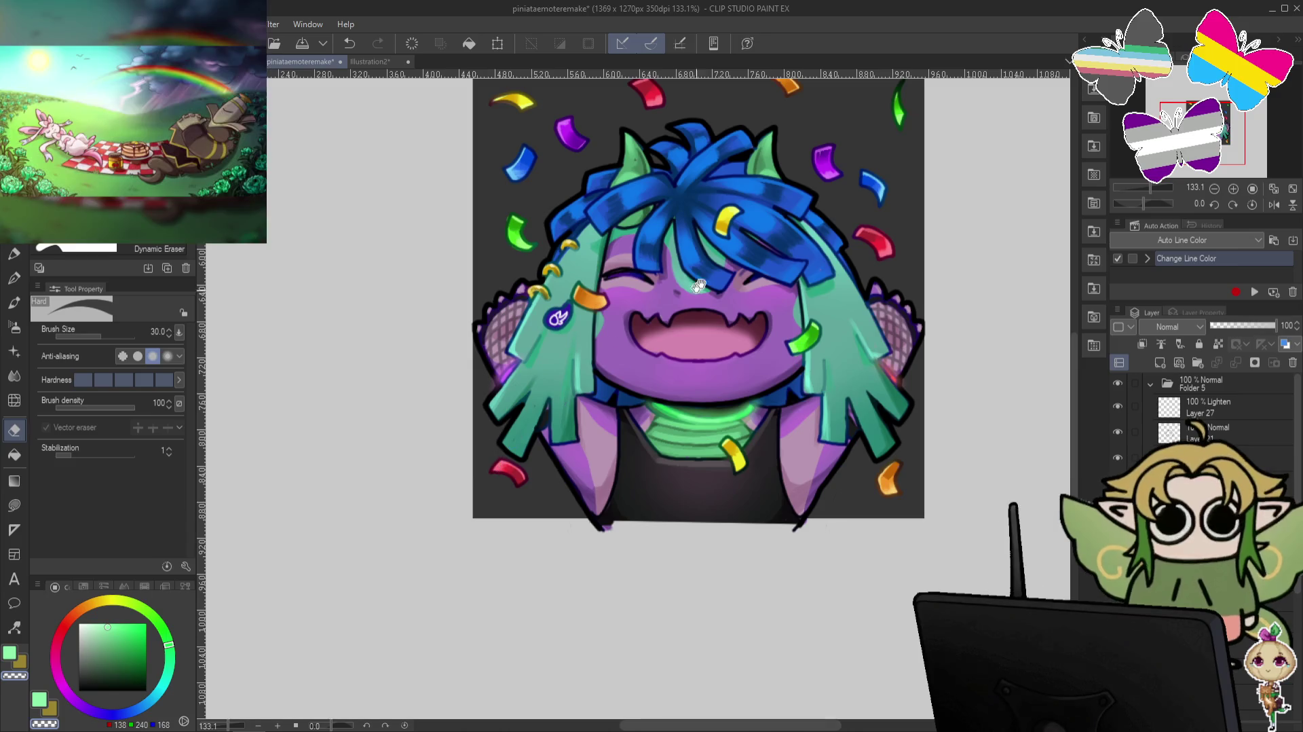
{"action": "left_click_drag", "start_coordinate": [691, 292], "coordinate": [726, 435]}
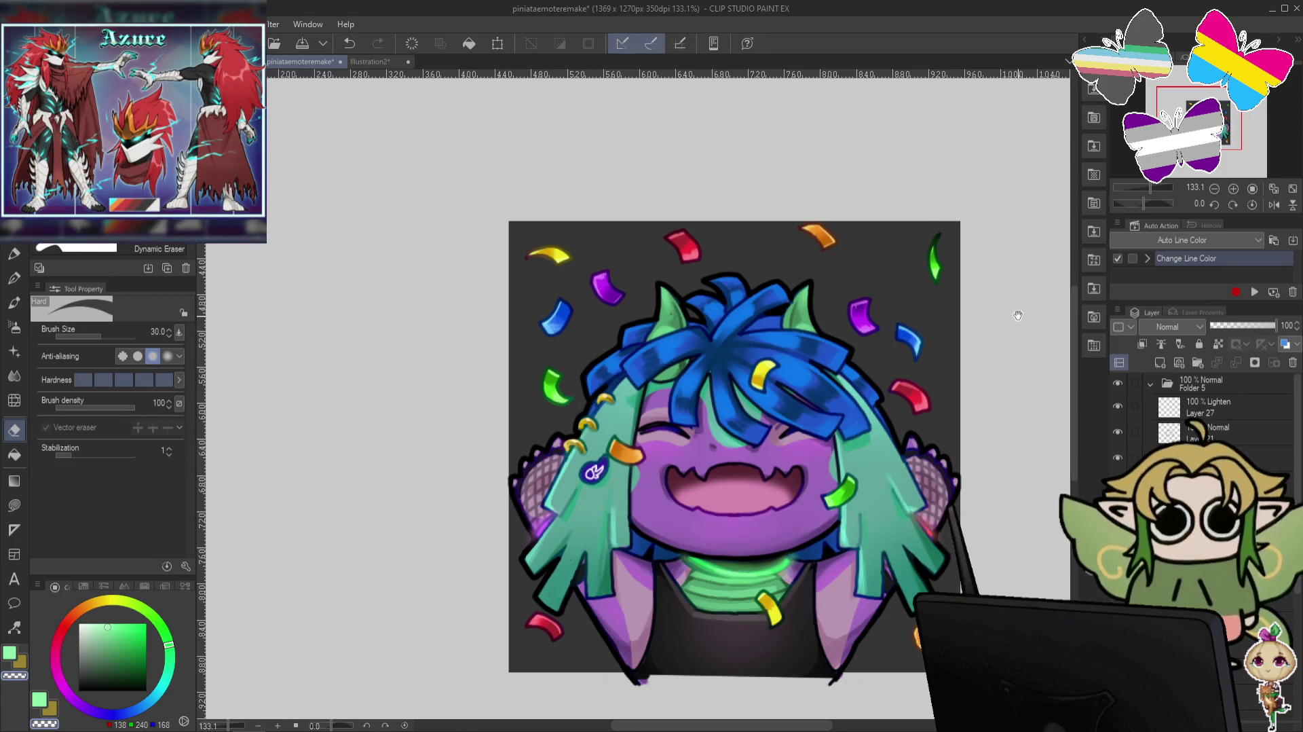
{"action": "left_click_drag", "start_coordinate": [1018, 314], "coordinate": [1004, 247]}
{"action": "key", "text": "ctrl+alt+0"}
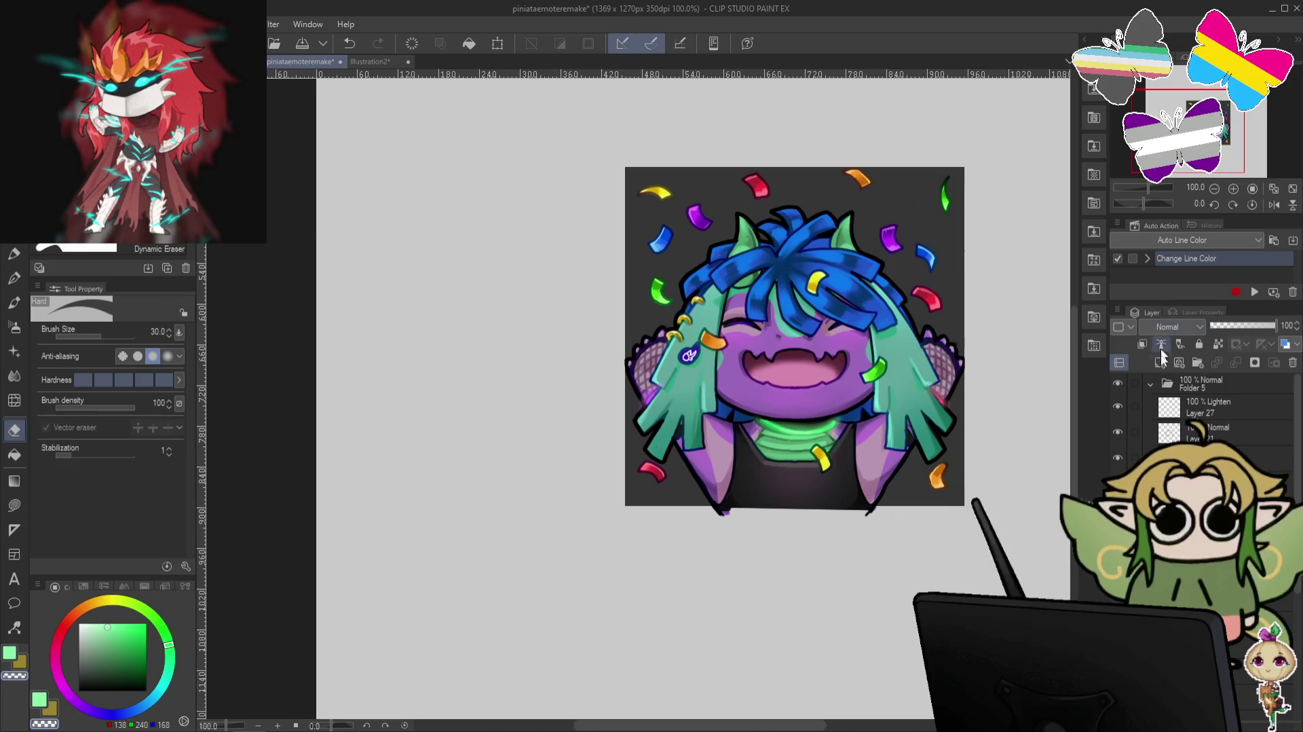
{"action": "key", "text": "ctrl+plus"}
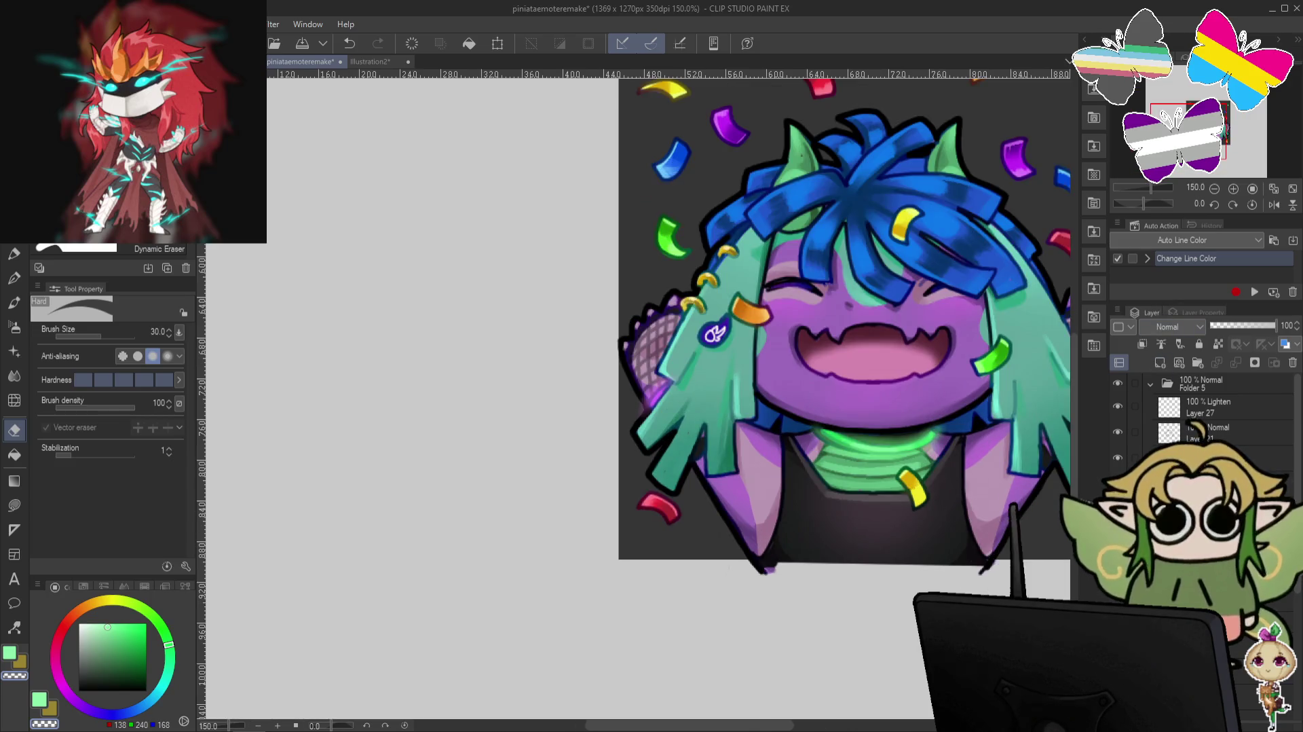
{"action": "scroll", "coordinate": [1296, 497], "scroll_direction": "down", "scroll_amount": 5}
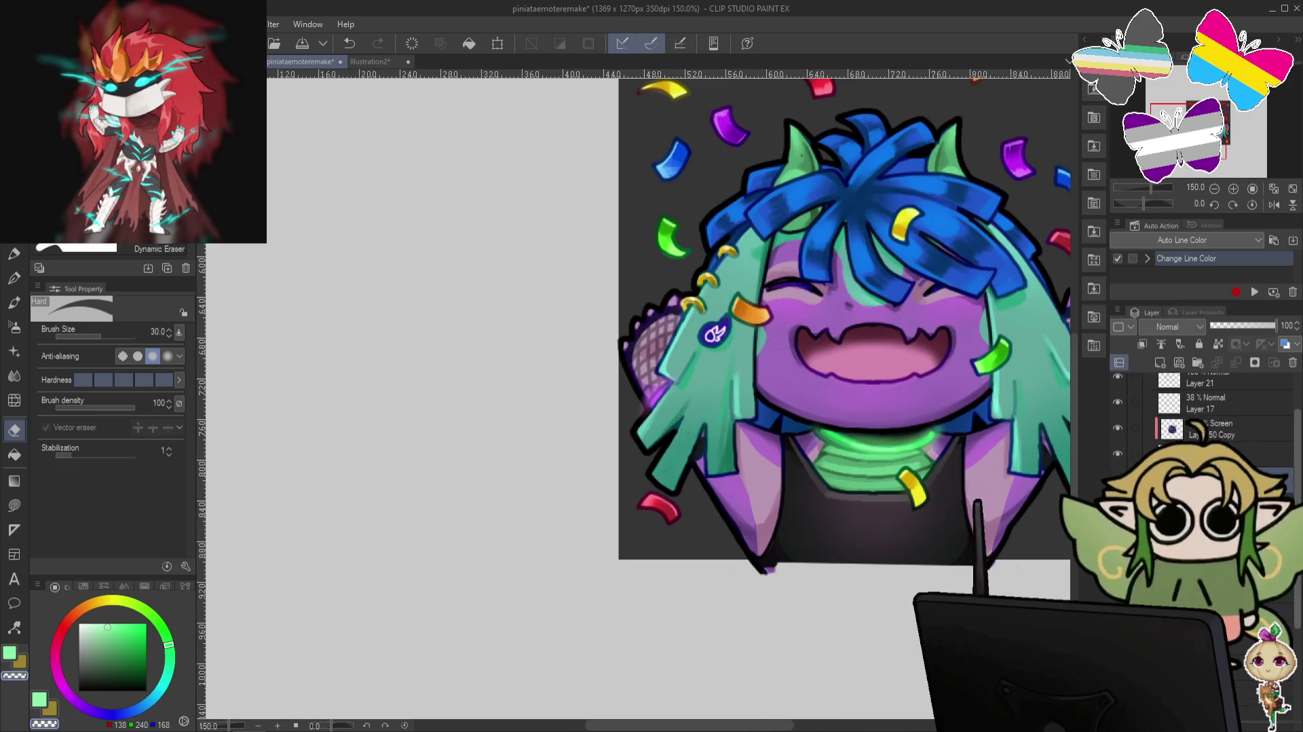
Hide the dark grey background layer and select the entire canvas.
{"action": "left_click", "coordinate": [1118, 489]}
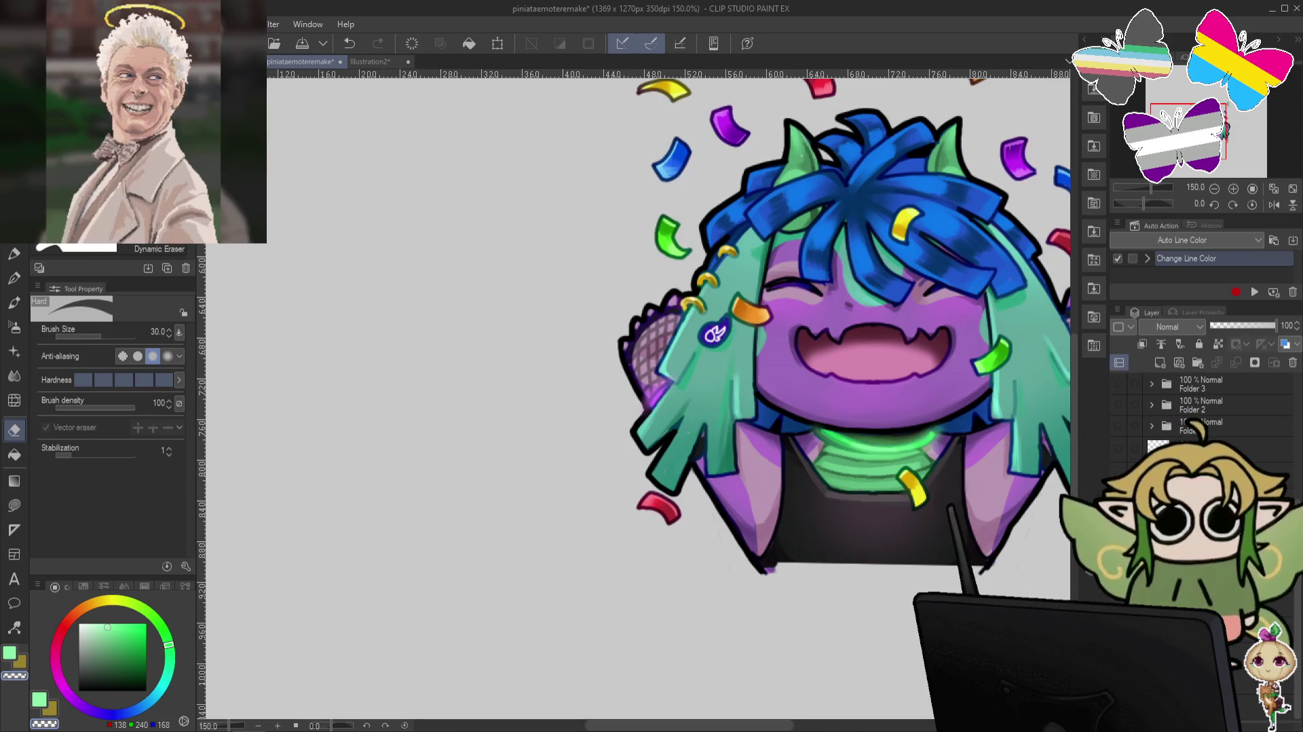
{"action": "key", "text": "ctrl+a"}
{"action": "key", "text": "ctrl+minus"}
{"action": "key", "text": "ctrl+minus"}
{"action": "key", "text": "ctrl+minus"}
{"action": "left_click_drag", "start_coordinate": [882, 468], "coordinate": [759, 443]}
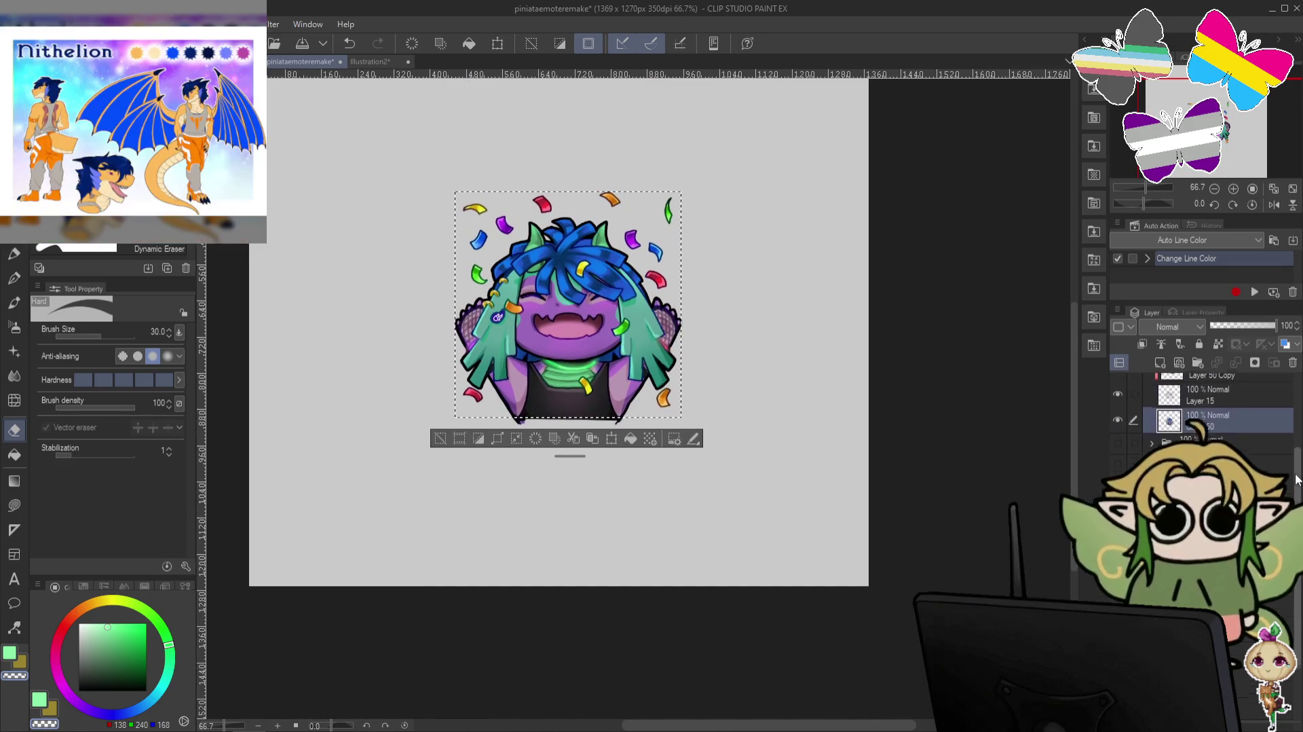
Hide the confetti folder, then show the dragon head layer and make it the working layer.
{"action": "scroll", "coordinate": [1201, 408], "scroll_direction": "up", "scroll_amount": 1}
{"action": "scroll", "coordinate": [1202, 407], "scroll_direction": "down", "scroll_amount": 1}
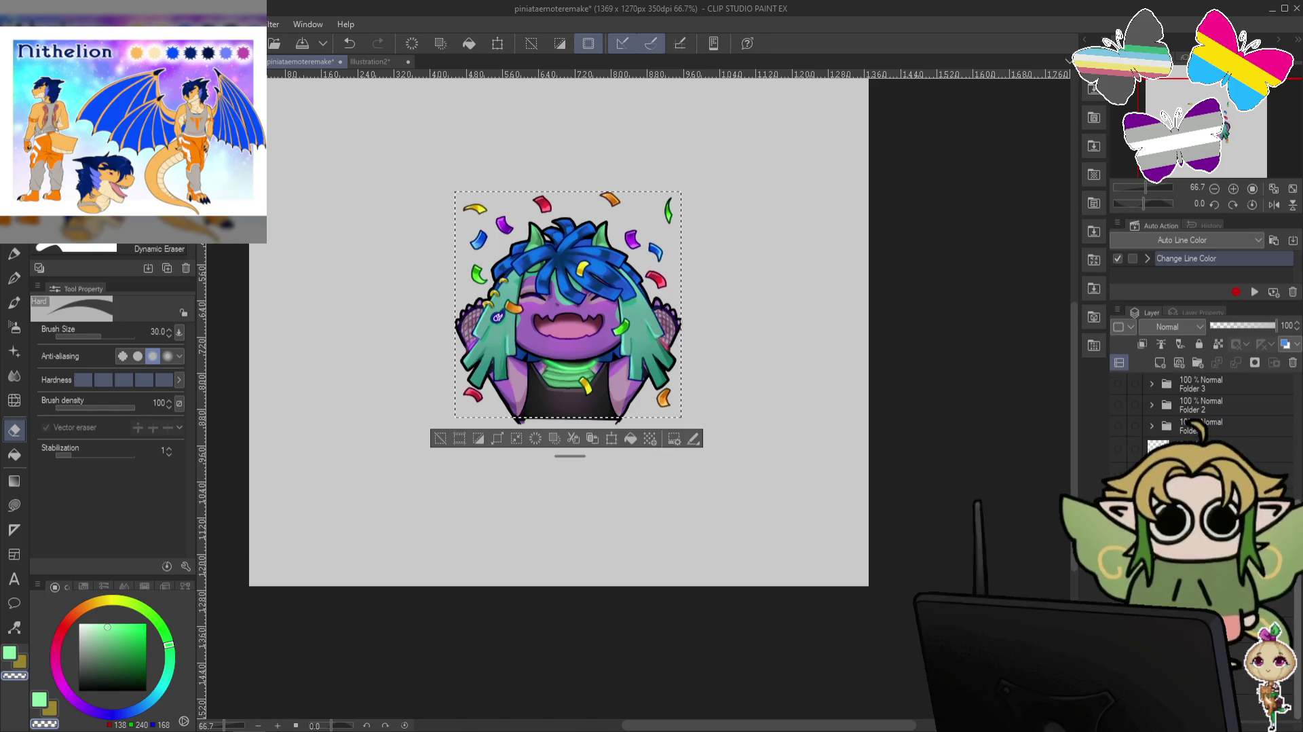
{"action": "left_click_drag", "start_coordinate": [1184, 451], "coordinate": [1195, 435]}
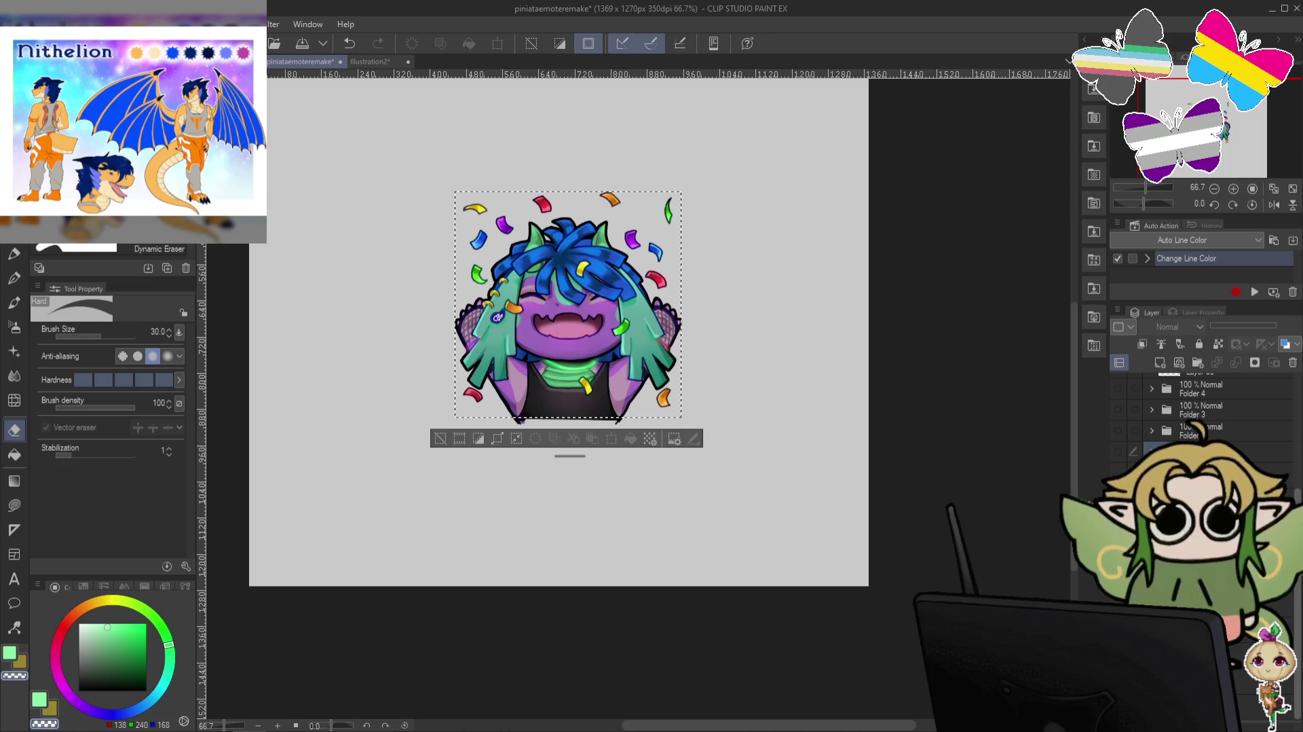
{"action": "scroll", "coordinate": [1149, 383], "scroll_direction": "up", "scroll_amount": 1}
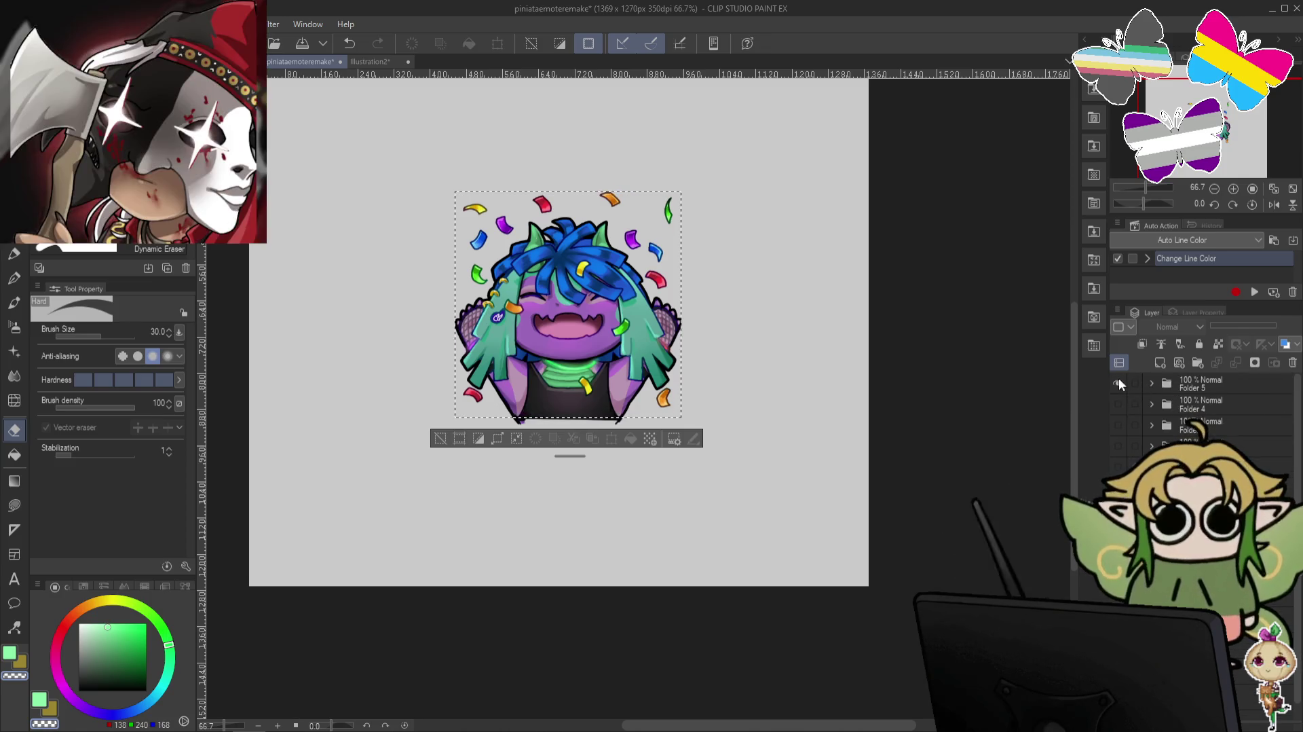
{"action": "left_click", "coordinate": [1118, 383]}
{"action": "left_click", "coordinate": [1118, 466]}
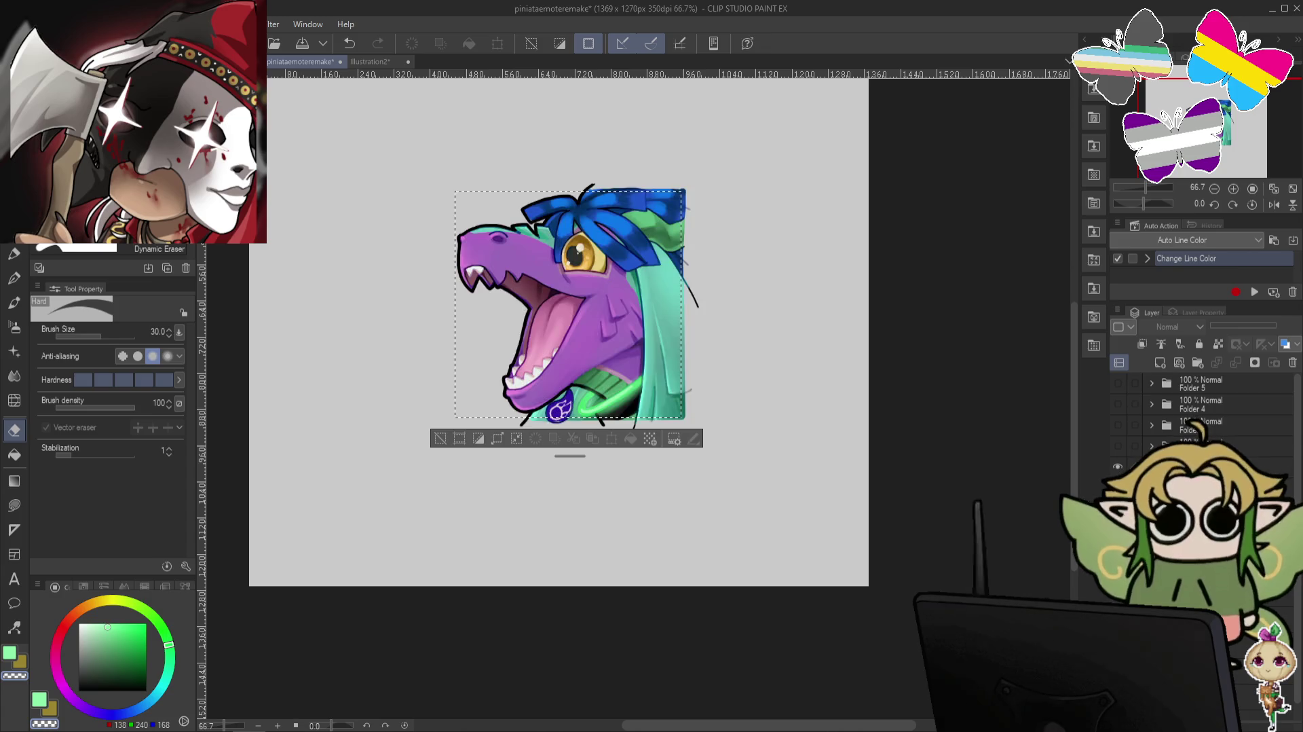
{"action": "left_click", "coordinate": [1167, 466]}
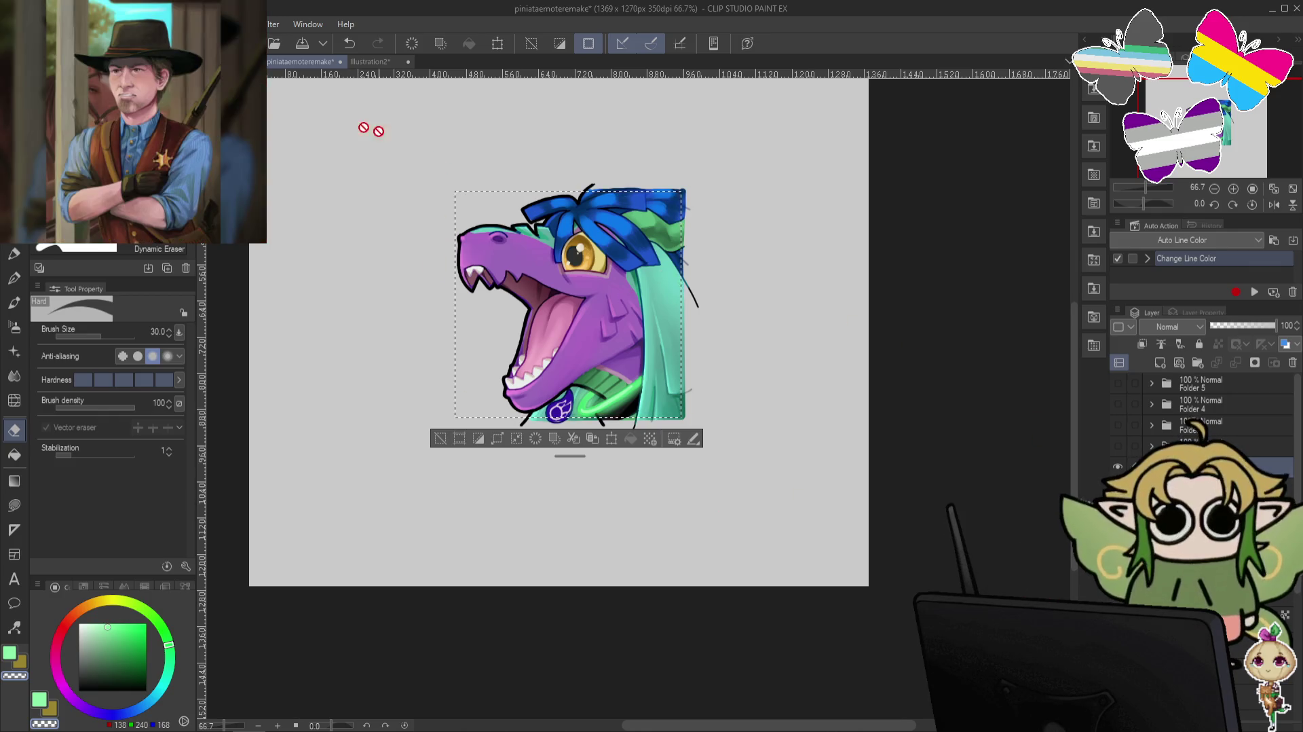
Create a new 500x500 document from the dragon head and clear its white background.
{"action": "left_click", "coordinate": [41, 23]}
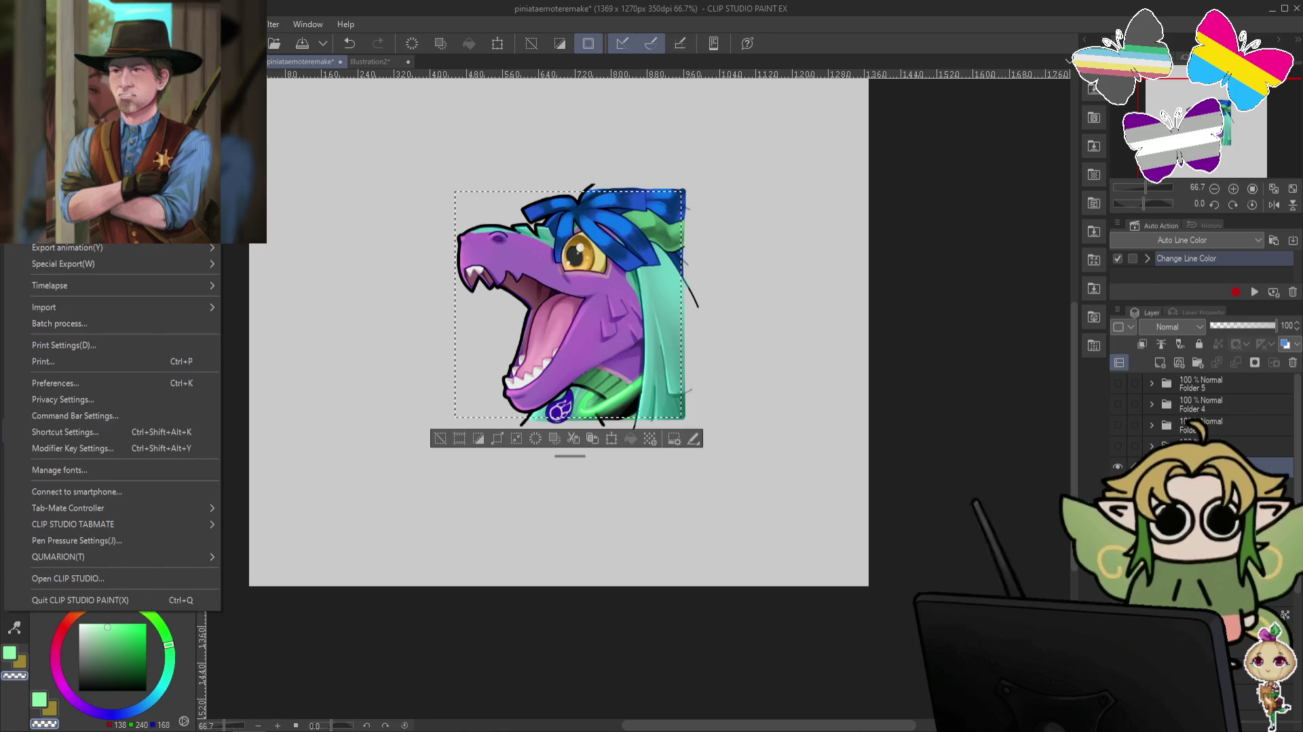
{"action": "left_click", "coordinate": [81, 319]}
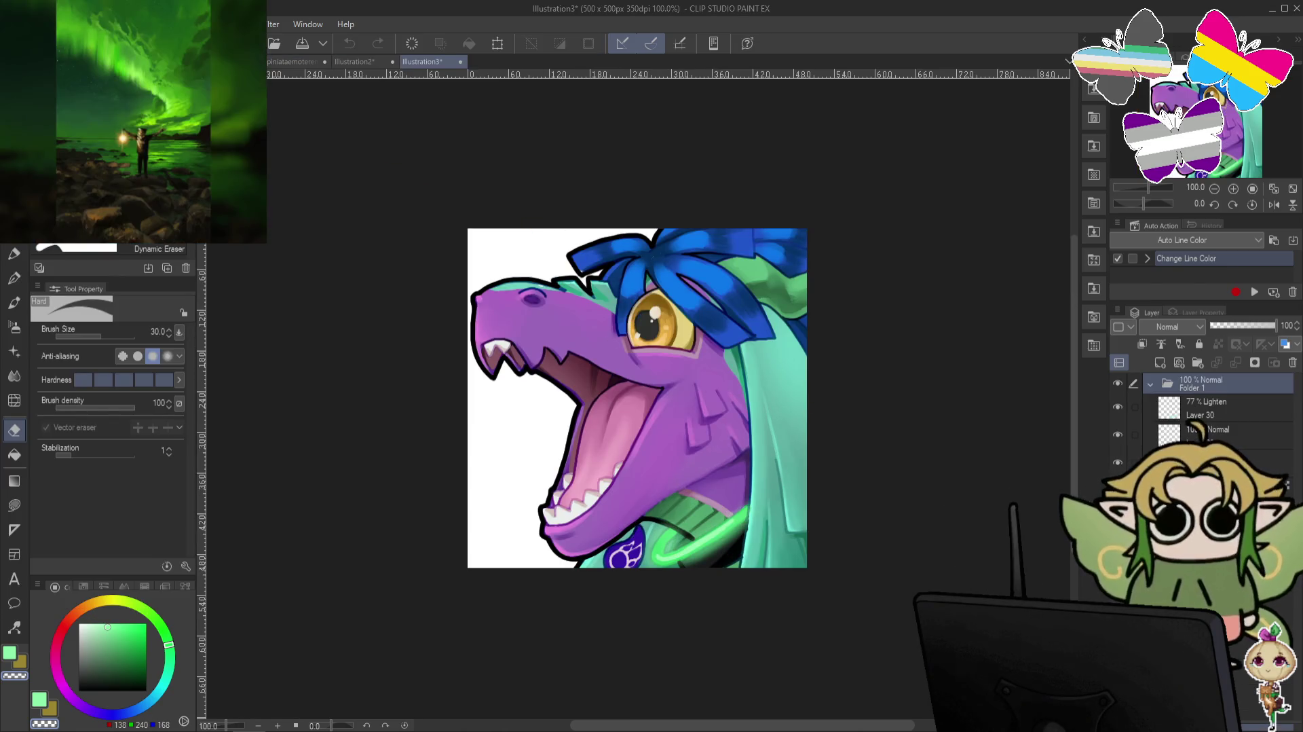
{"action": "key", "text": "Delete"}
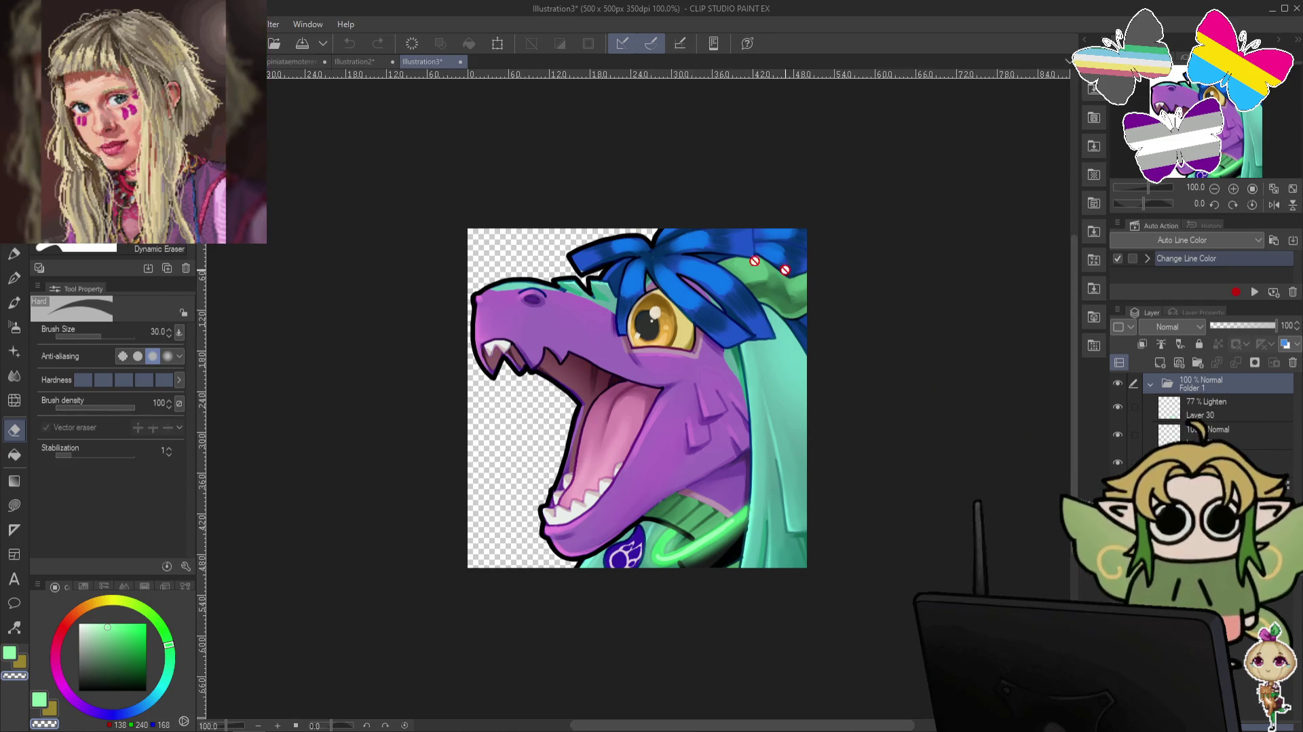
Merge the visible artwork into a new layer from Layer 30's context menu.
{"action": "left_click", "coordinate": [274, 25]}
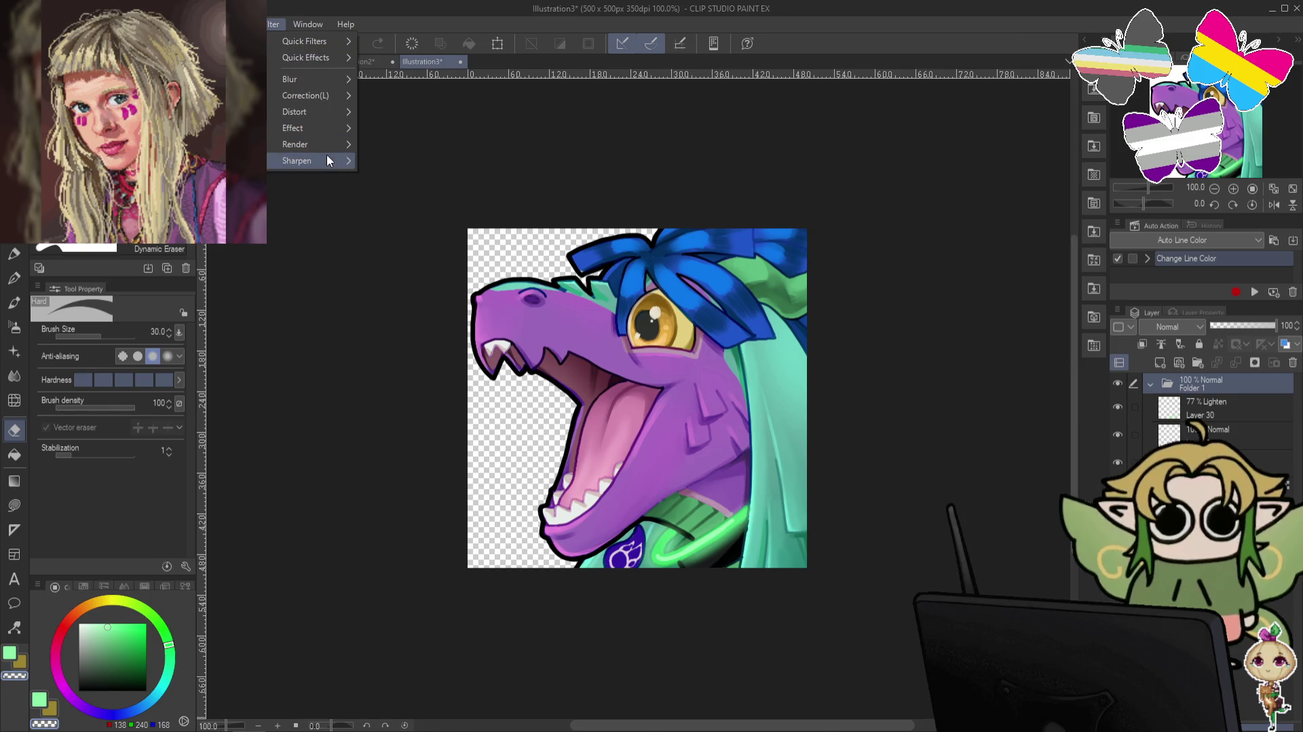
{"action": "mouse_move", "coordinate": [297, 161]}
{"action": "left_click", "coordinate": [1221, 404]}
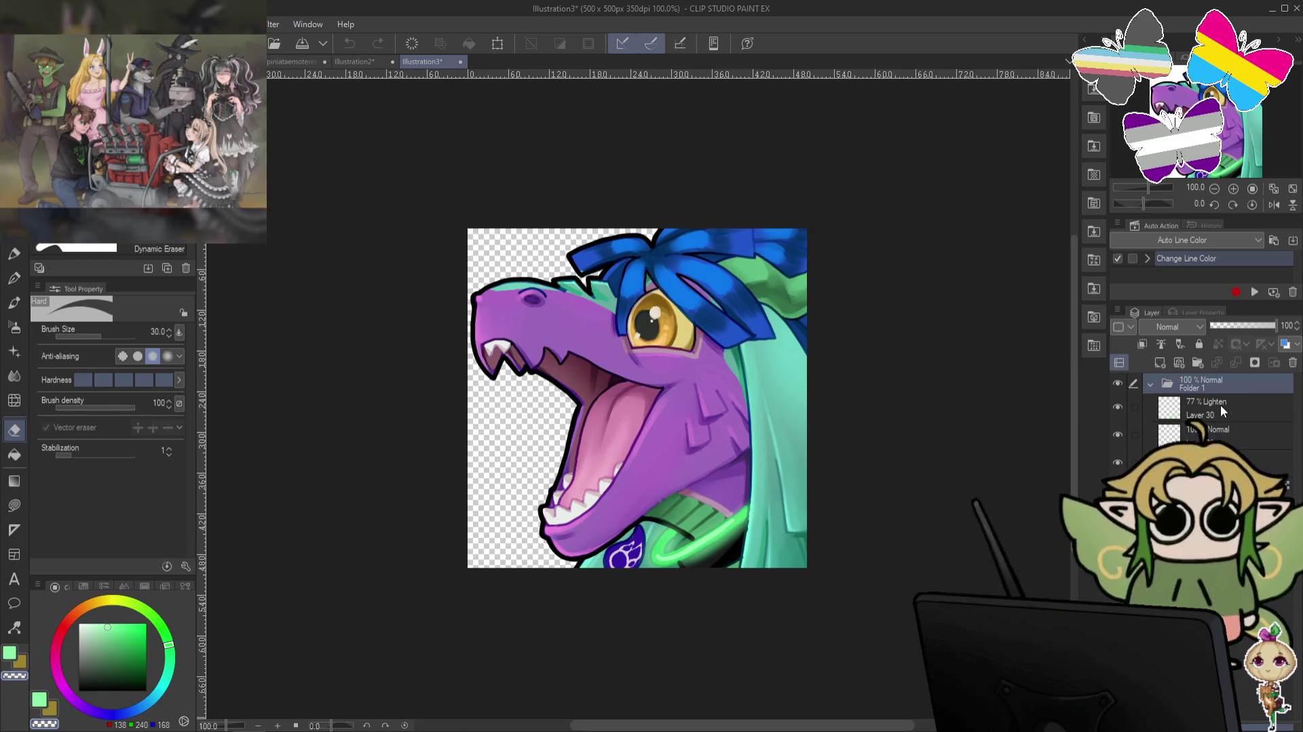
{"action": "right_click", "coordinate": [1220, 403]}
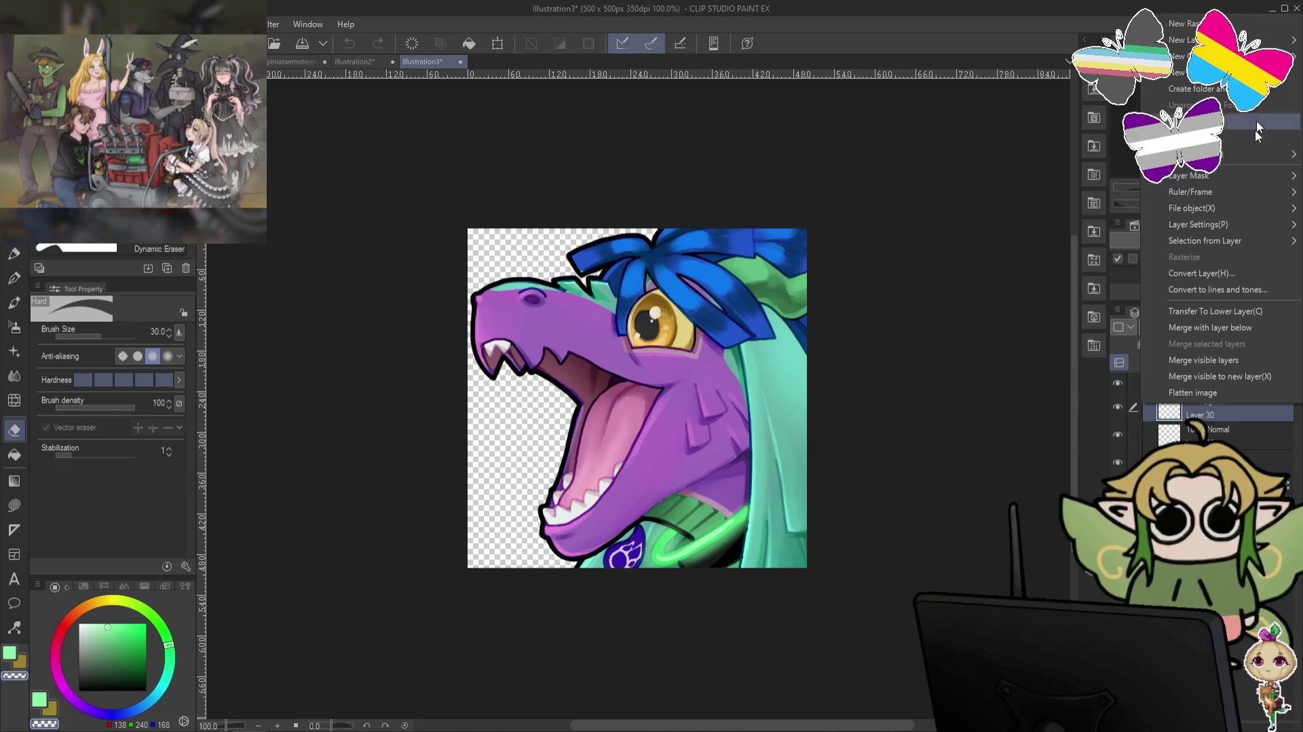
{"action": "left_click", "coordinate": [1222, 411]}
{"action": "right_click", "coordinate": [1221, 411]}
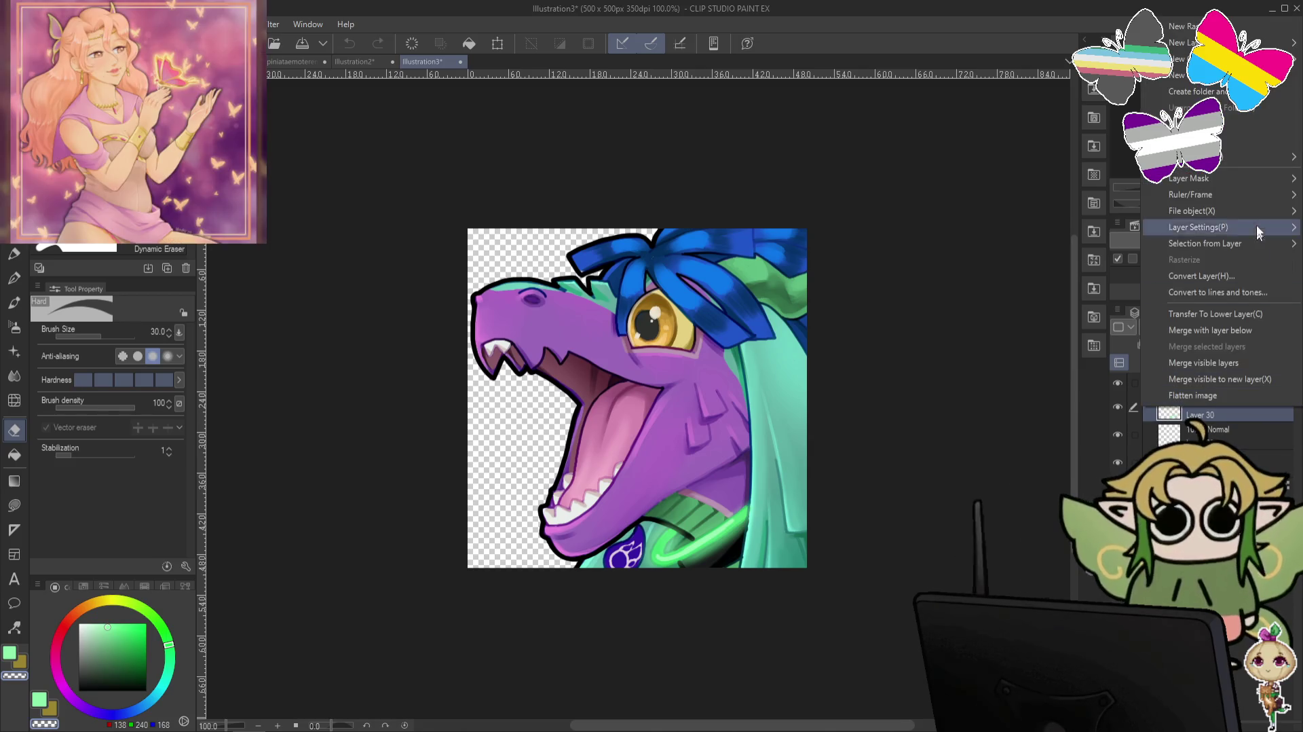
{"action": "left_click", "coordinate": [1248, 384]}
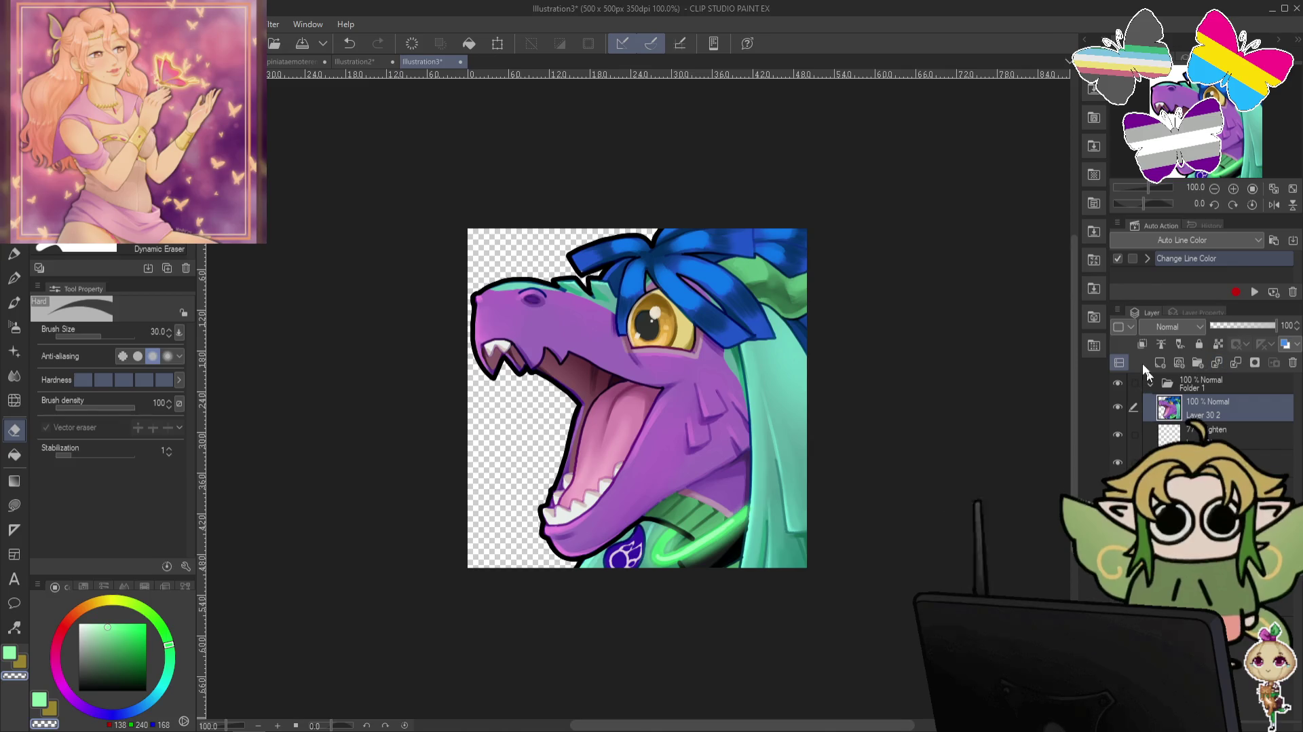
Check the Filter menu, then zoom the view out and back in.
{"action": "left_click", "coordinate": [274, 26]}
{"action": "mouse_move", "coordinate": [295, 145]}
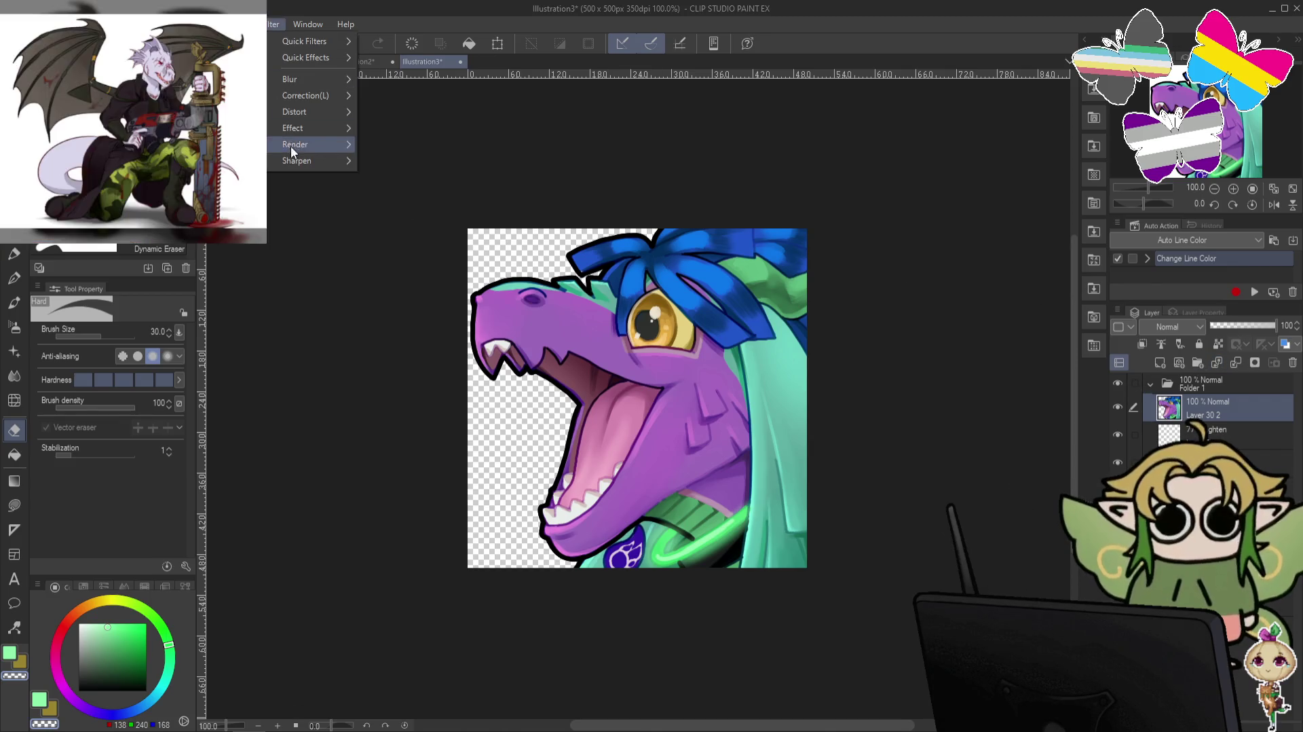
{"action": "left_click", "coordinate": [407, 162]}
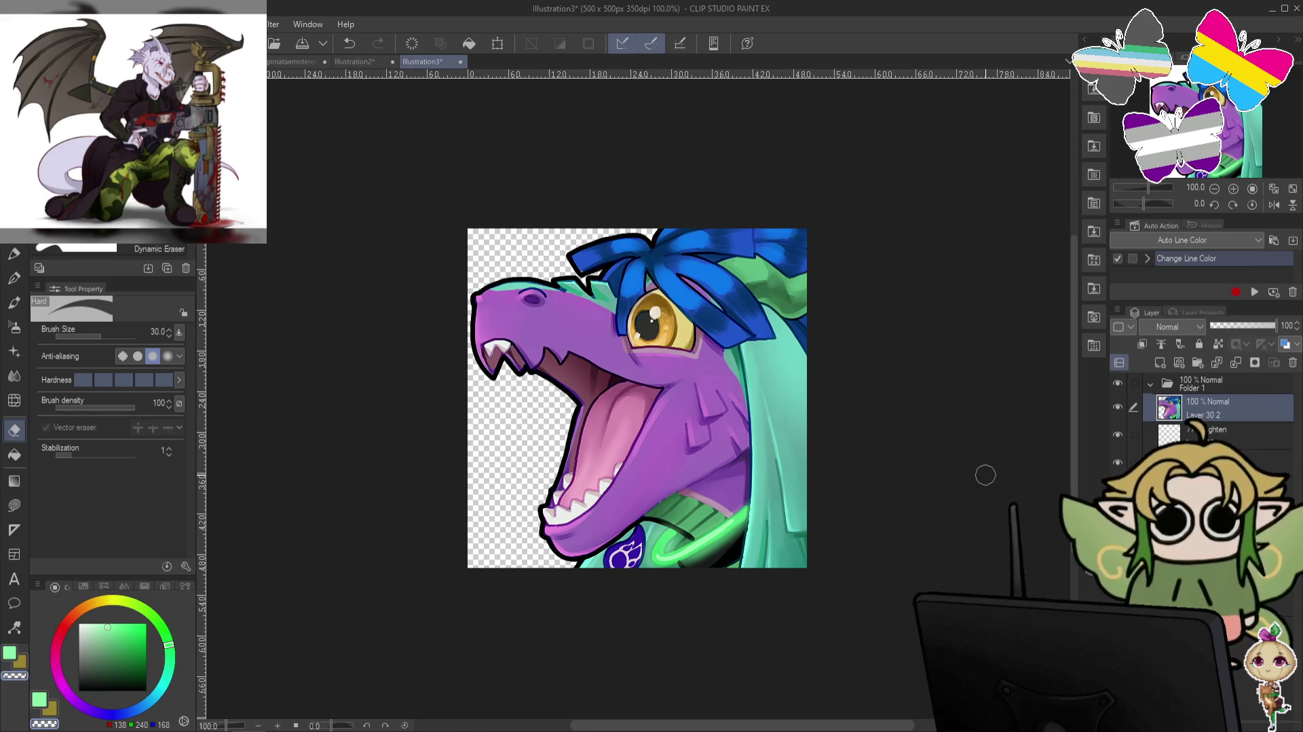
{"action": "scroll", "coordinate": [898, 470], "scroll_direction": "down", "scroll_amount": 2}
{"action": "scroll", "coordinate": [899, 470], "scroll_direction": "down", "scroll_amount": 3}
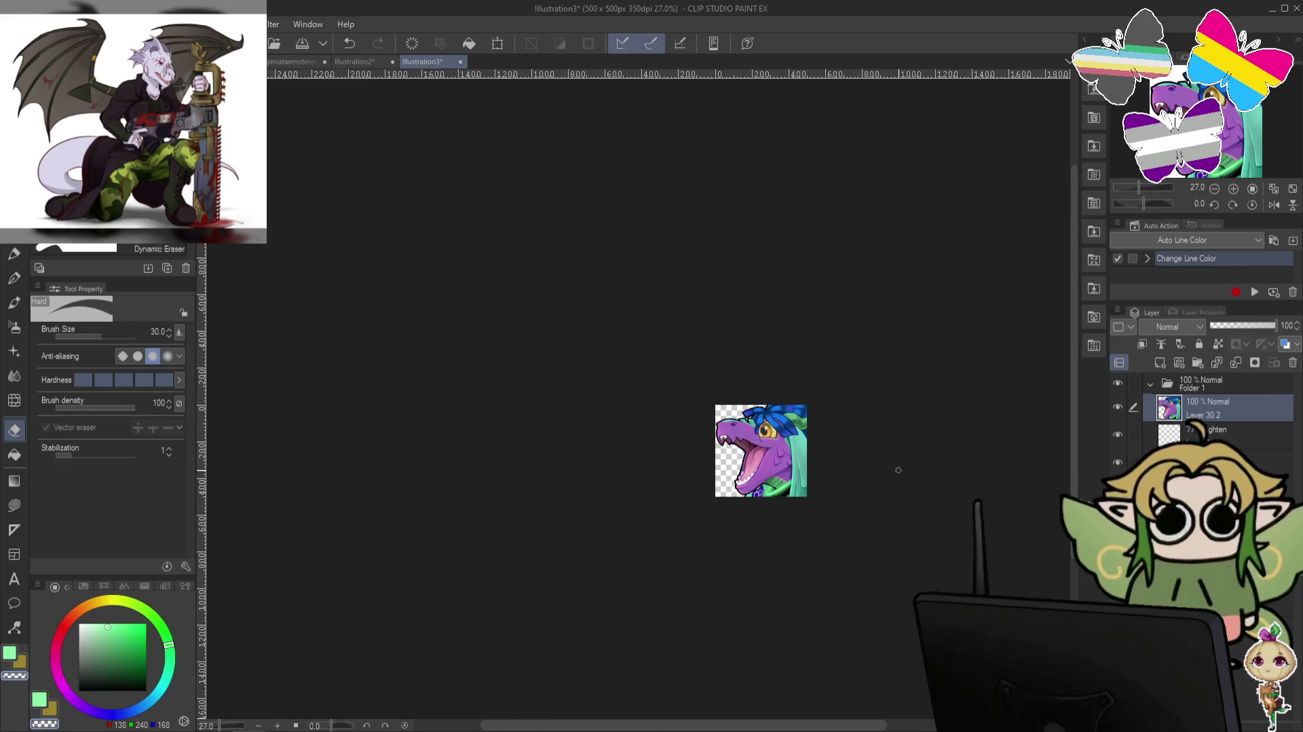
{"action": "scroll", "coordinate": [899, 470], "scroll_direction": "up", "scroll_amount": 2}
{"action": "scroll", "coordinate": [898, 468], "scroll_direction": "up", "scroll_amount": 2}
{"action": "scroll", "coordinate": [899, 459], "scroll_direction": "up", "scroll_amount": 1}
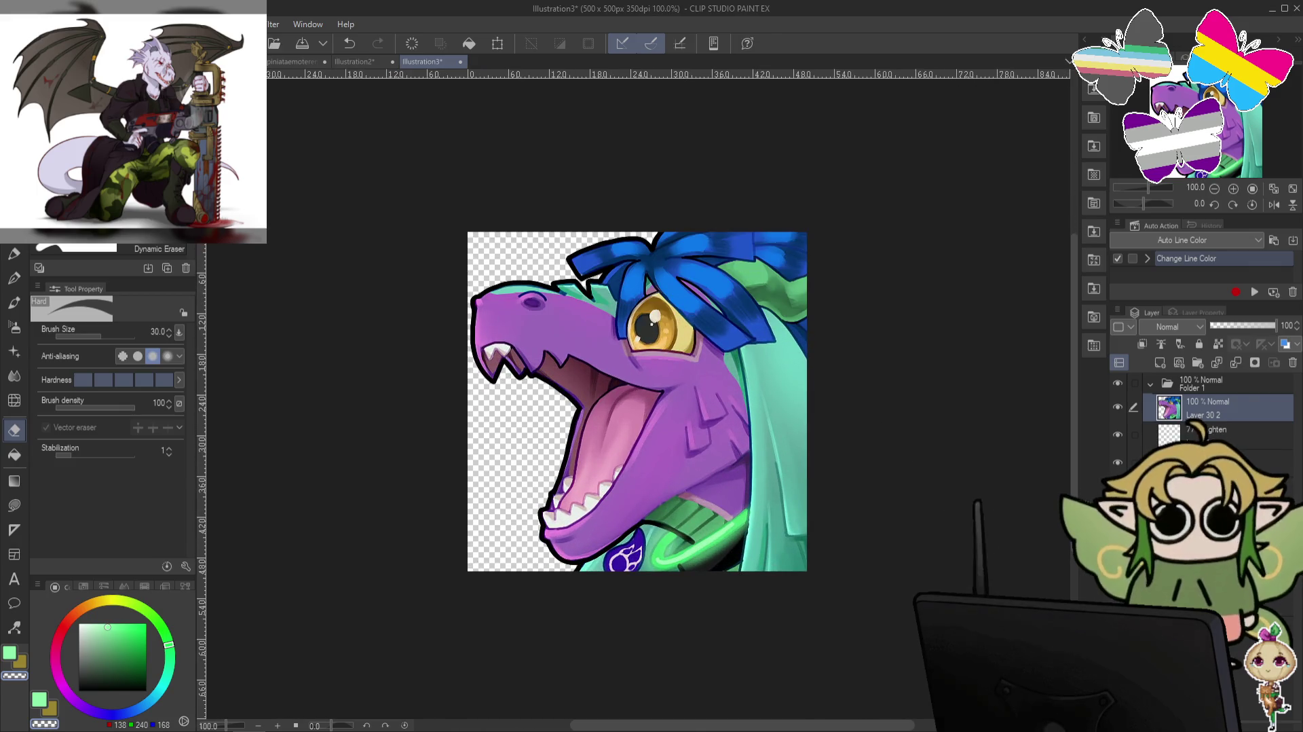
{"action": "left_click", "coordinate": [13, 24]}
{"action": "mouse_move", "coordinate": [101, 232]}
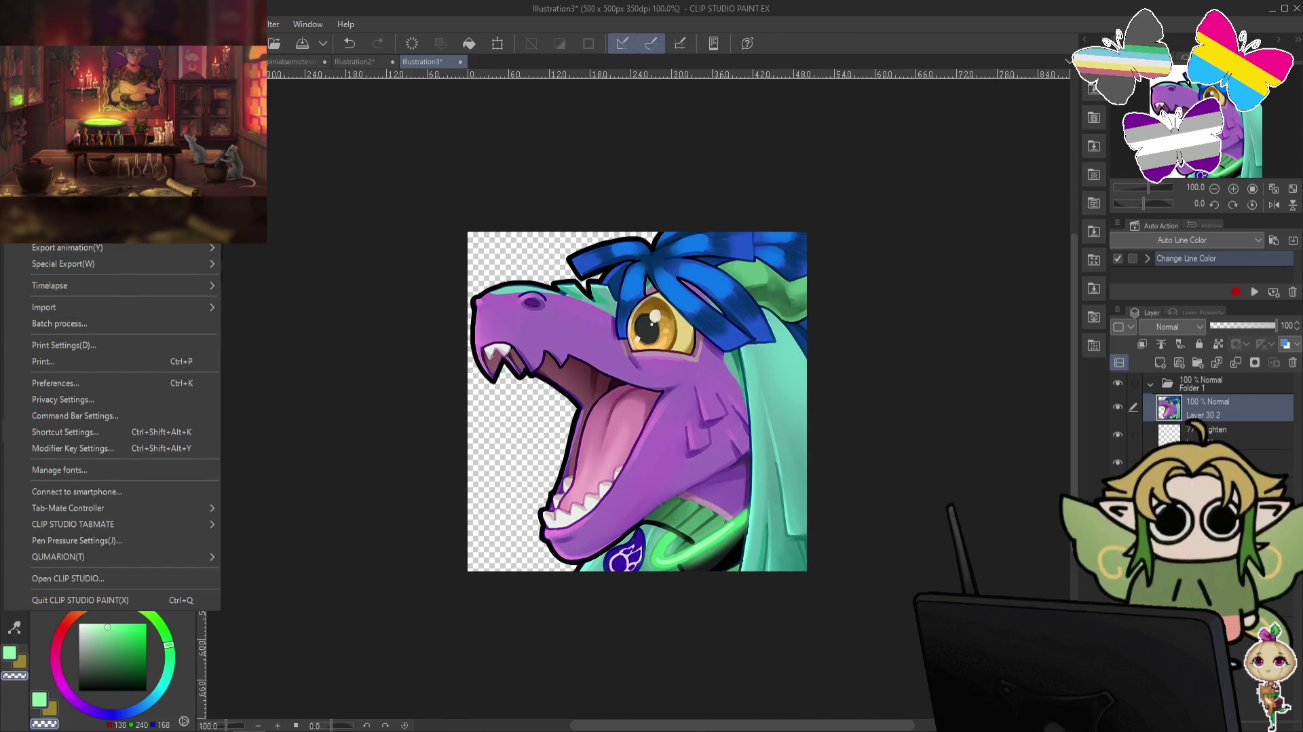
Export the dragon head as a single-layer .png with transparency at 100% scale.
{"action": "left_click", "coordinate": [300, 249]}
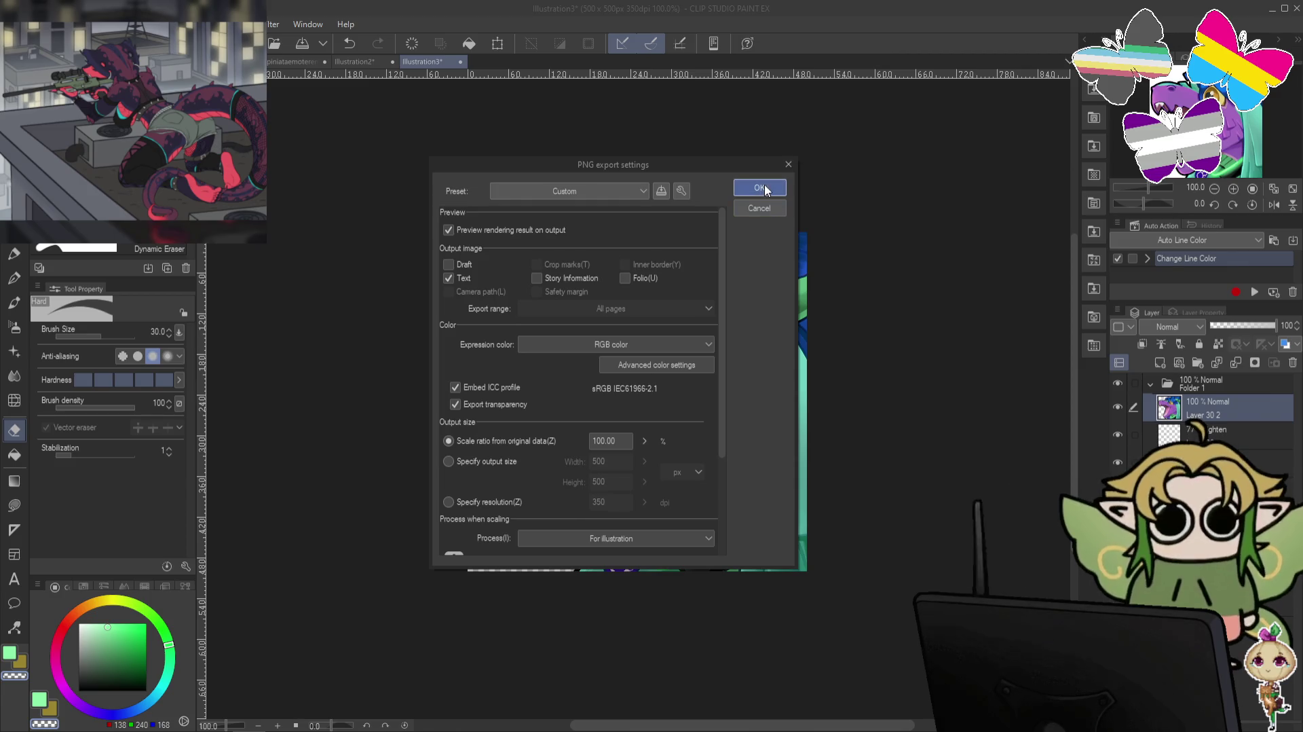
{"action": "left_click", "coordinate": [765, 189]}
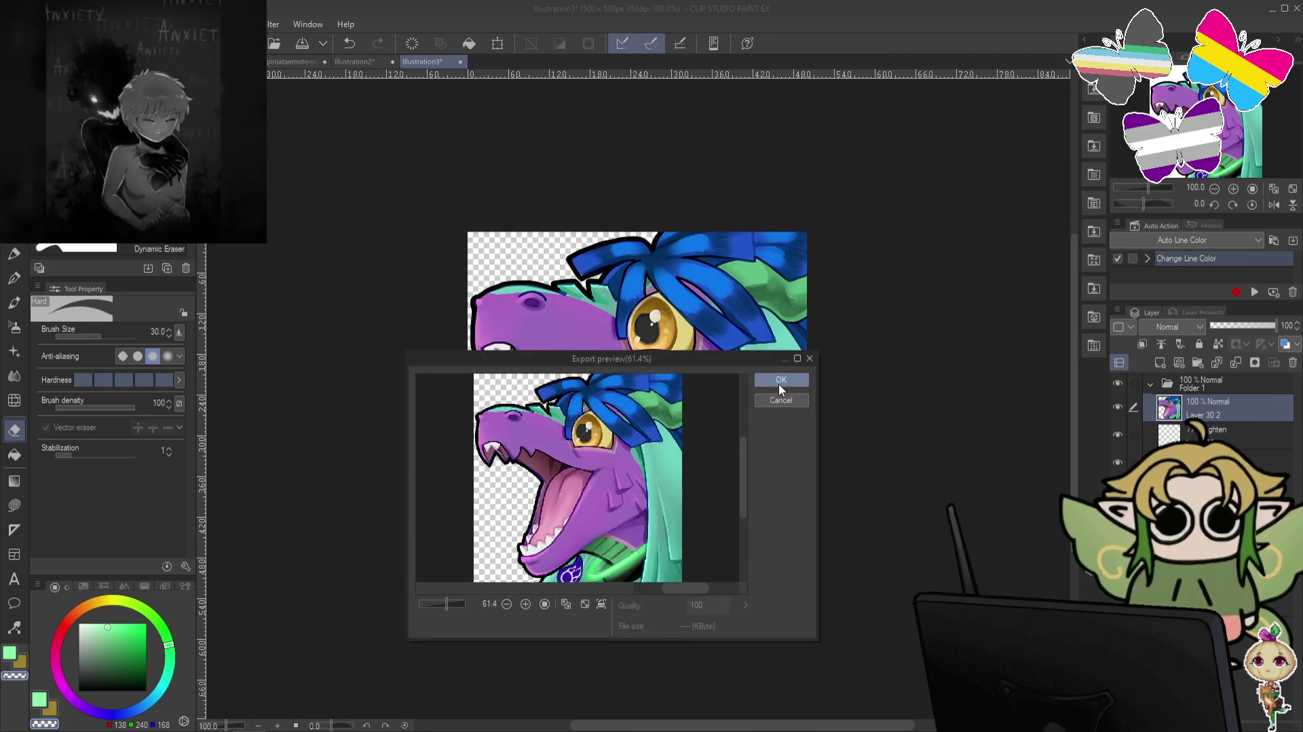
{"action": "left_click", "coordinate": [778, 383]}
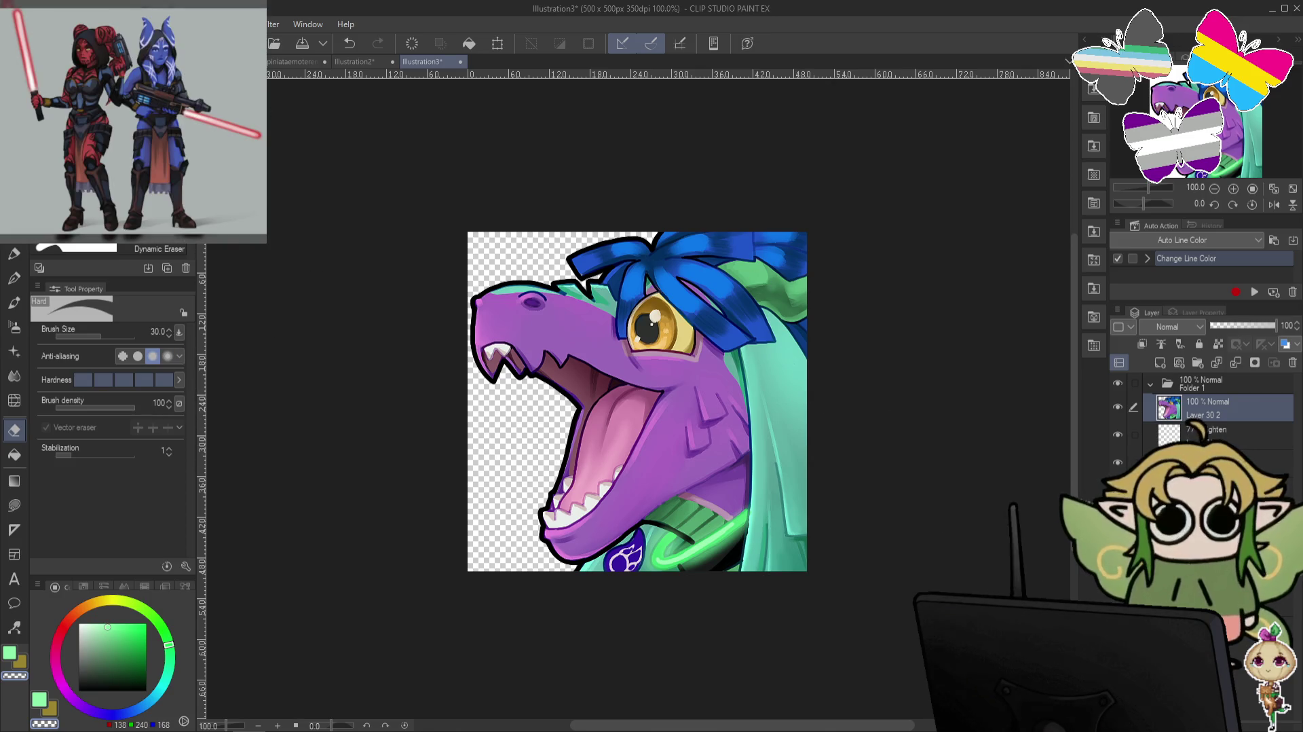
Confirm the dragon head canvas is 500×500 px, re-export it, and close Illustration3.
{"action": "left_click", "coordinate": [42, 23]}
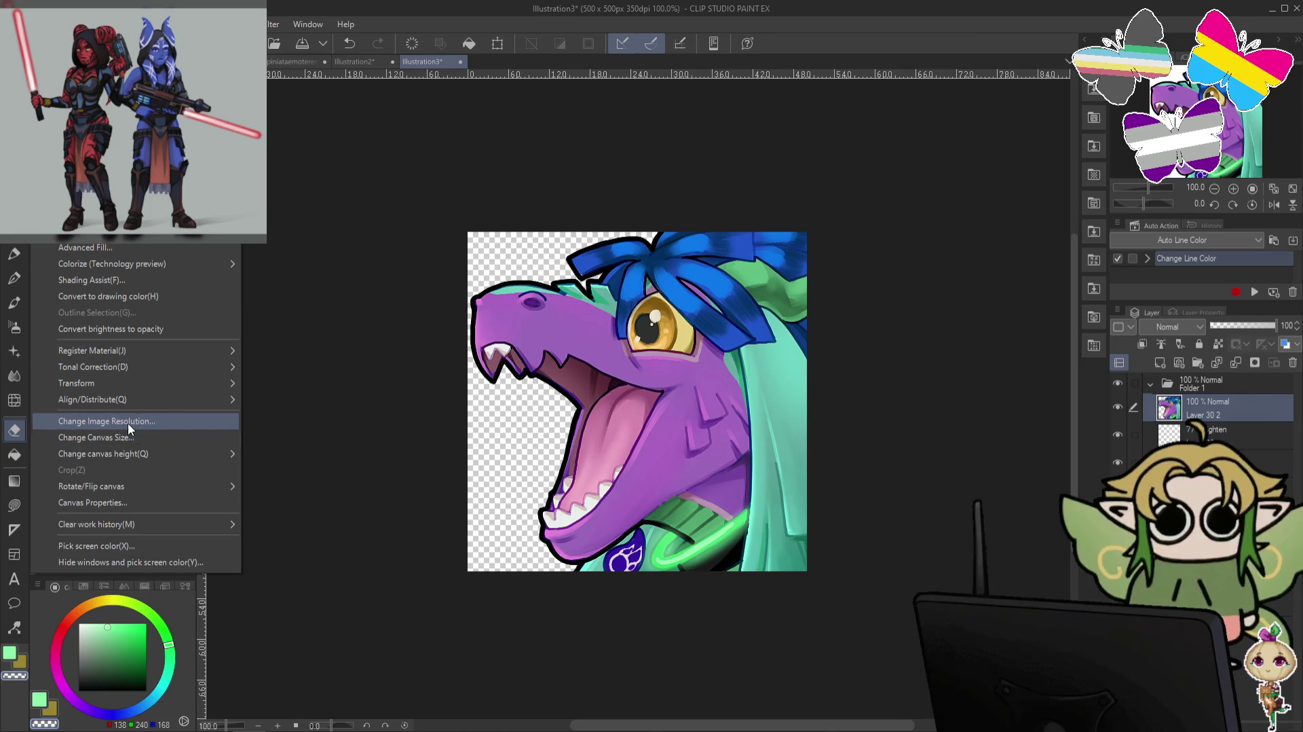
{"action": "left_click", "coordinate": [128, 422]}
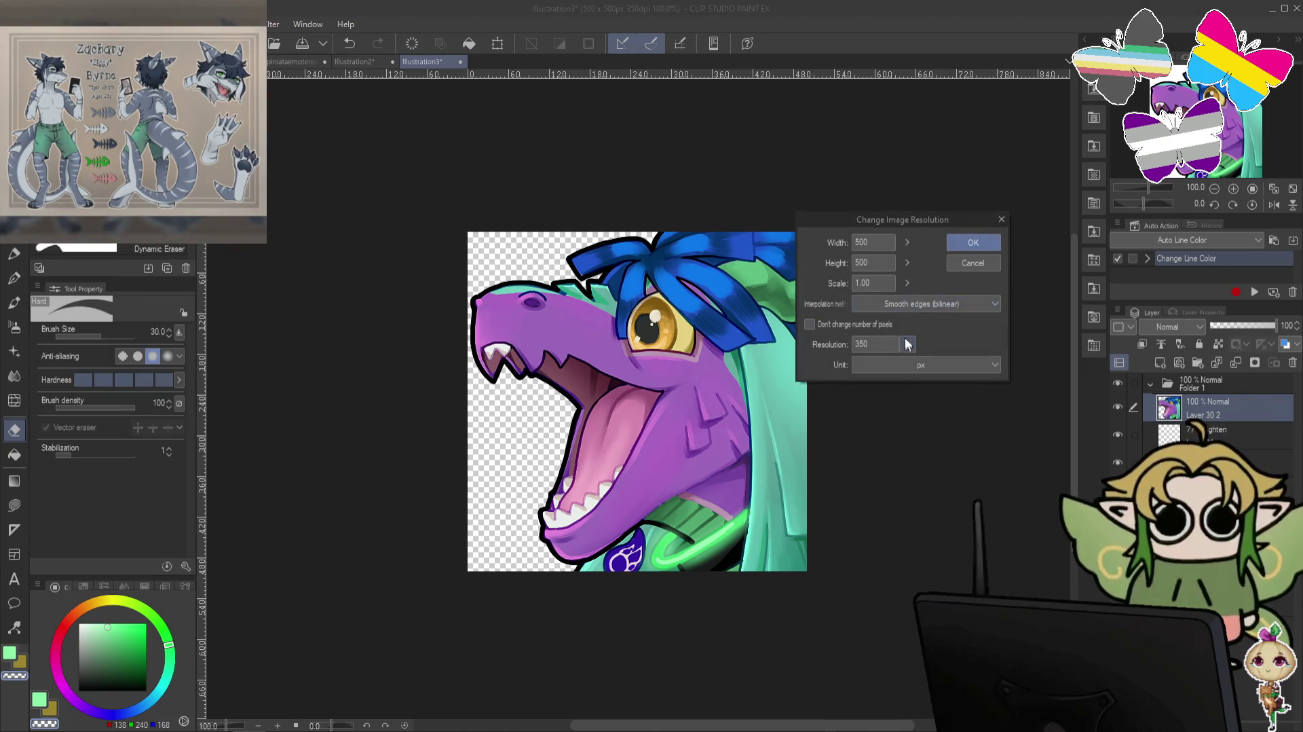
{"action": "left_click", "coordinate": [1000, 218]}
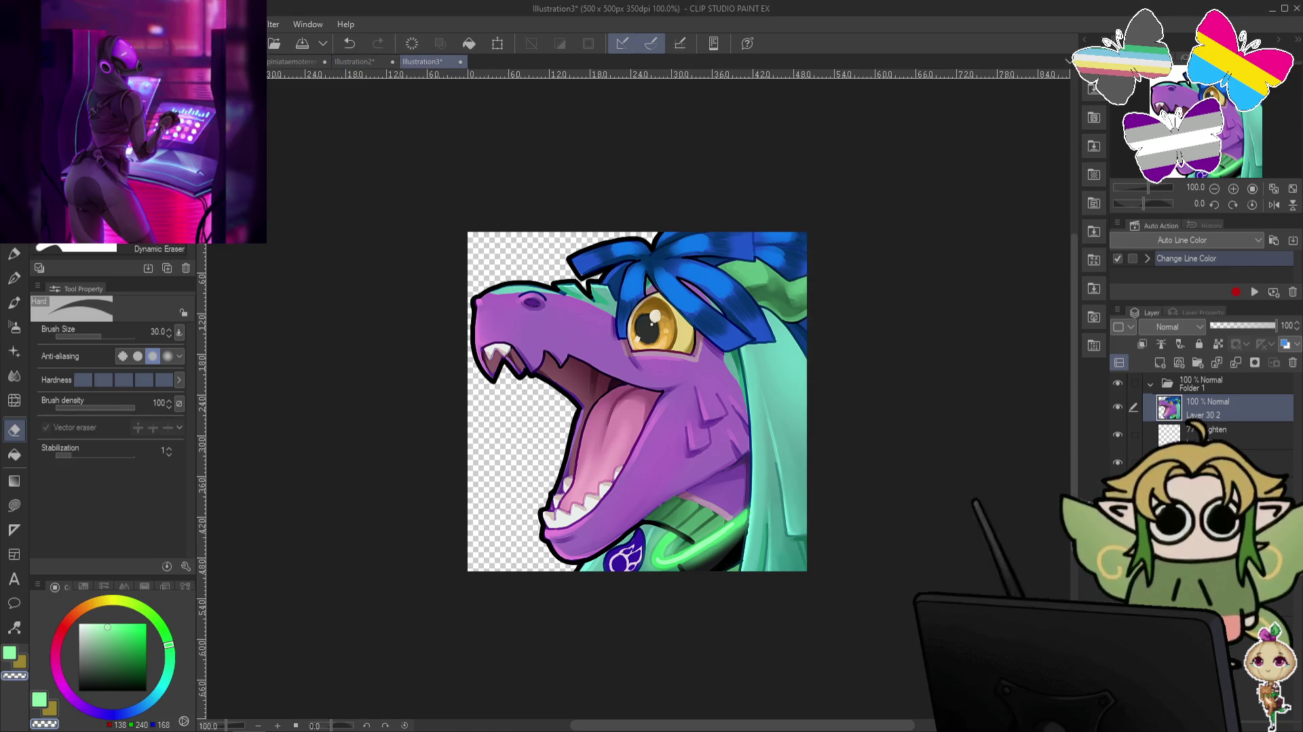
{"action": "key", "text": "alt+f"}
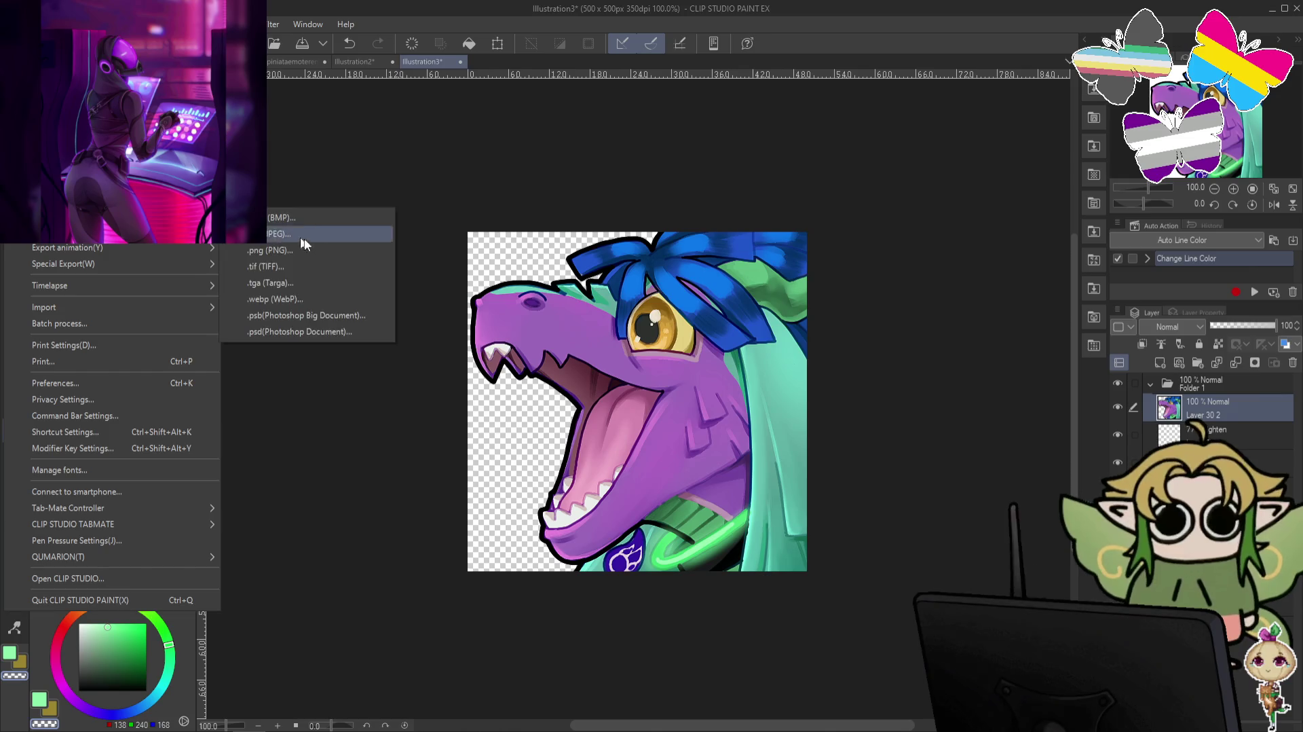
{"action": "left_click", "coordinate": [299, 249]}
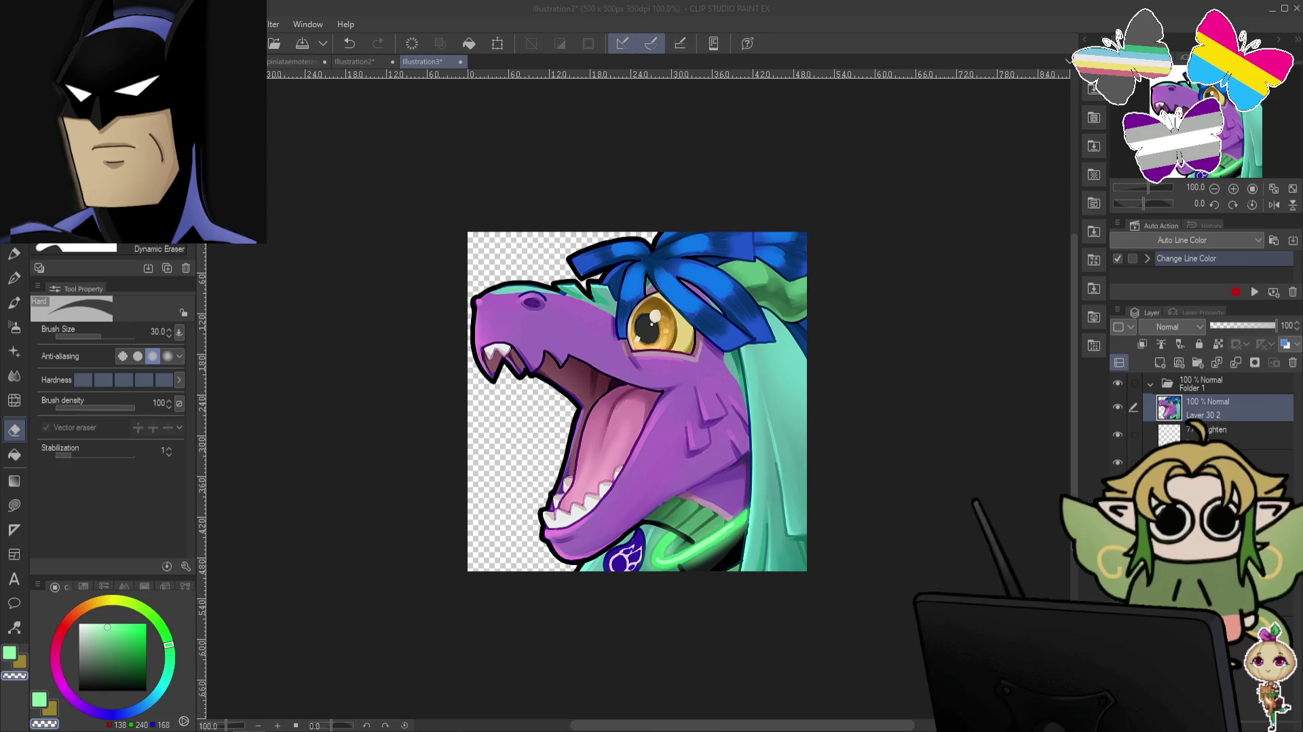
{"action": "left_click", "coordinate": [461, 62]}
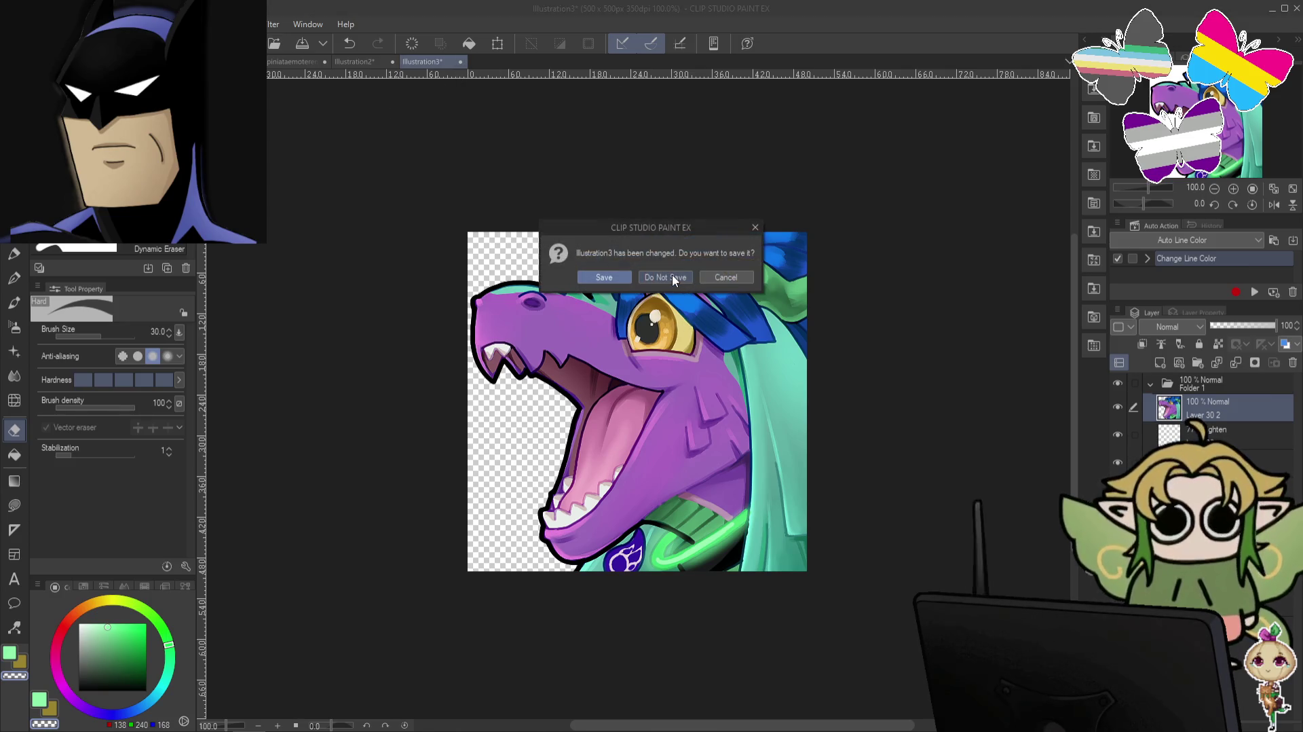
Close Illustration3 and Illustration2 with Do Not Save.
{"action": "left_click", "coordinate": [674, 278]}
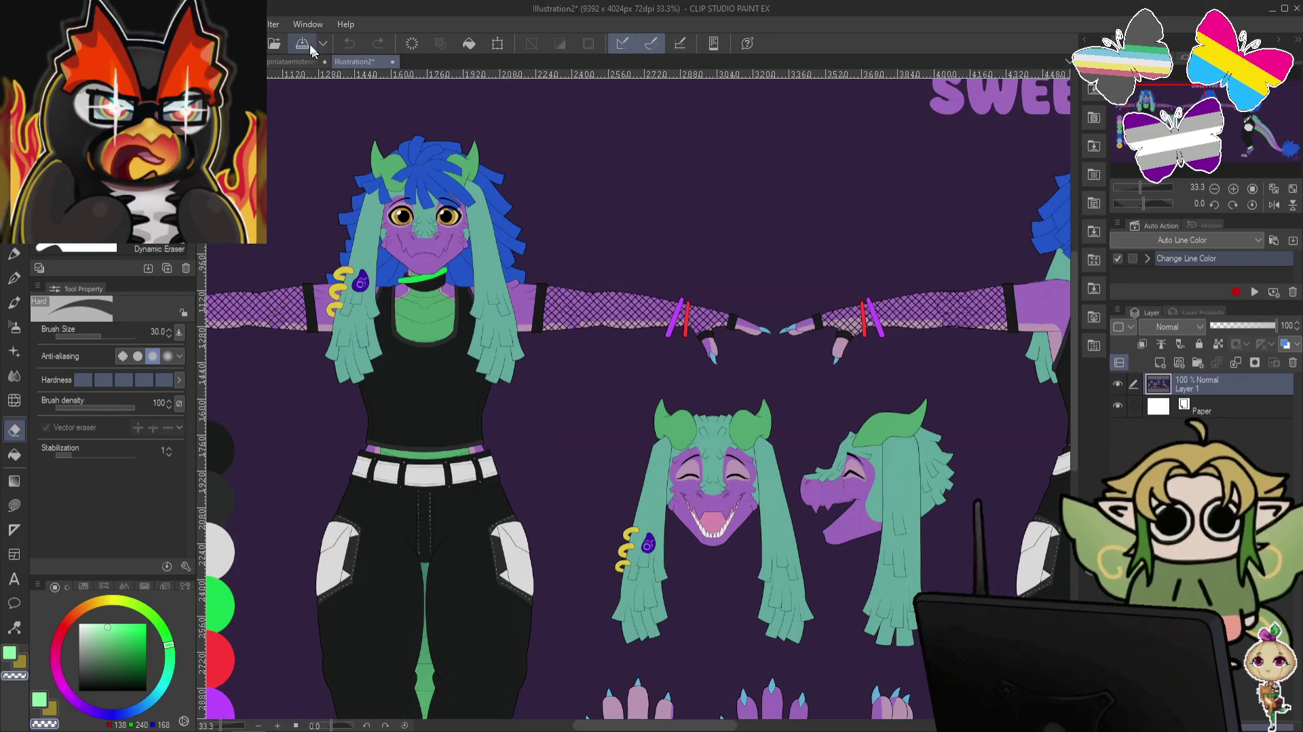
{"action": "left_click", "coordinate": [392, 61]}
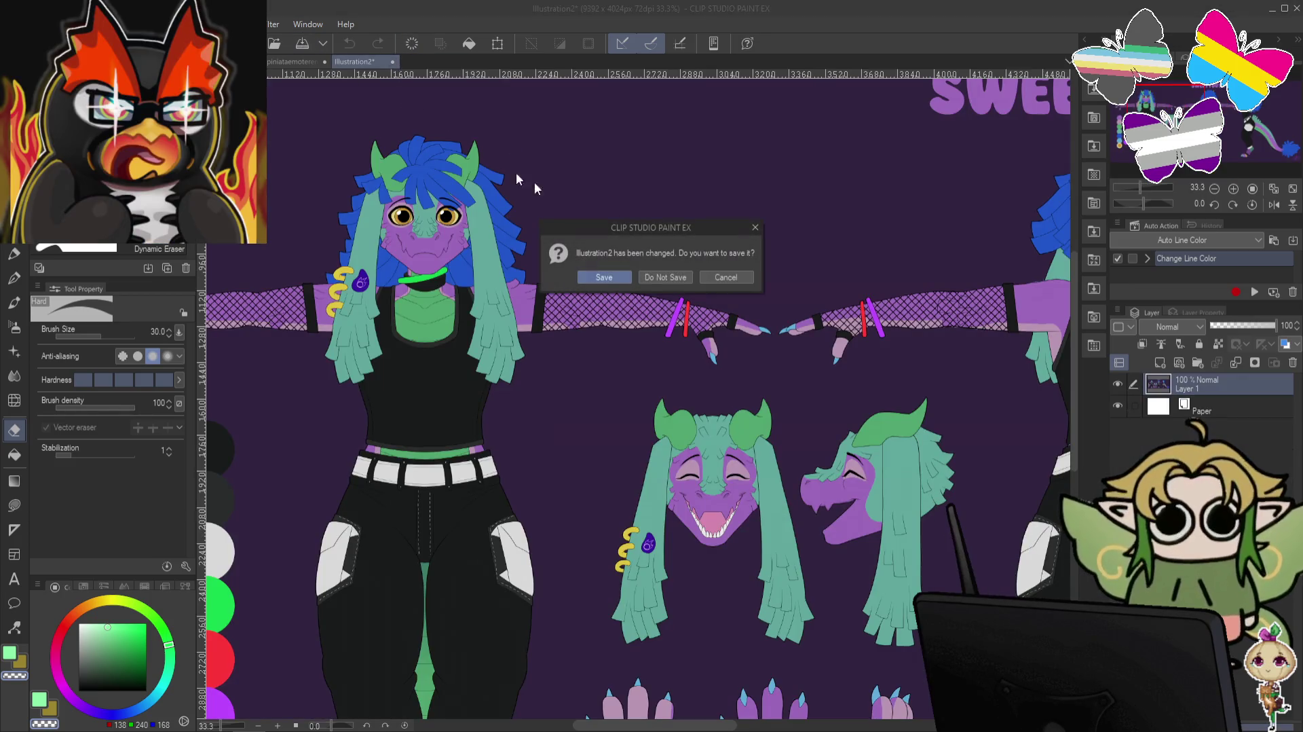
{"action": "left_click", "coordinate": [666, 276]}
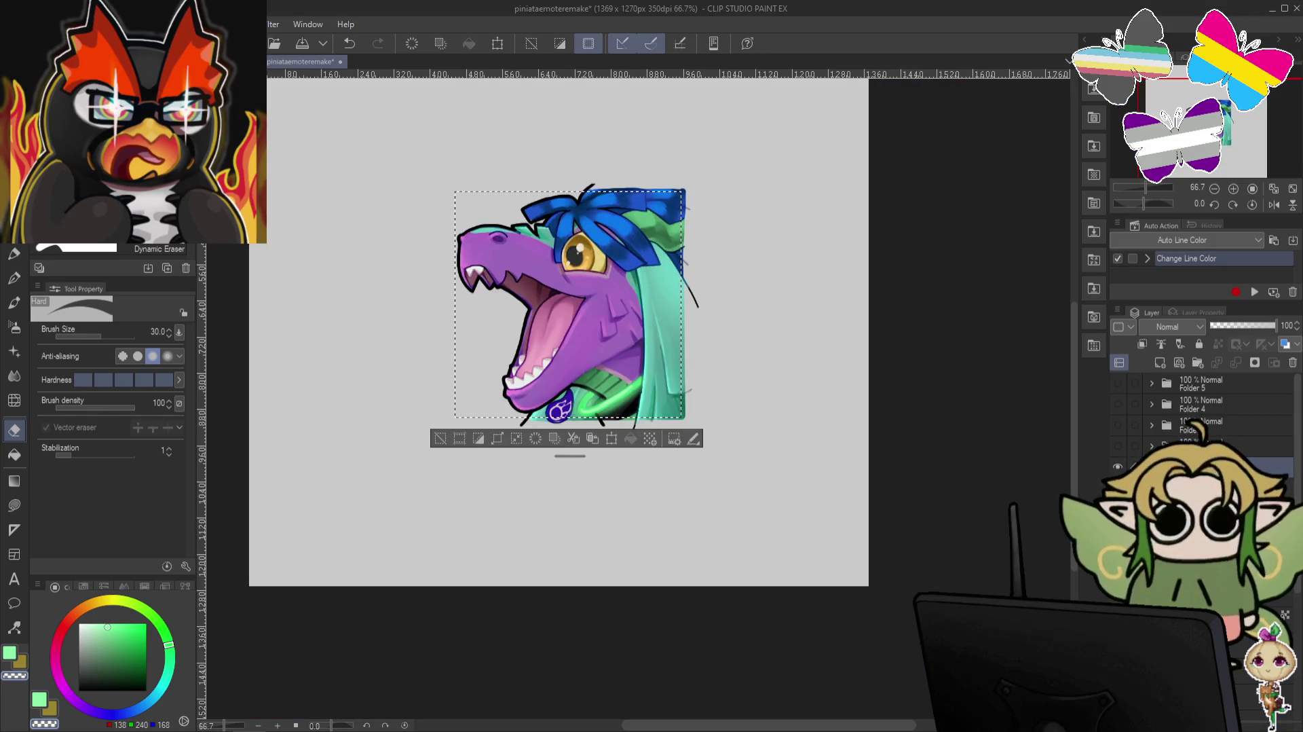
Show and select Folder 2's candy-eating emote and create a new document from the selection.
{"action": "left_click", "coordinate": [1195, 446]}
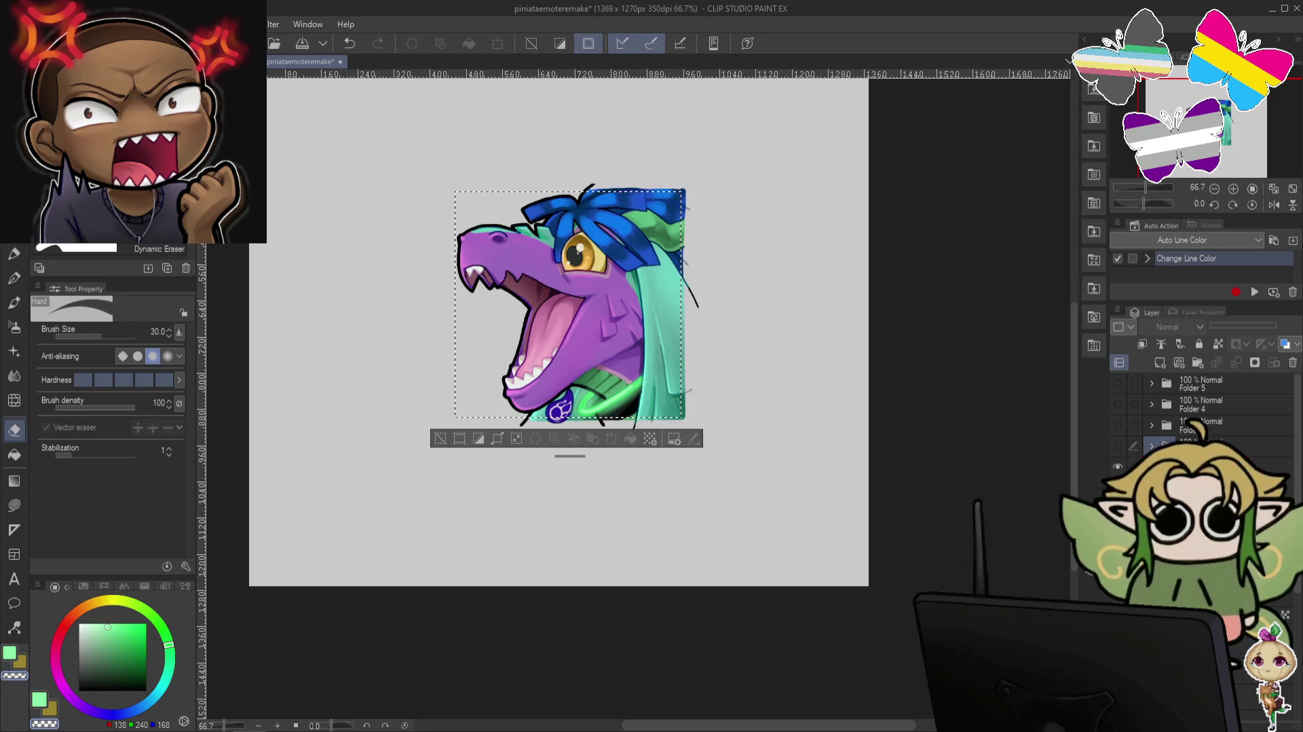
{"action": "left_click", "coordinate": [1118, 466]}
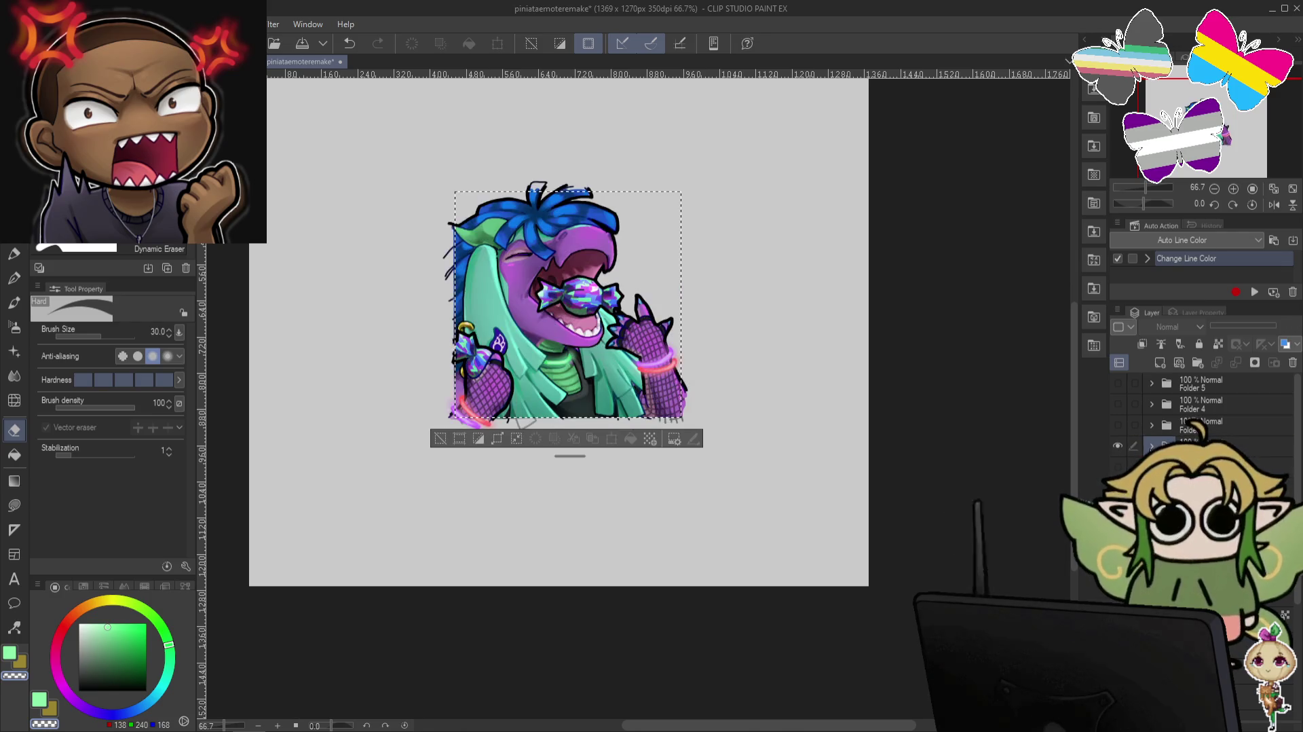
{"action": "left_click", "coordinate": [1152, 446]}
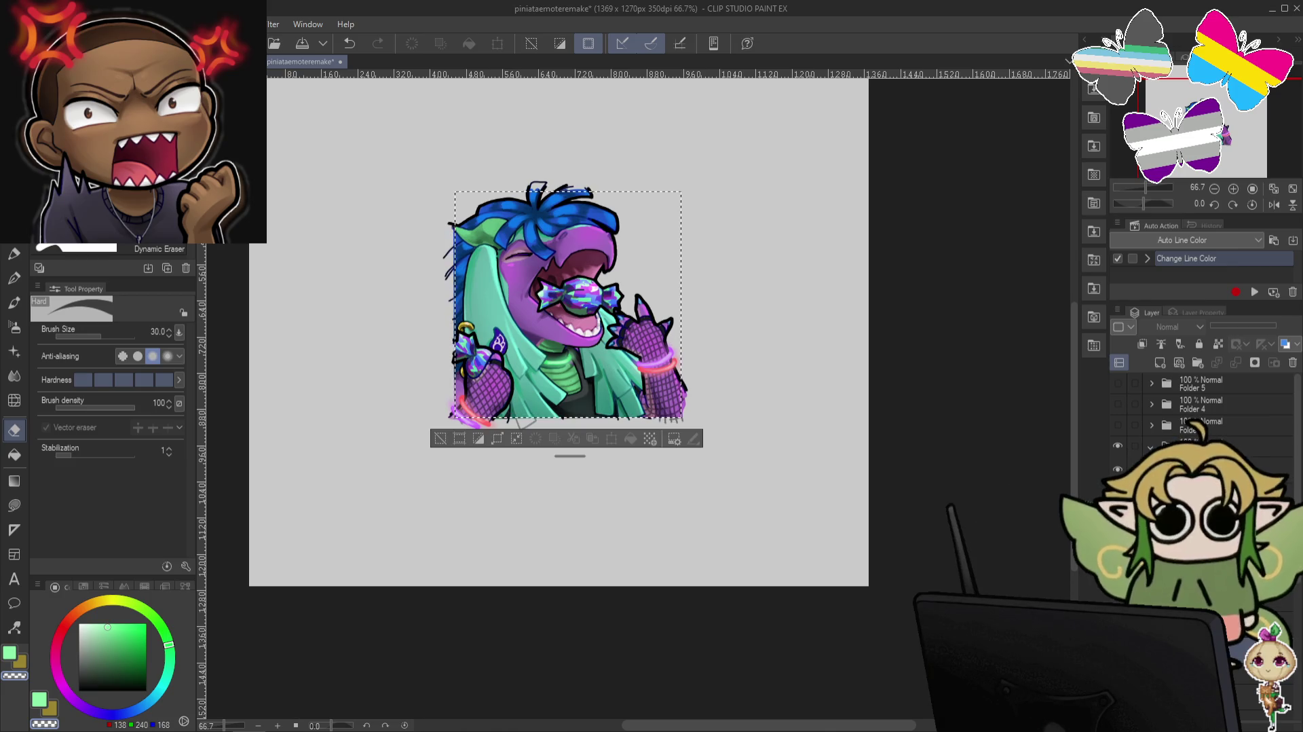
{"action": "left_click", "coordinate": [1194, 446]}
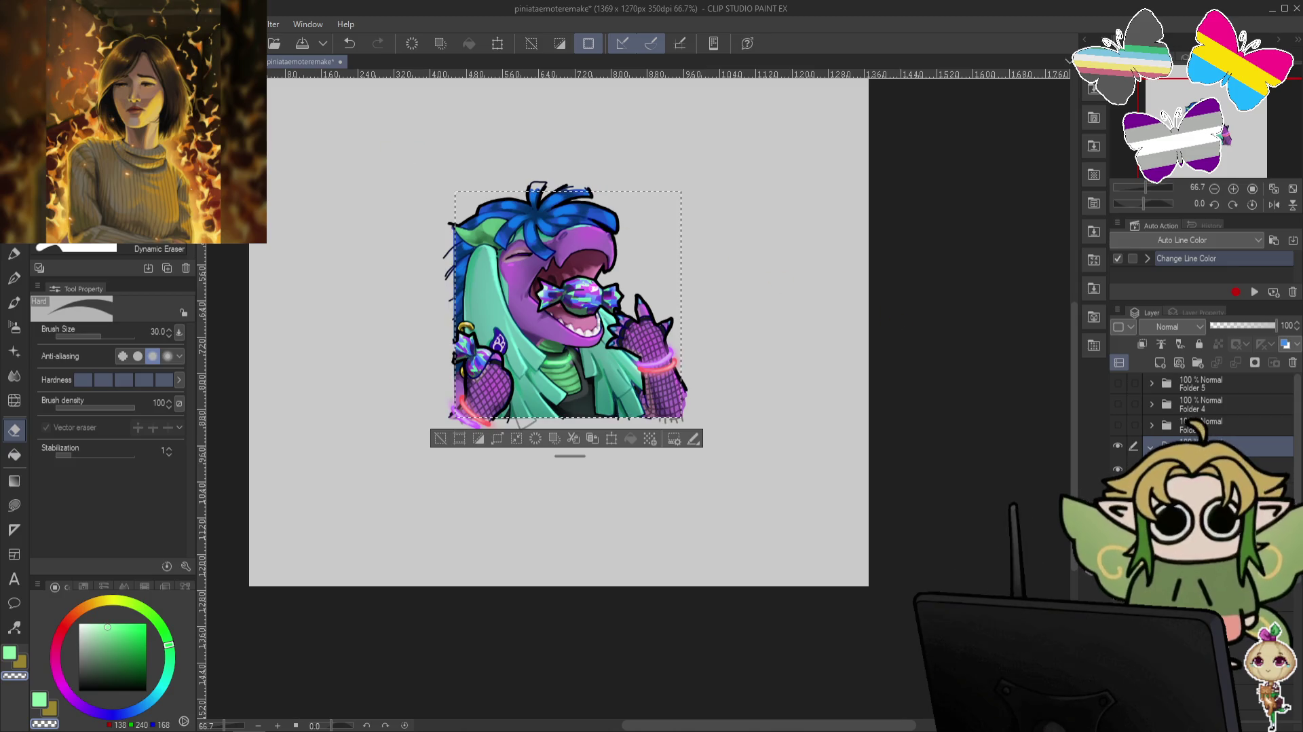
{"action": "left_click", "coordinate": [13, 24]}
{"action": "left_click", "coordinate": [68, 258]}
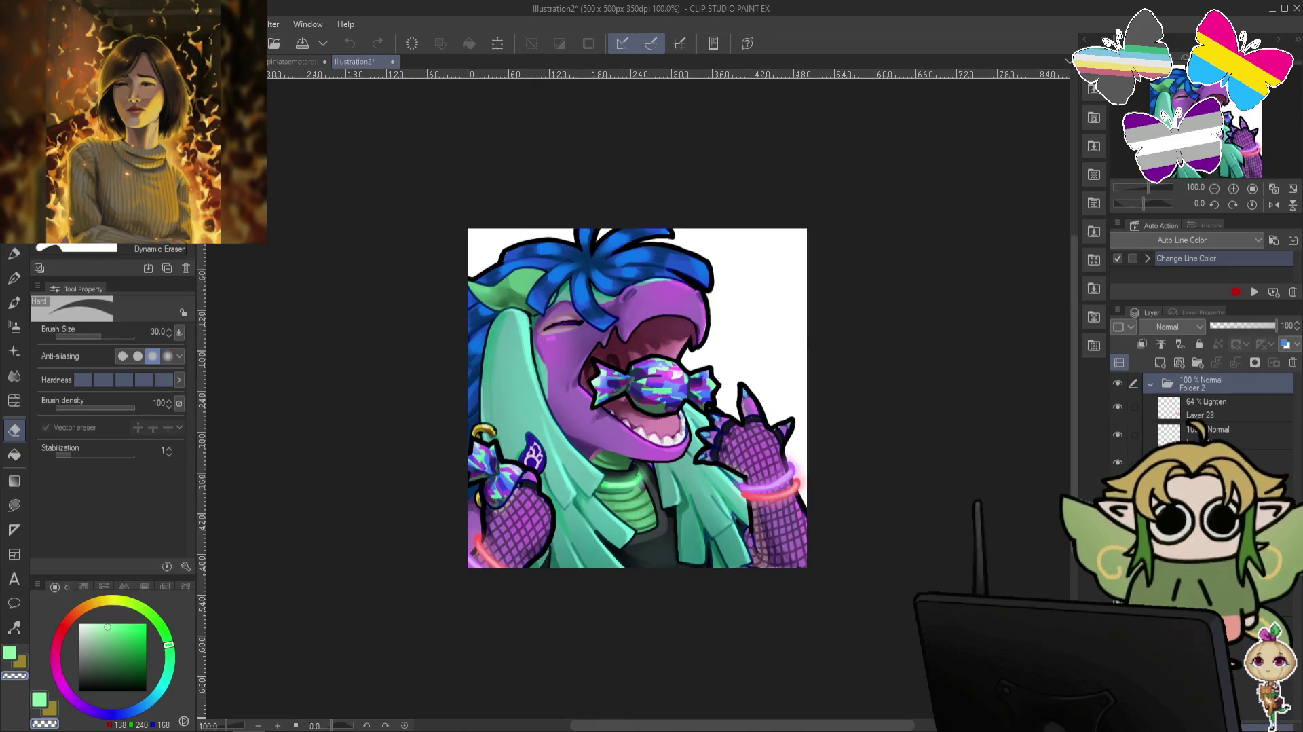
Hide the Paper layer and merge all visible layers into a new layer.
{"action": "left_click", "coordinate": [1118, 490]}
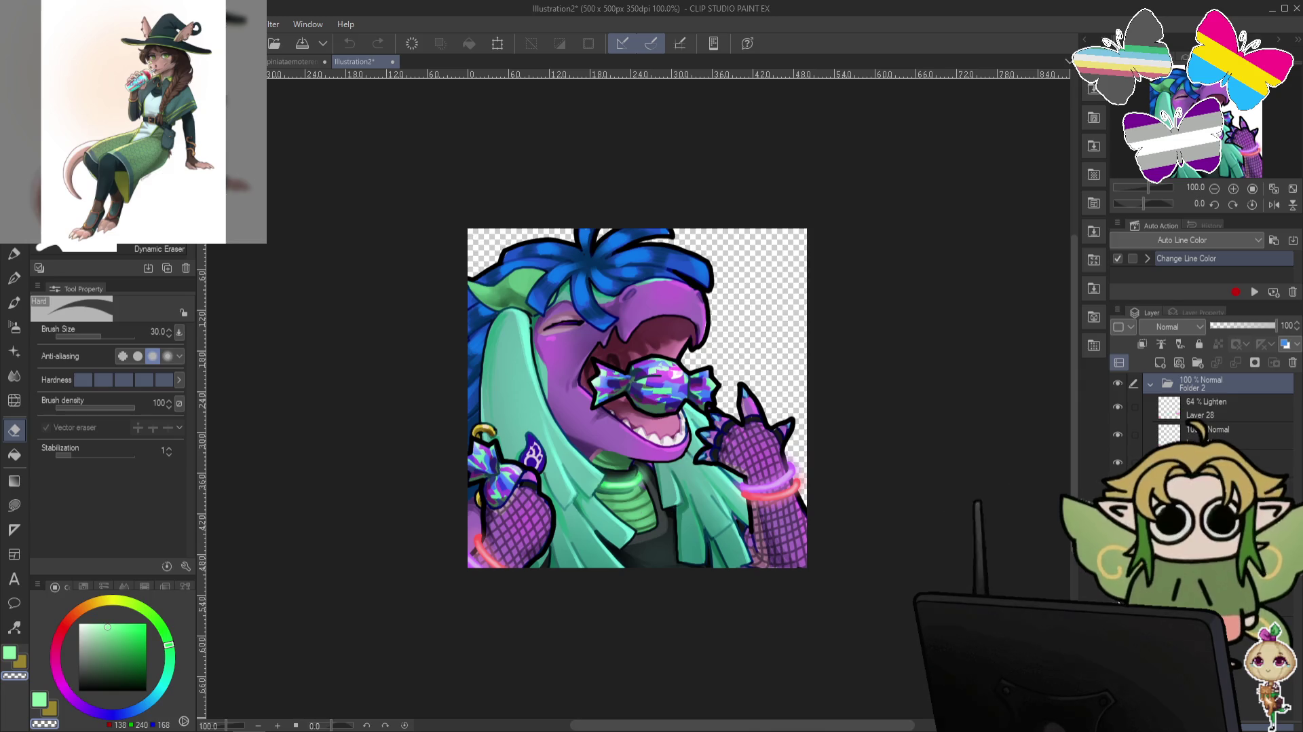
{"action": "right_click", "coordinate": [1211, 414]}
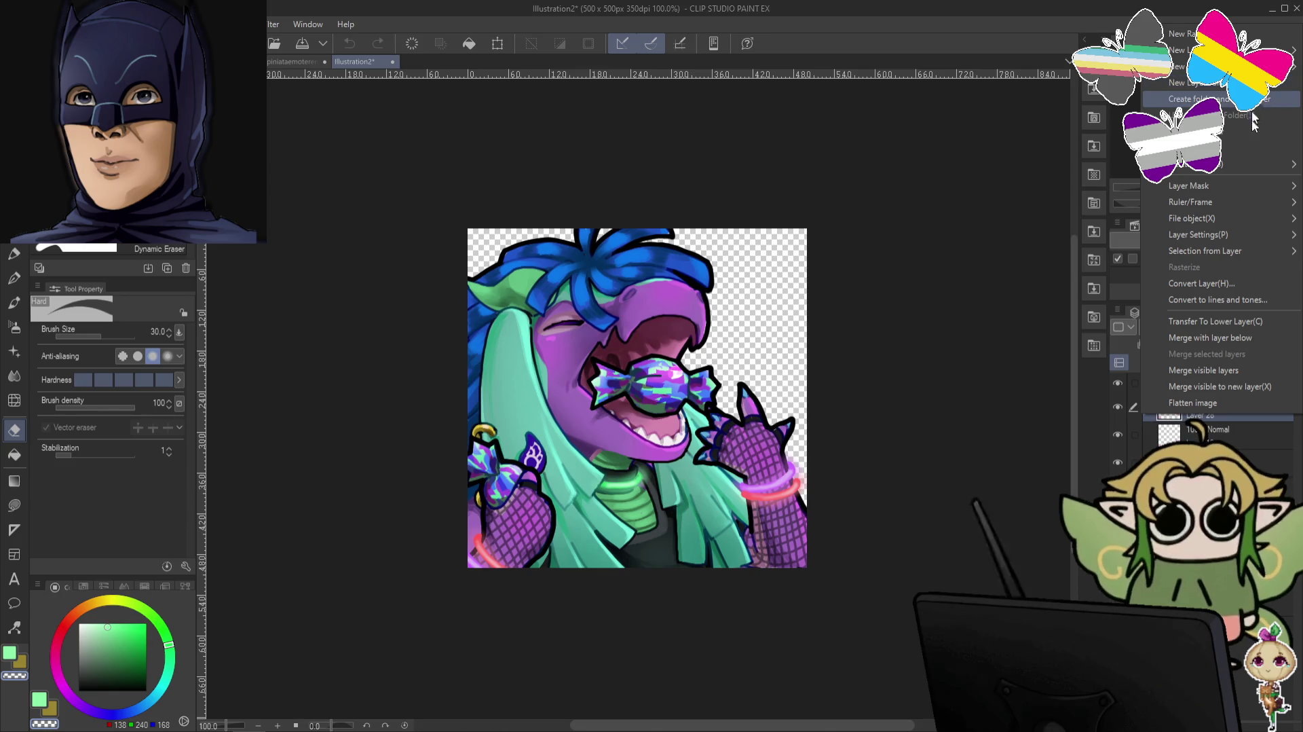
{"action": "left_click", "coordinate": [1252, 390]}
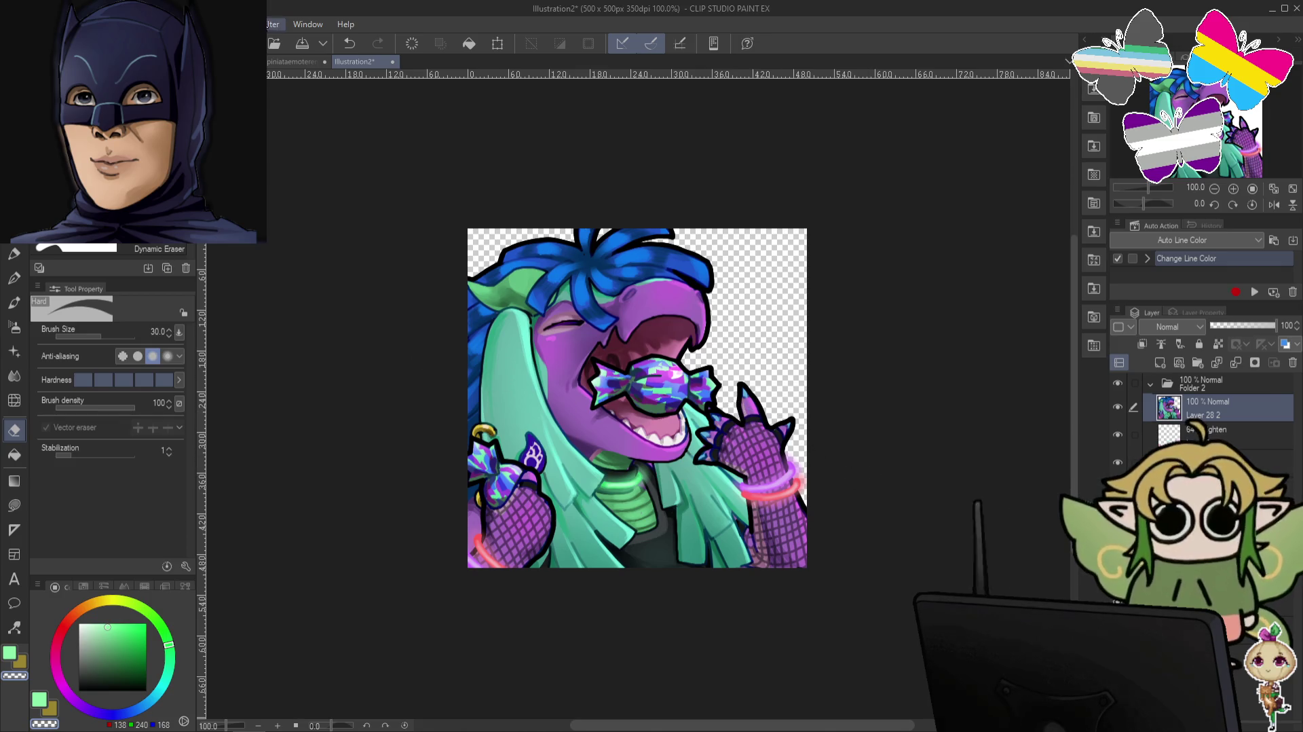
Apply Filter > Sharpen > Sharpen to the merged emote layer and check the result.
{"action": "left_click", "coordinate": [273, 23]}
{"action": "mouse_move", "coordinate": [297, 160]}
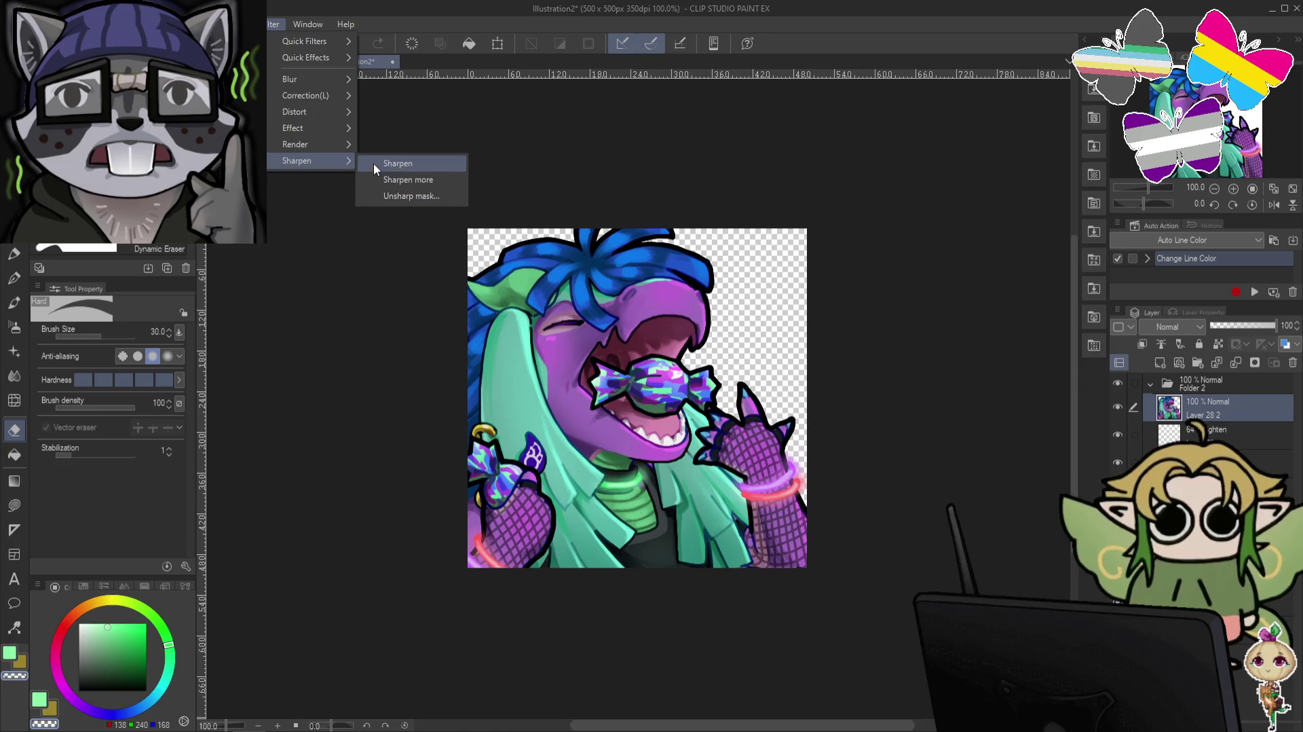
{"action": "left_click", "coordinate": [373, 162]}
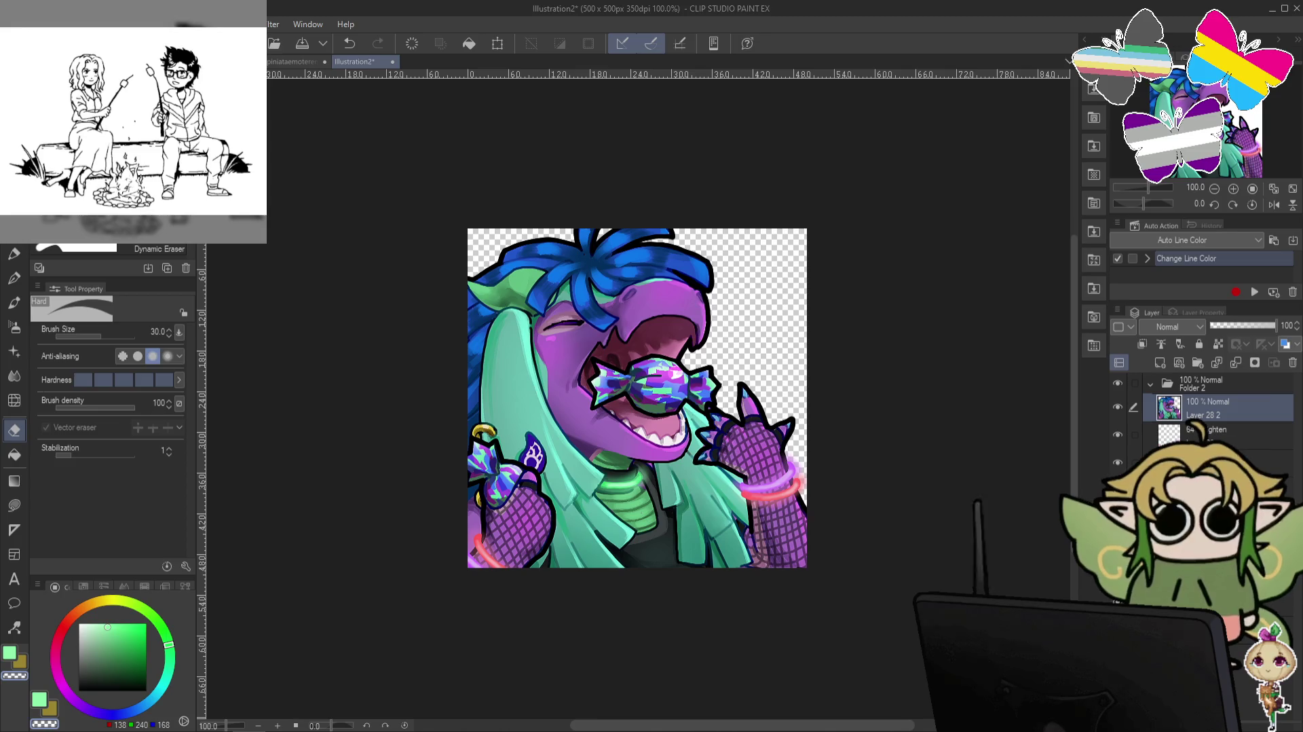
{"action": "scroll", "coordinate": [726, 330], "scroll_direction": "down", "scroll_amount": 3}
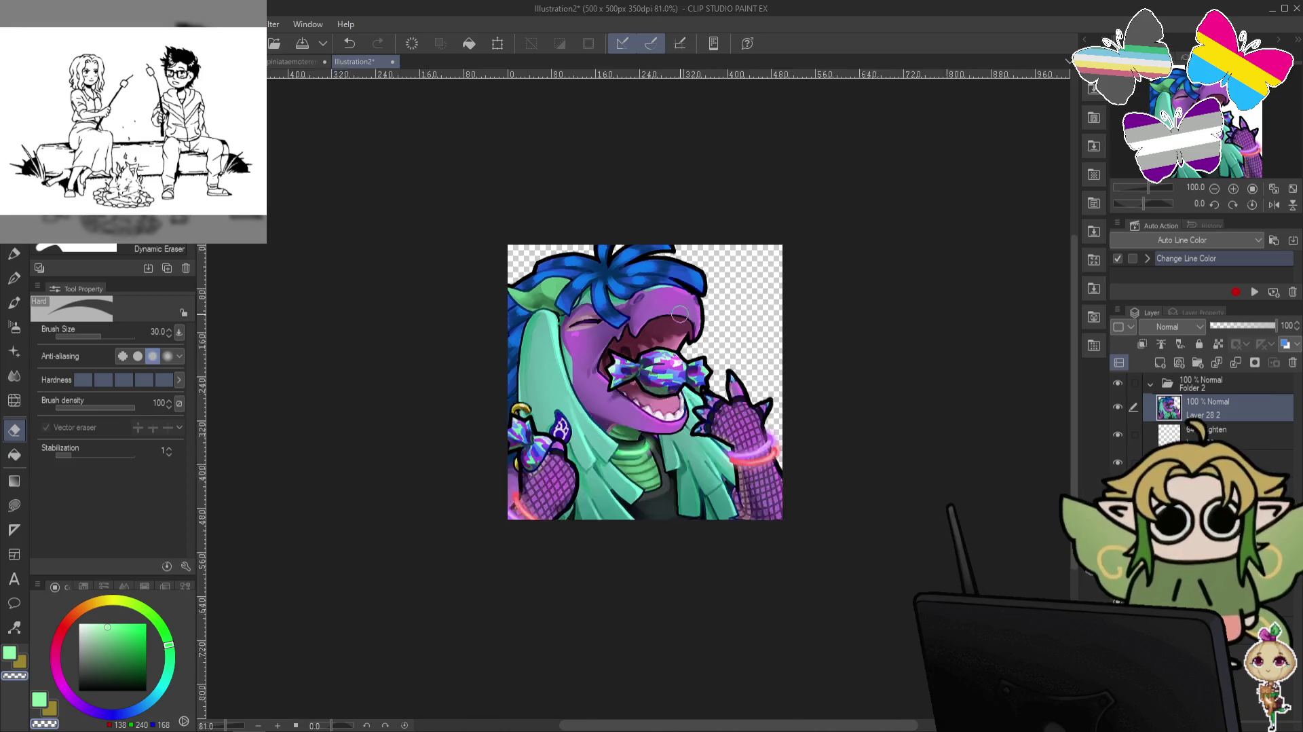
{"action": "scroll", "coordinate": [726, 329], "scroll_direction": "down", "scroll_amount": 2}
{"action": "scroll", "coordinate": [726, 329], "scroll_direction": "down", "scroll_amount": 2}
{"action": "scroll", "coordinate": [726, 329], "scroll_direction": "down", "scroll_amount": 2}
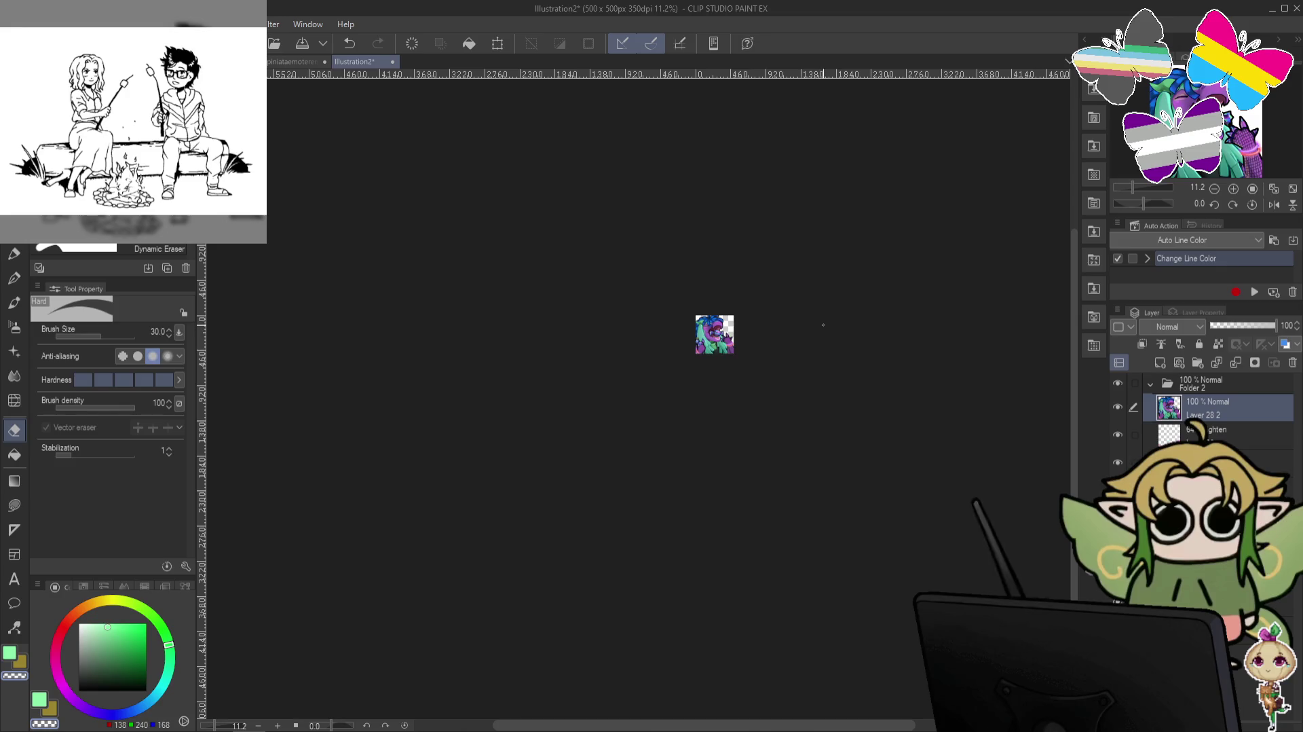
{"action": "scroll", "coordinate": [814, 328], "scroll_direction": "up", "scroll_amount": 2}
{"action": "scroll", "coordinate": [813, 327], "scroll_direction": "up", "scroll_amount": 2}
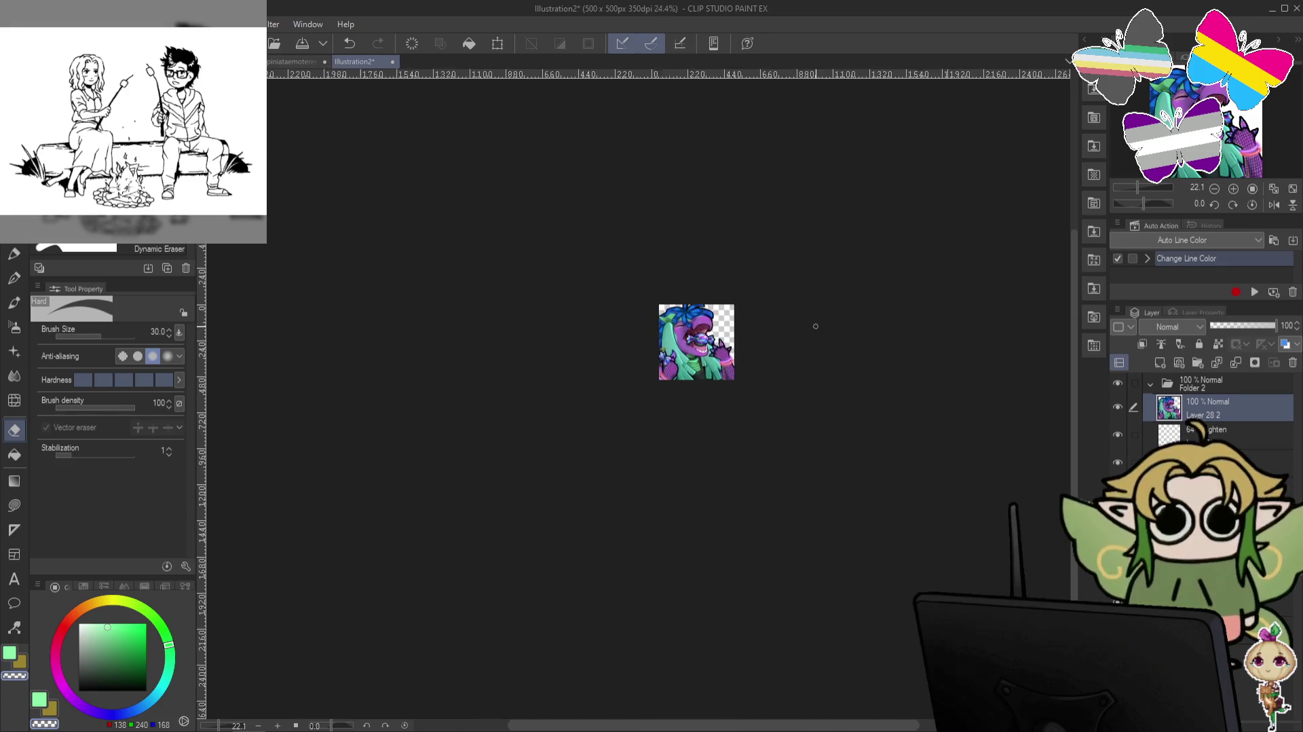
{"action": "scroll", "coordinate": [811, 328], "scroll_direction": "up", "scroll_amount": 3}
{"action": "scroll", "coordinate": [808, 328], "scroll_direction": "up", "scroll_amount": 3}
{"action": "scroll", "coordinate": [805, 333], "scroll_direction": "down", "scroll_amount": 1}
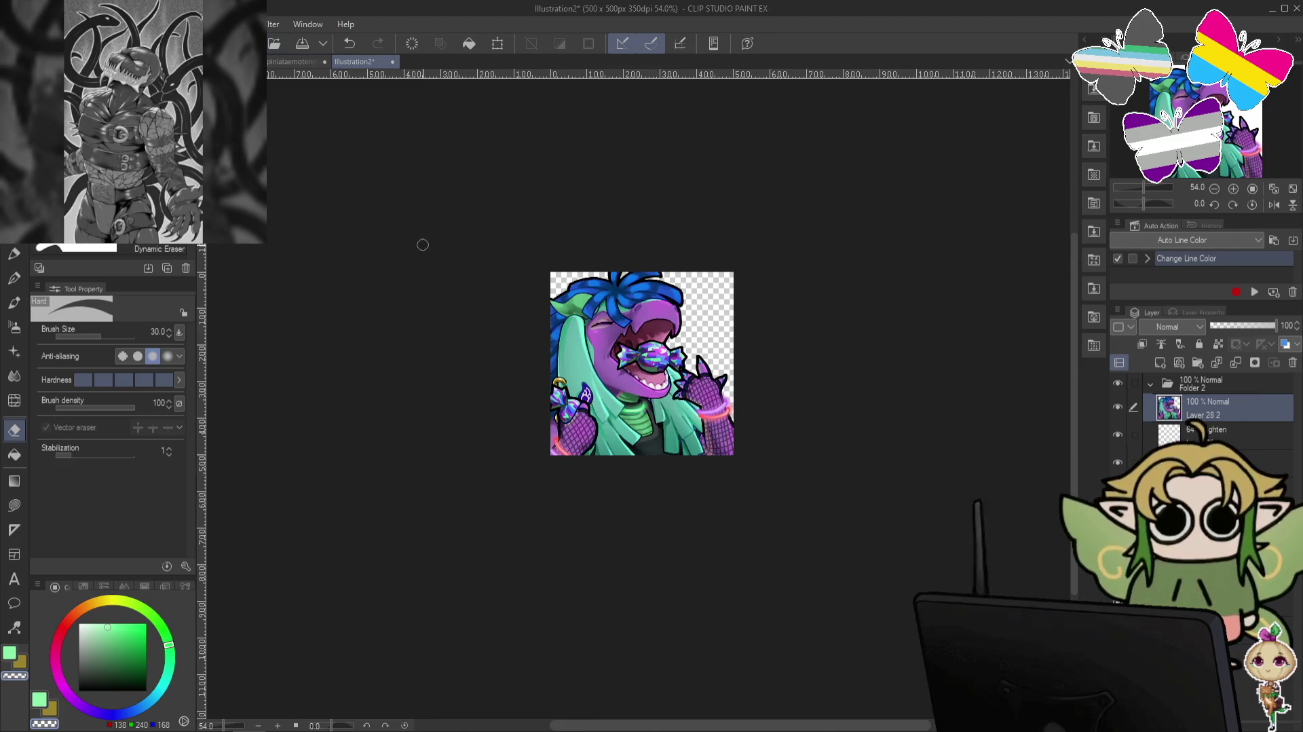
Export the candy emote as a transparent PNG and close Illustration2 without saving.
{"action": "left_click", "coordinate": [14, 24]}
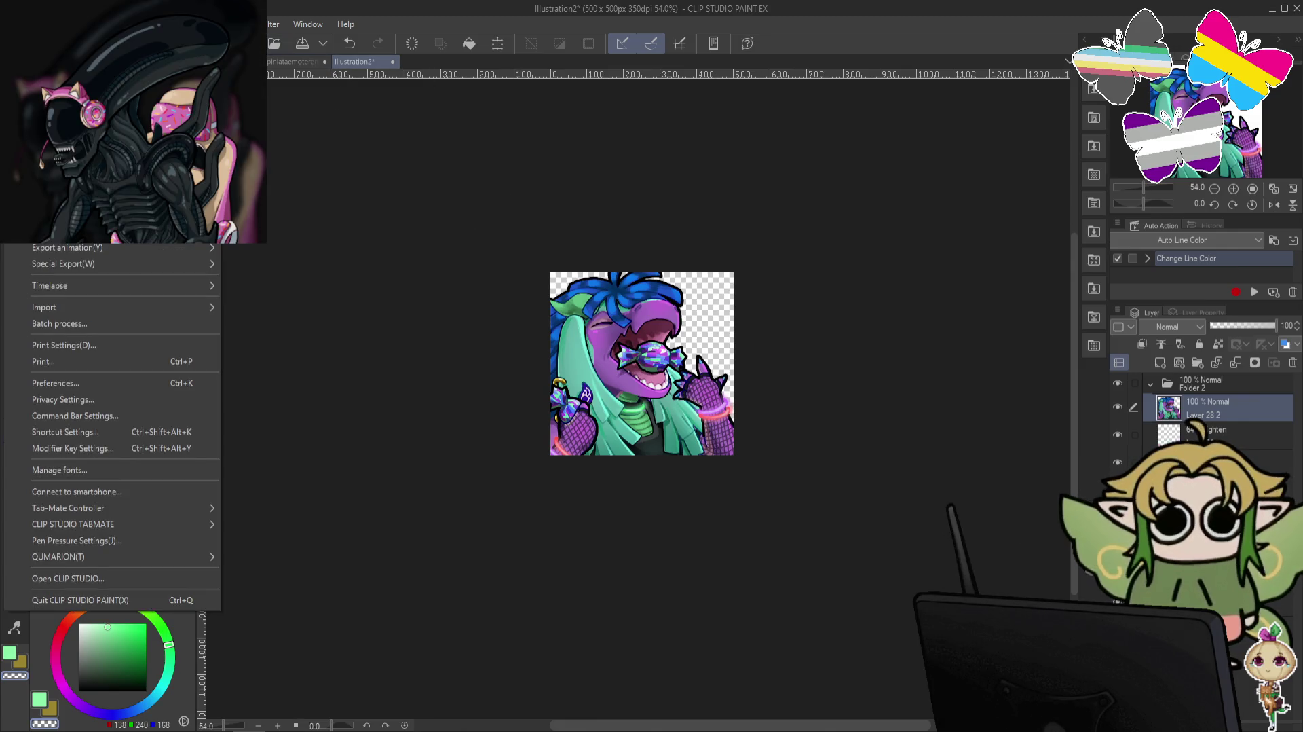
{"action": "left_click", "coordinate": [279, 251]}
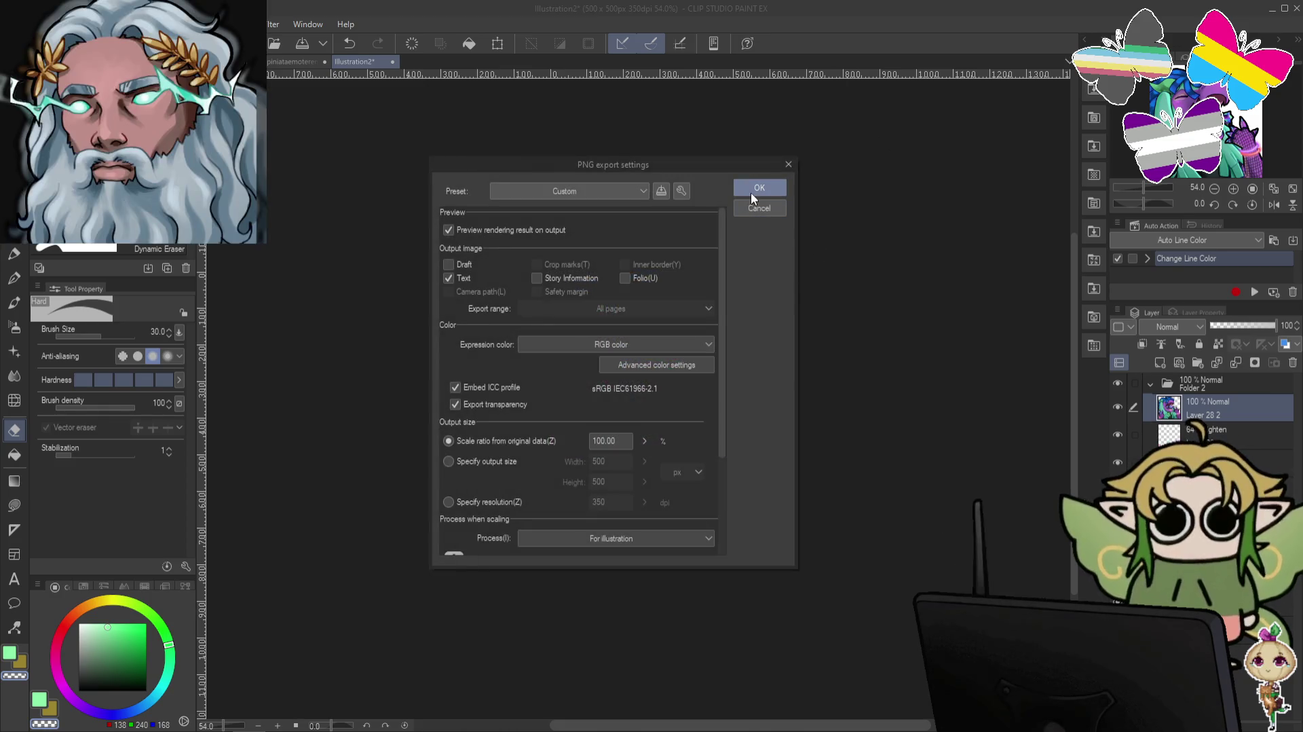
{"action": "left_click", "coordinate": [759, 188]}
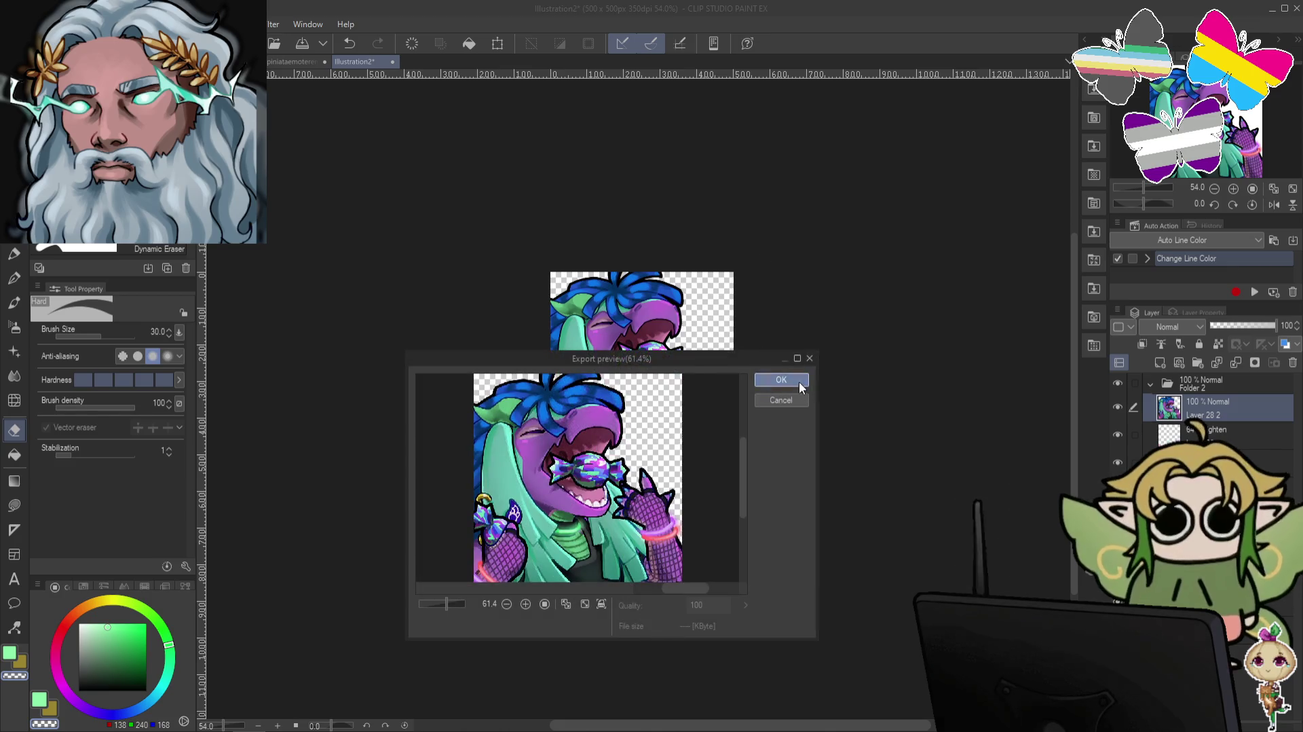
{"action": "left_click", "coordinate": [393, 61]}
{"action": "left_click", "coordinate": [665, 277]}
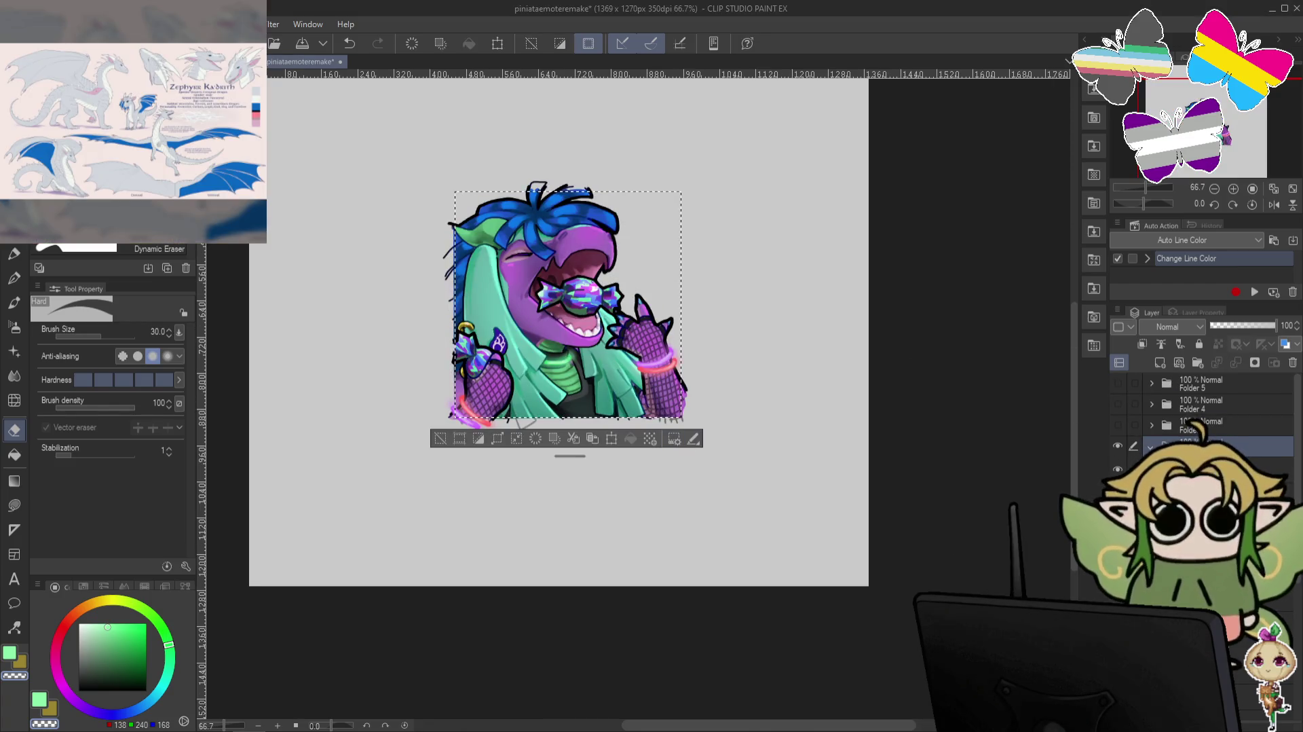
Hide the candy emote, show and select Folder 3, and create a new document from it.
{"action": "left_click", "coordinate": [1168, 425]}
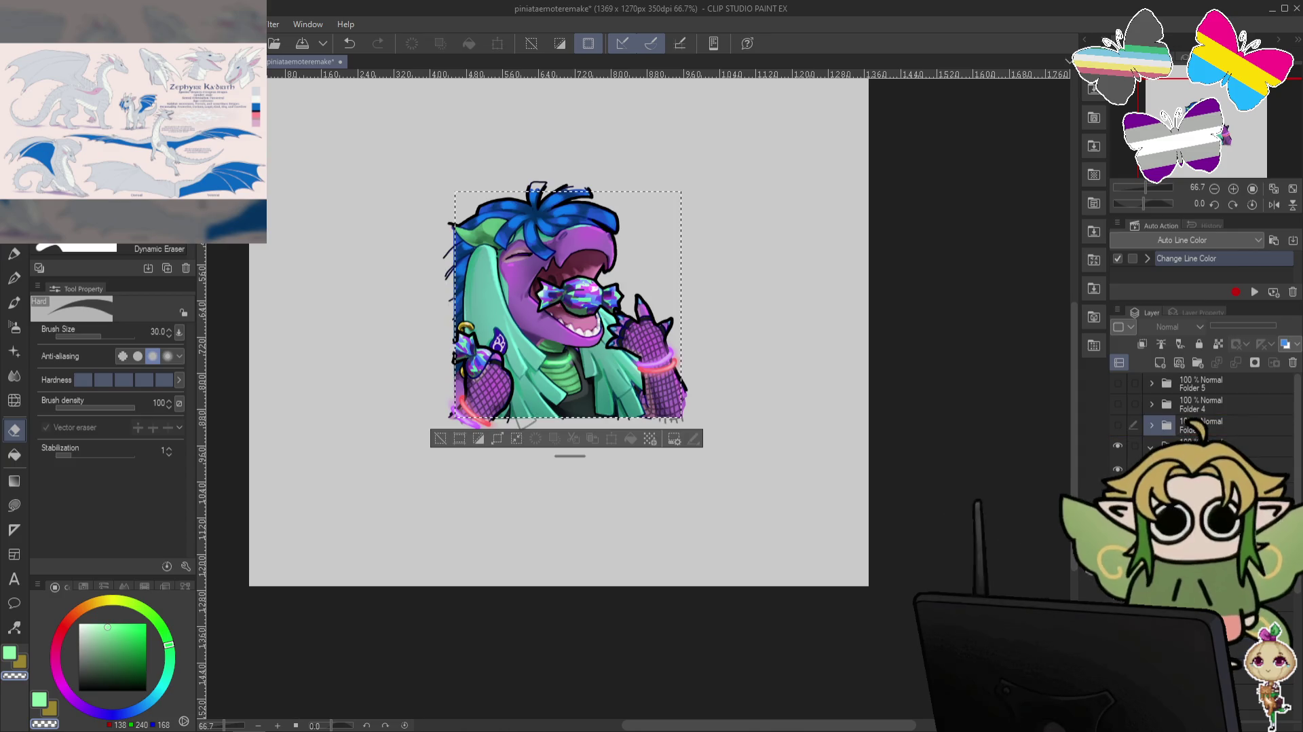
{"action": "left_click", "coordinate": [1118, 445]}
{"action": "left_click", "coordinate": [1117, 422]}
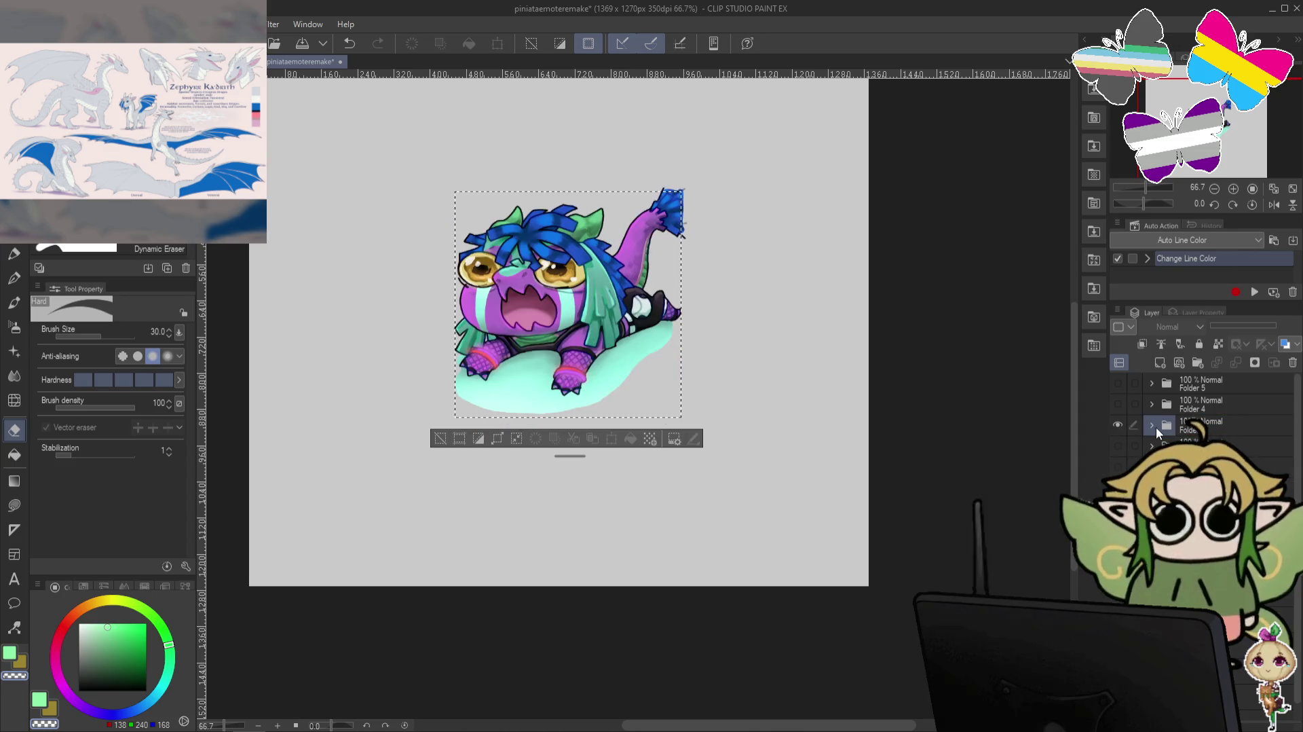
{"action": "left_click", "coordinate": [1157, 428]}
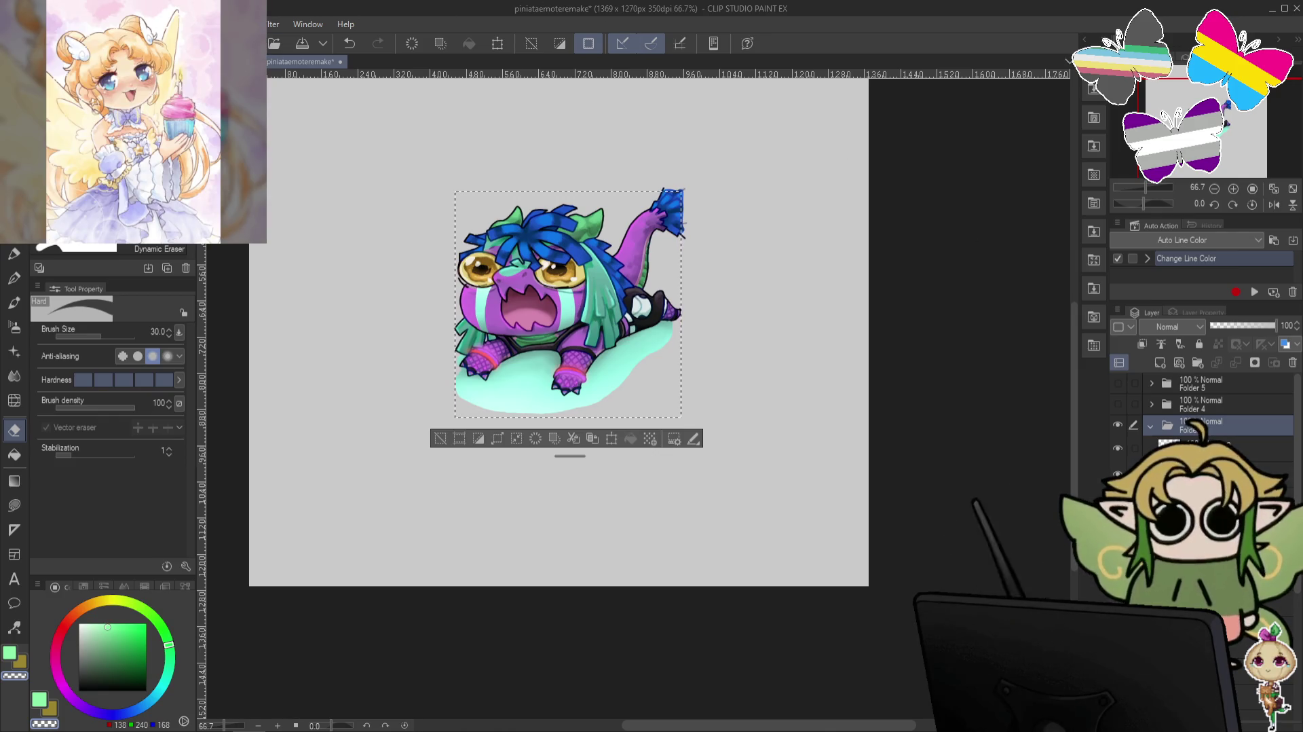
{"action": "key", "text": "alt+f"}
{"action": "key", "text": "Return"}
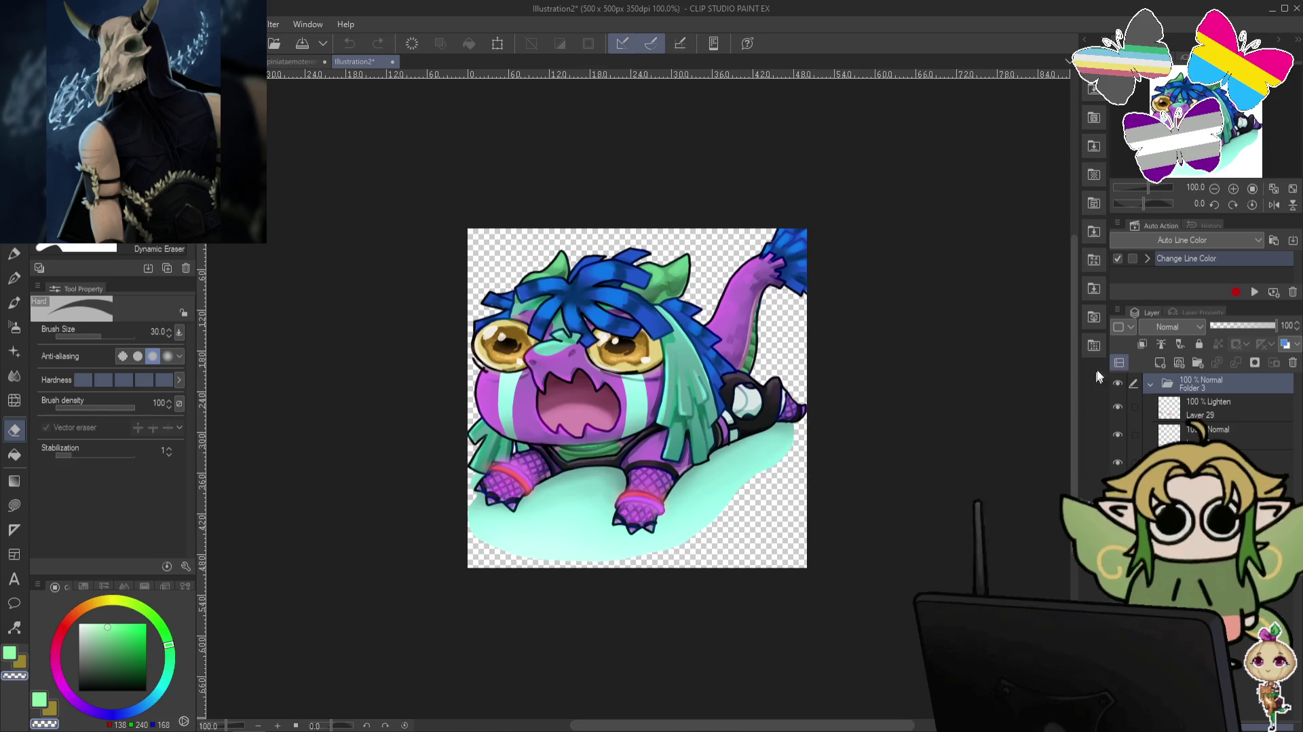
Merge visible layers into a new layer and apply Sharpen to it.
{"action": "right_click", "coordinate": [1207, 410]}
{"action": "left_click", "coordinate": [1185, 365]}
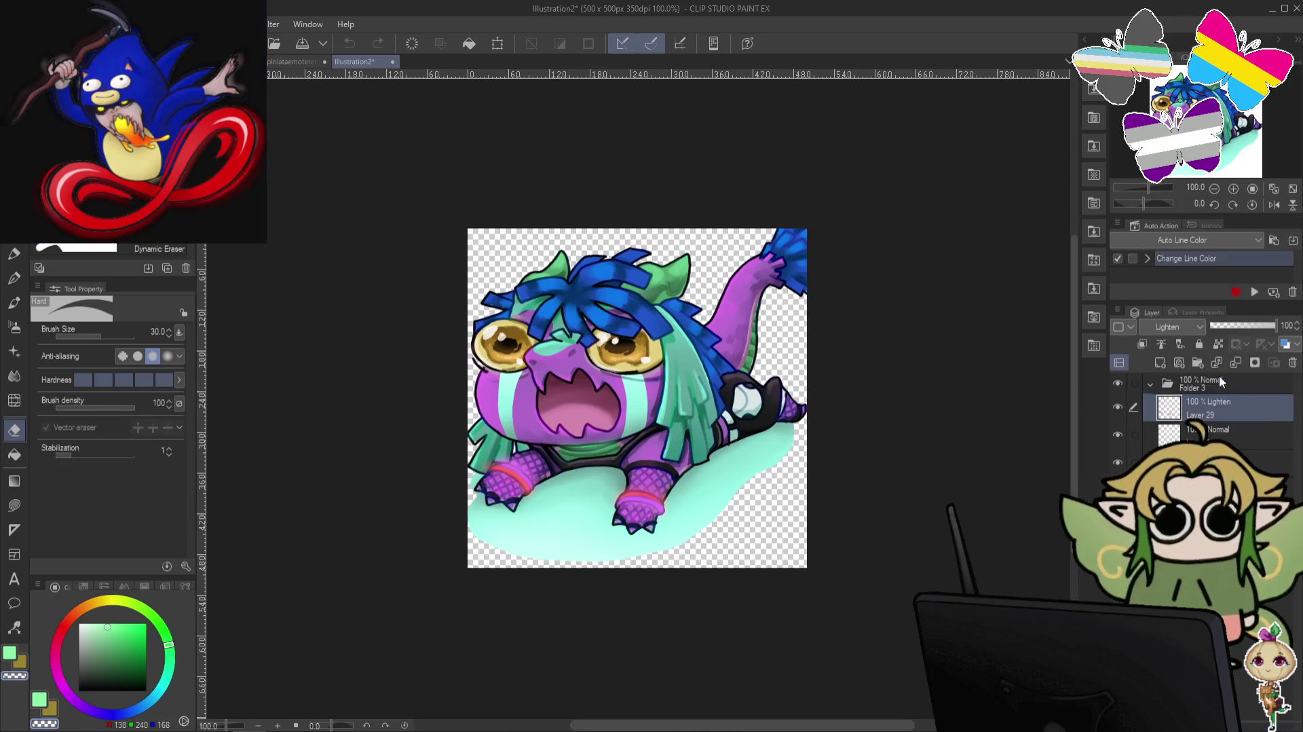
{"action": "left_click", "coordinate": [275, 23]}
{"action": "mouse_move", "coordinate": [297, 161]}
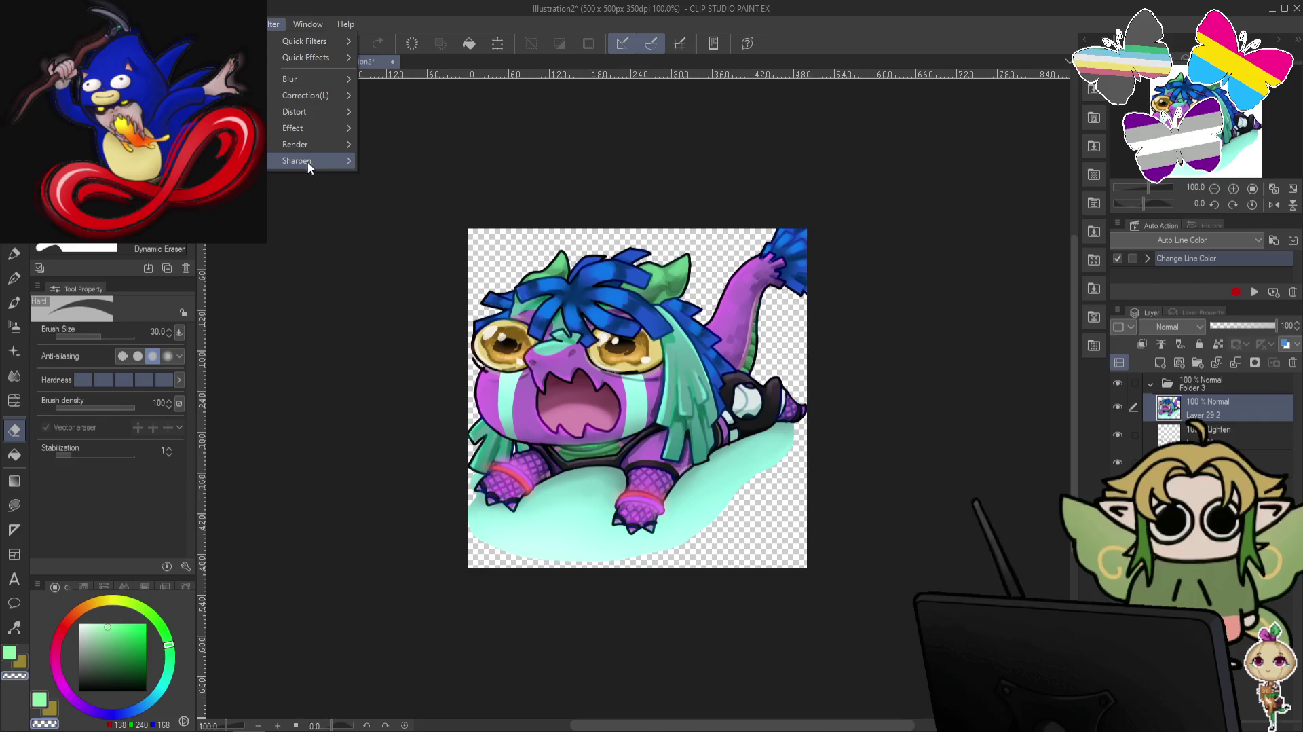
{"action": "left_click", "coordinate": [400, 167]}
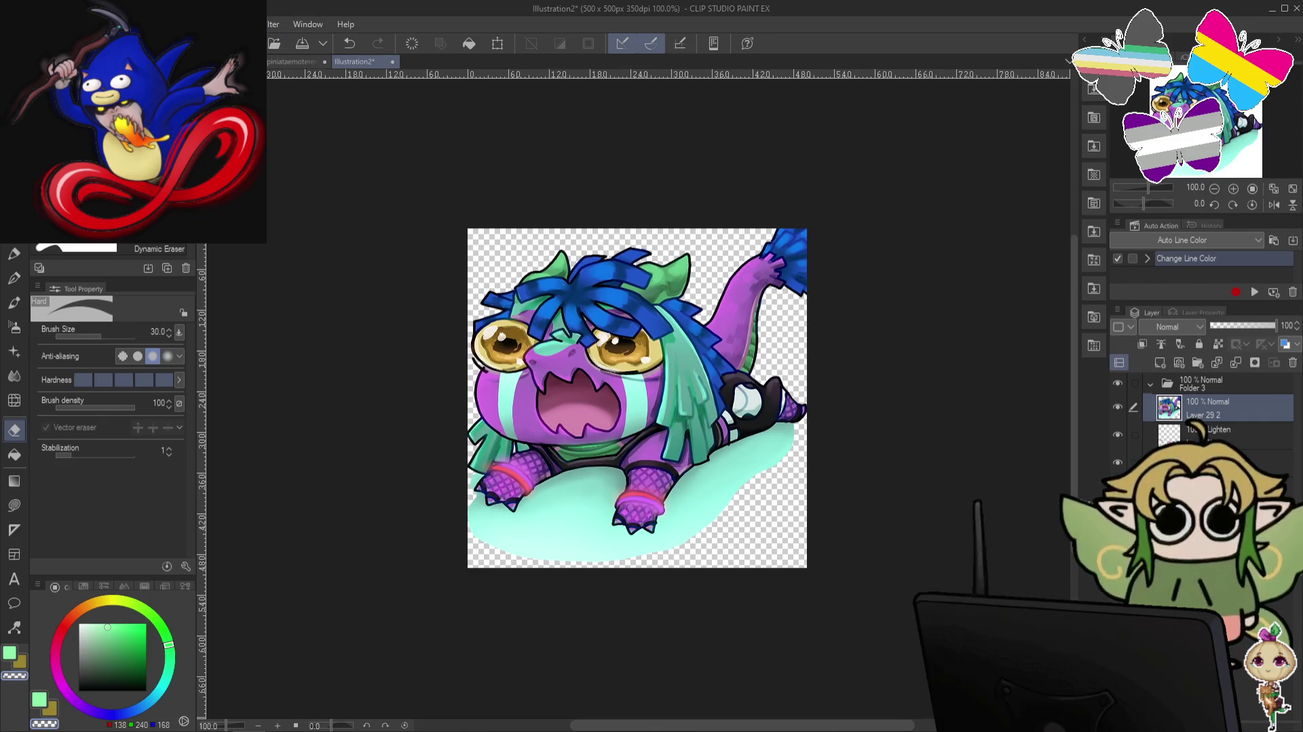
Export the cloud emote as a PNG and close the Illustration2 copy with Do Not Save.
{"action": "key", "text": "alt+f"}
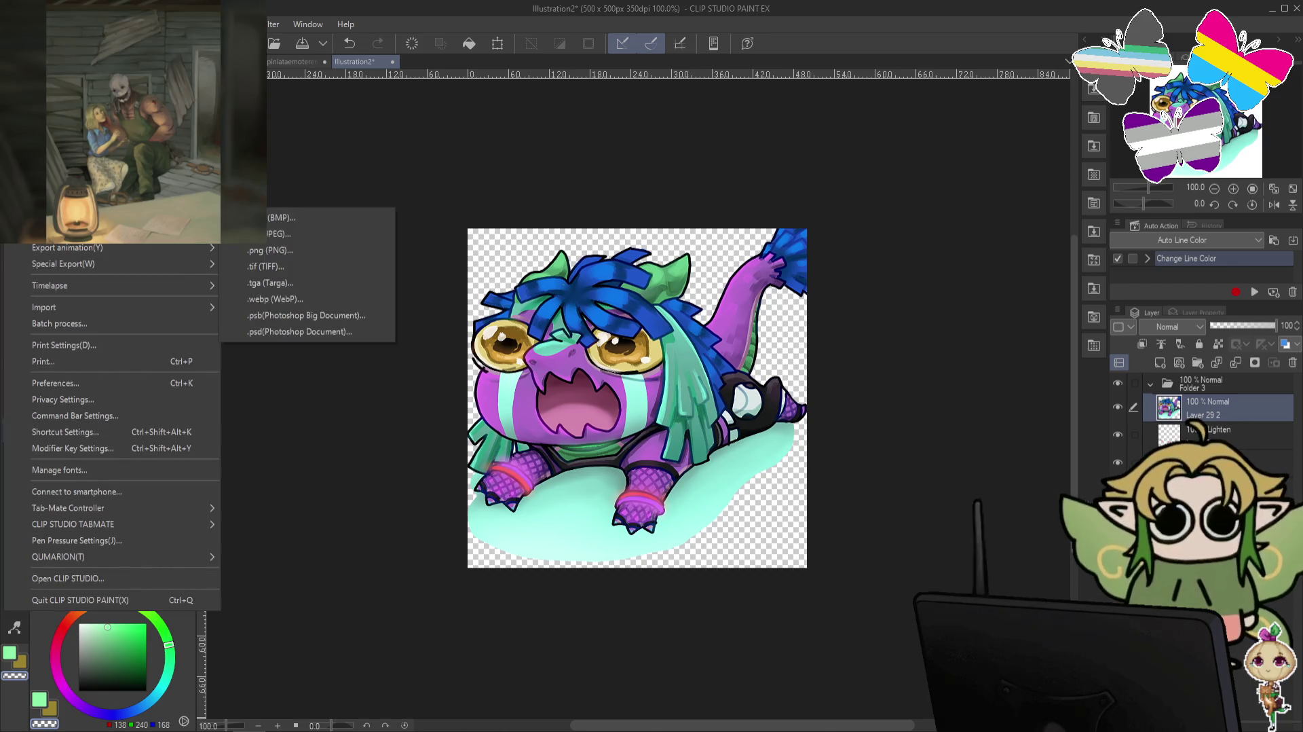
{"action": "left_click", "coordinate": [289, 244]}
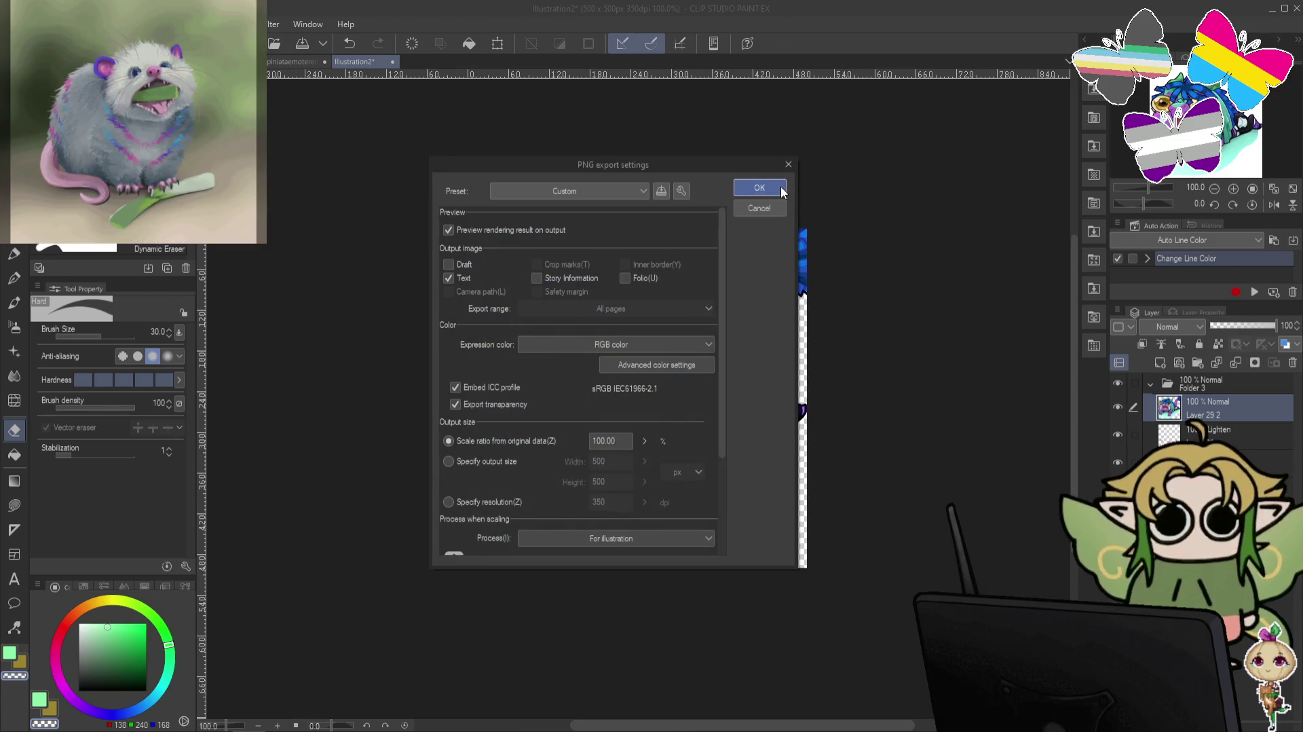
{"action": "left_click", "coordinate": [759, 188]}
{"action": "left_click", "coordinate": [767, 384]}
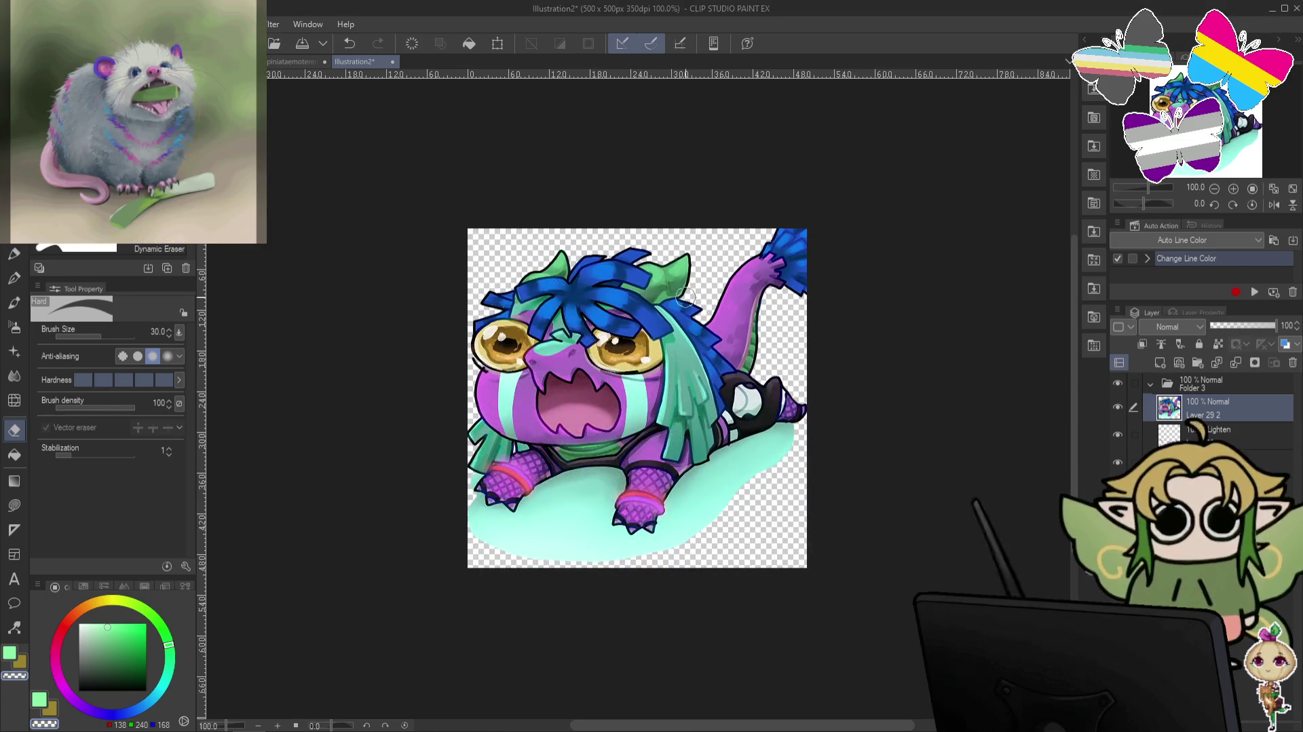
{"action": "left_click", "coordinate": [391, 61]}
{"action": "left_click", "coordinate": [661, 277]}
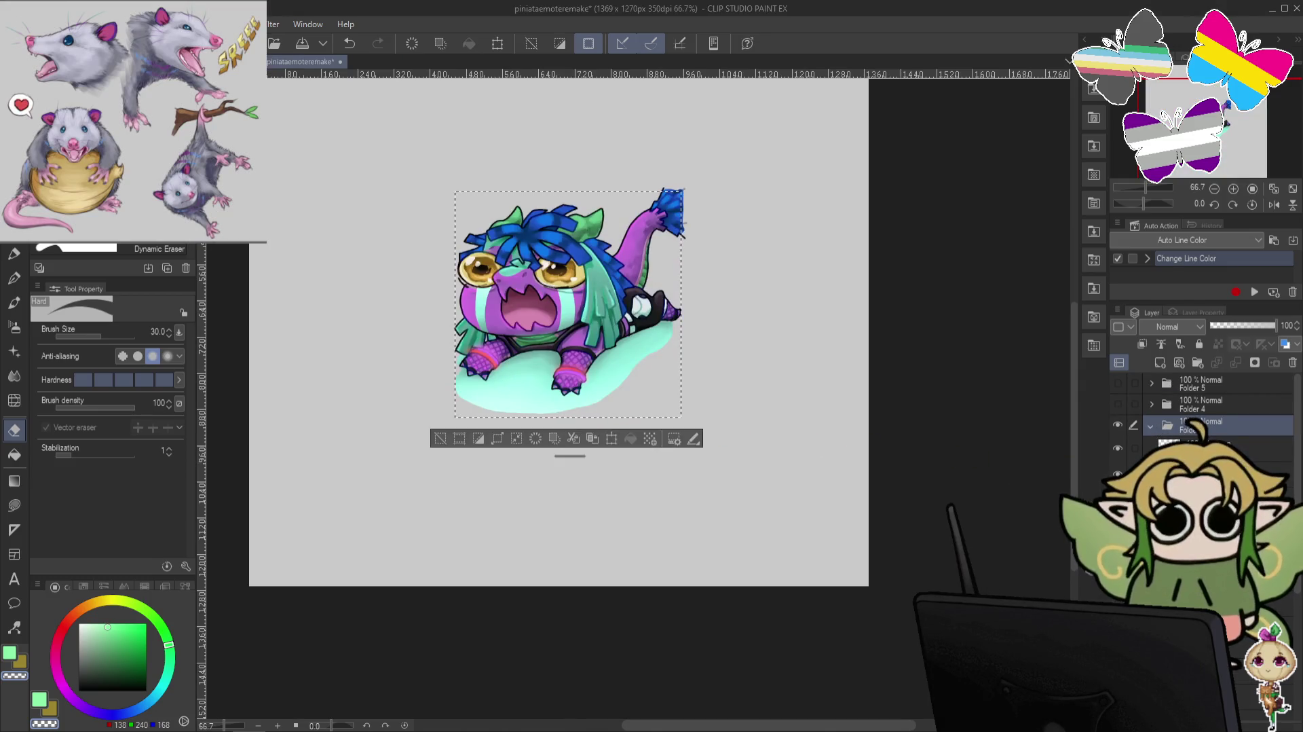
Show and select Folder 4, then copy the LOVE YOU emote into a new 500×500 canvas.
{"action": "left_click_drag", "start_coordinate": [1198, 404], "coordinate": [1177, 410]}
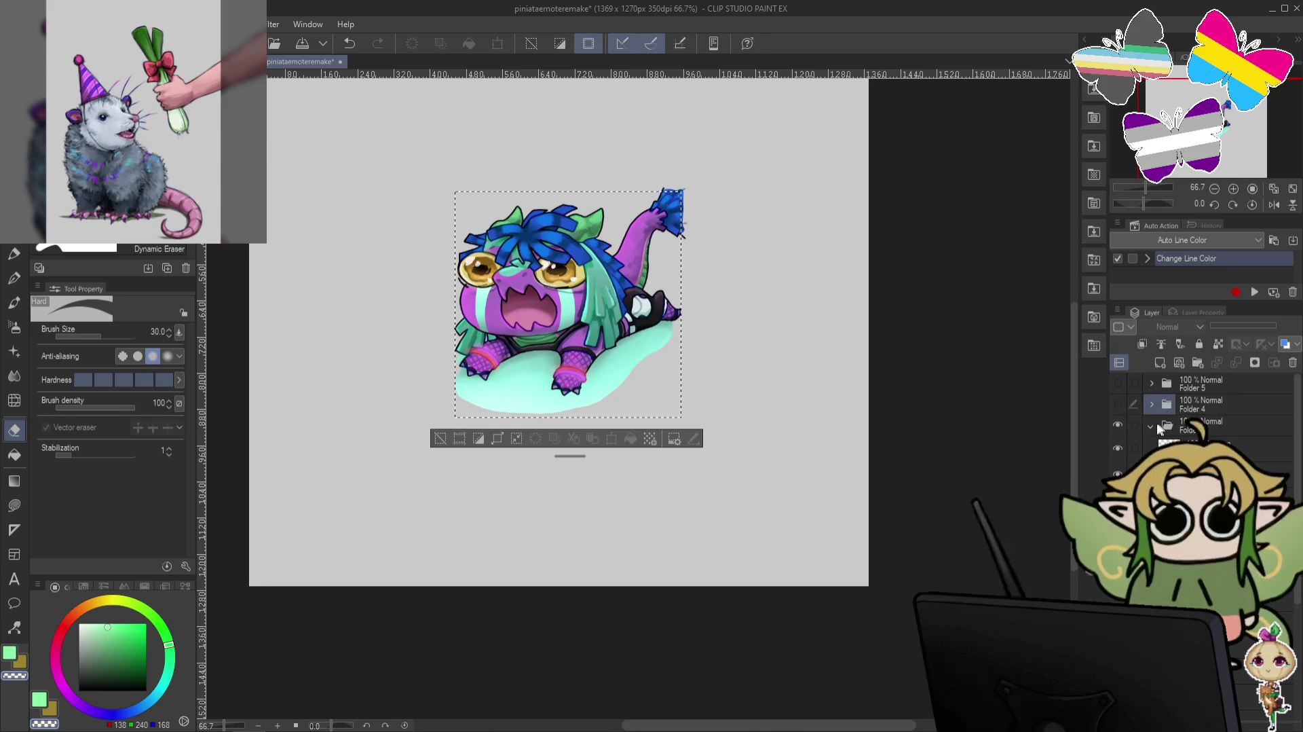
{"action": "left_click_drag", "start_coordinate": [1176, 409], "coordinate": [1135, 412]}
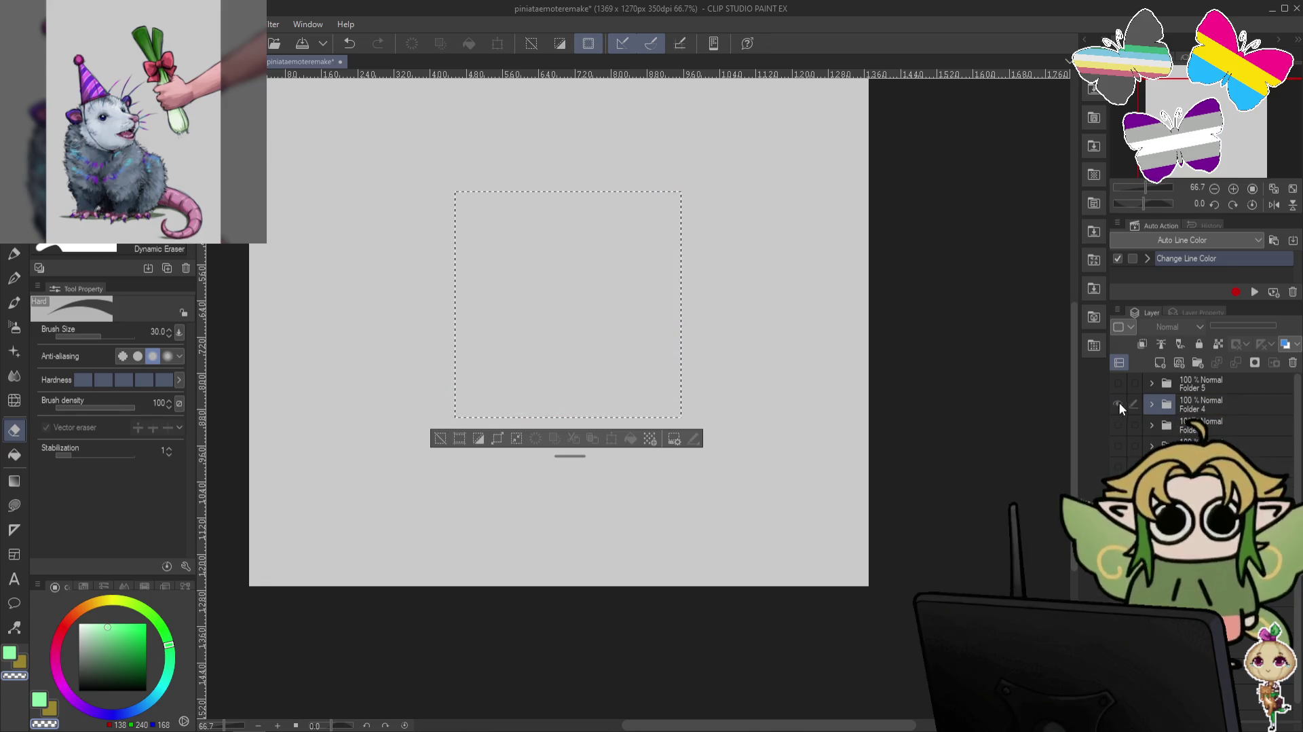
{"action": "left_click", "coordinate": [1119, 403]}
{"action": "left_click", "coordinate": [1194, 404]}
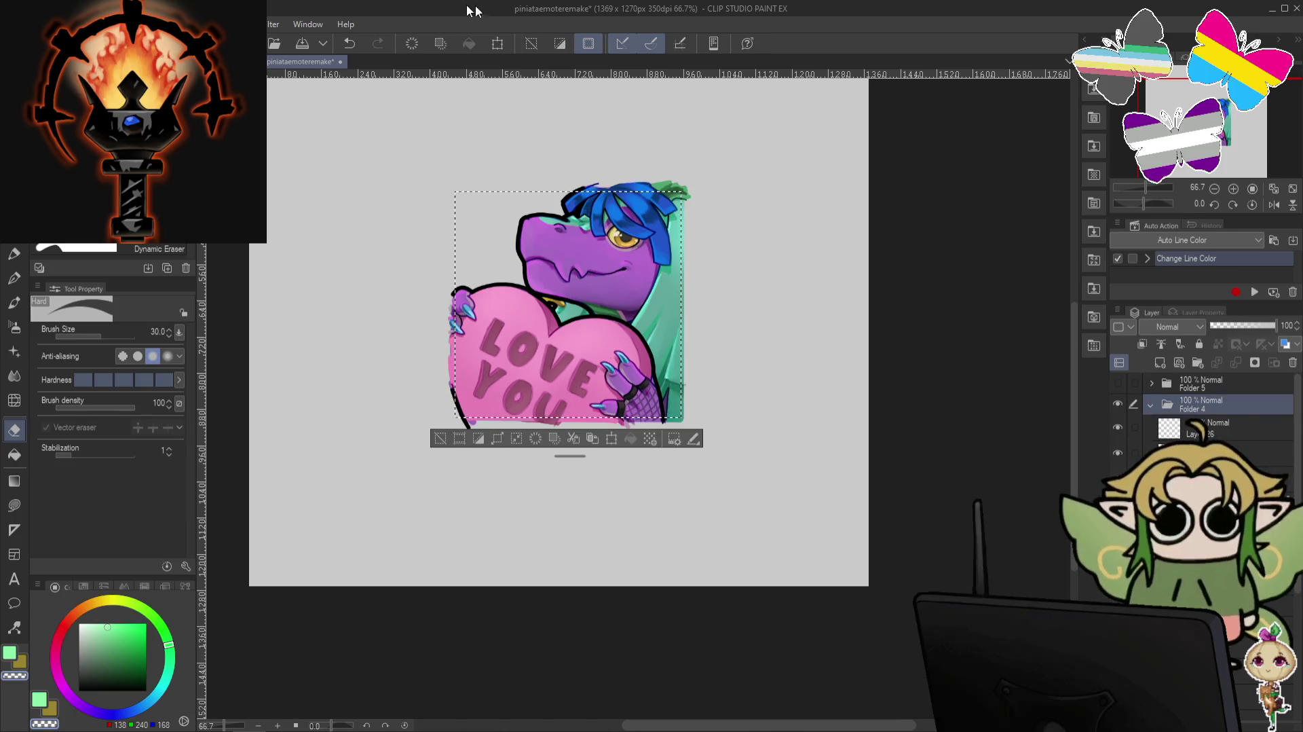
{"action": "left_click", "coordinate": [42, 24]}
{"action": "left_click", "coordinate": [75, 230]}
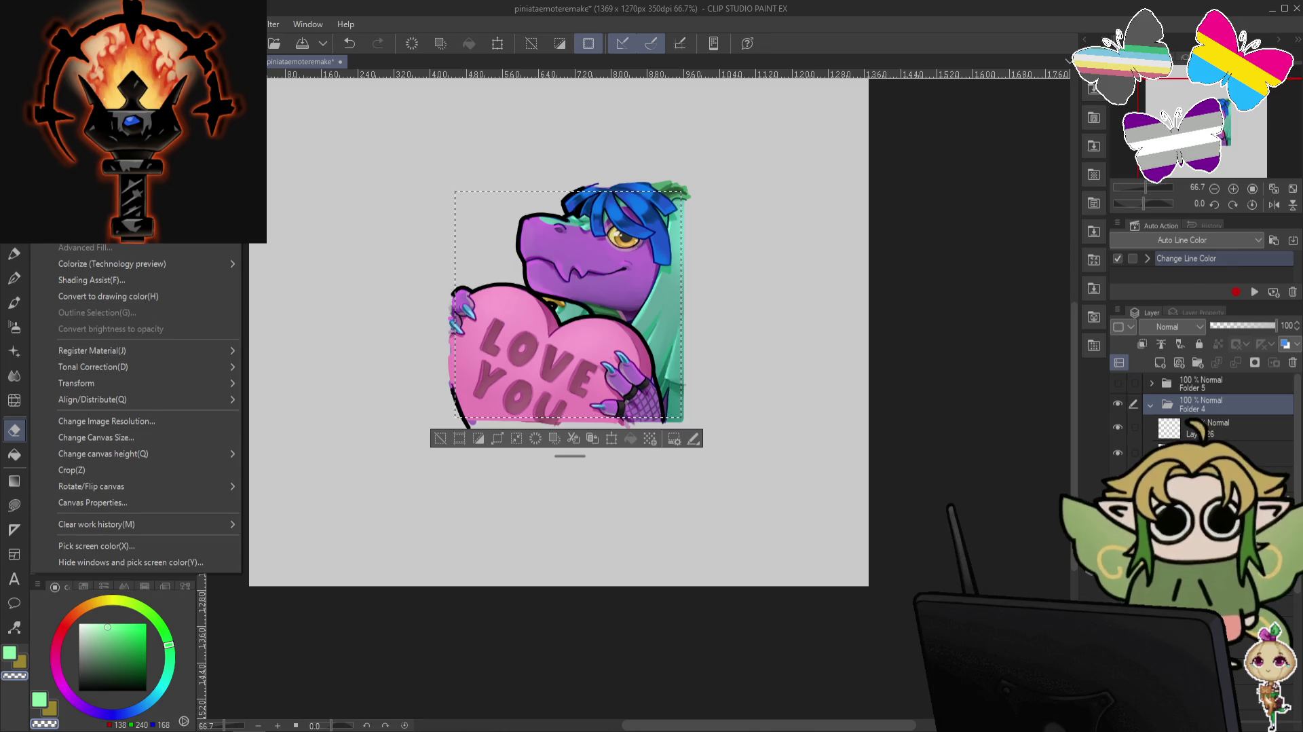
{"action": "left_click", "coordinate": [14, 24]}
{"action": "left_click", "coordinate": [81, 285]}
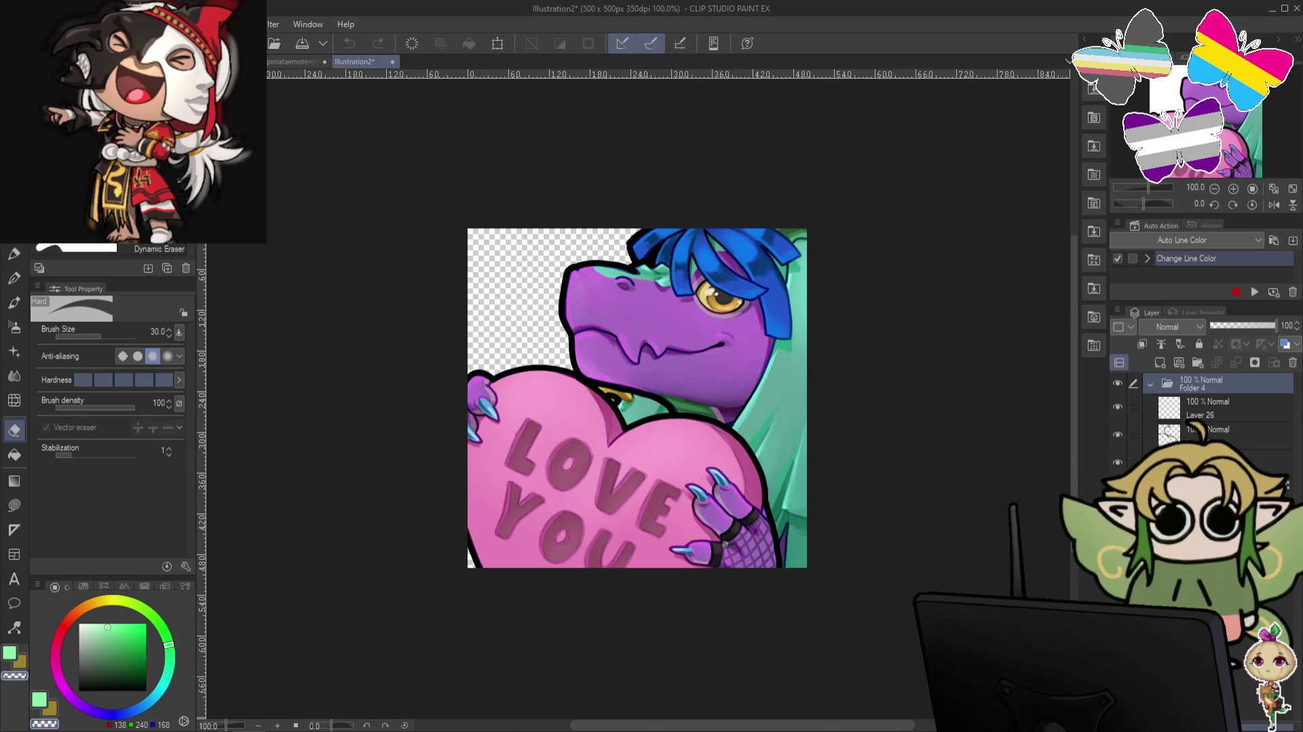
Merge visible layers into a new layer and sharpen the merged artwork.
{"action": "right_click", "coordinate": [1208, 409]}
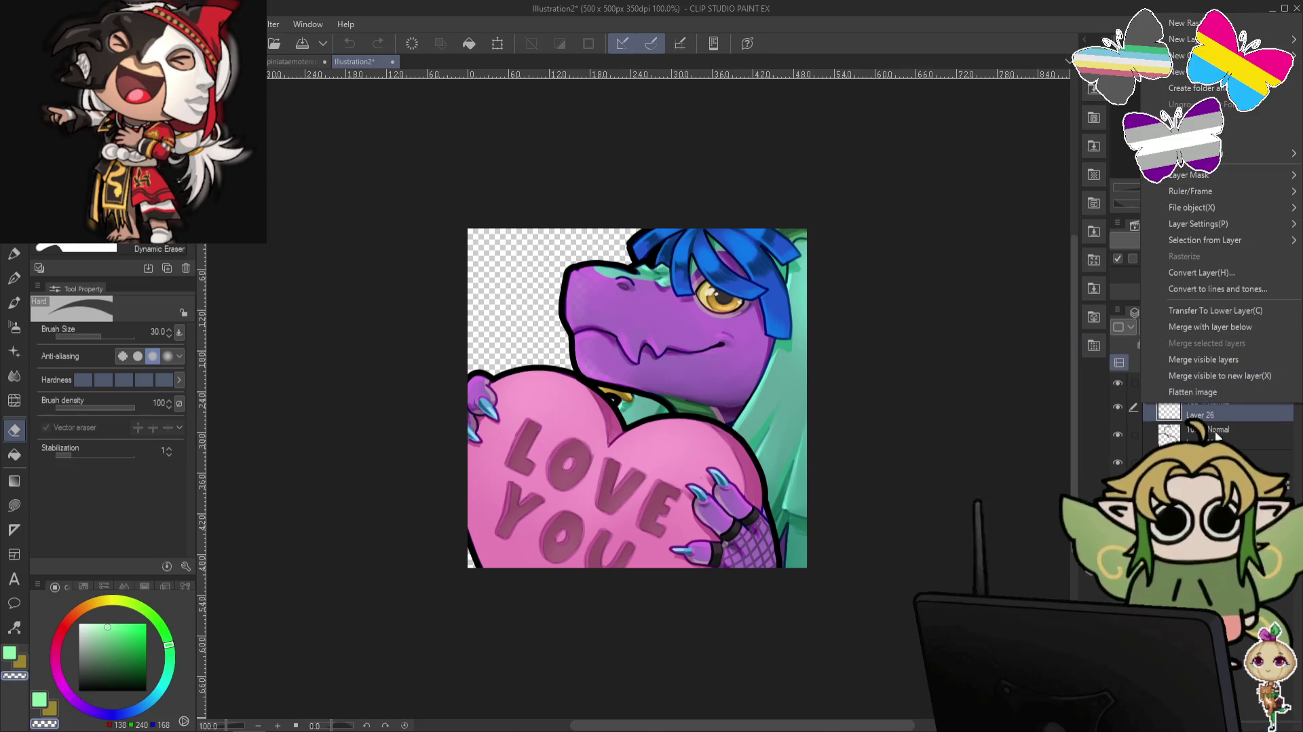
{"action": "left_click", "coordinate": [1219, 375]}
{"action": "left_click", "coordinate": [273, 24]}
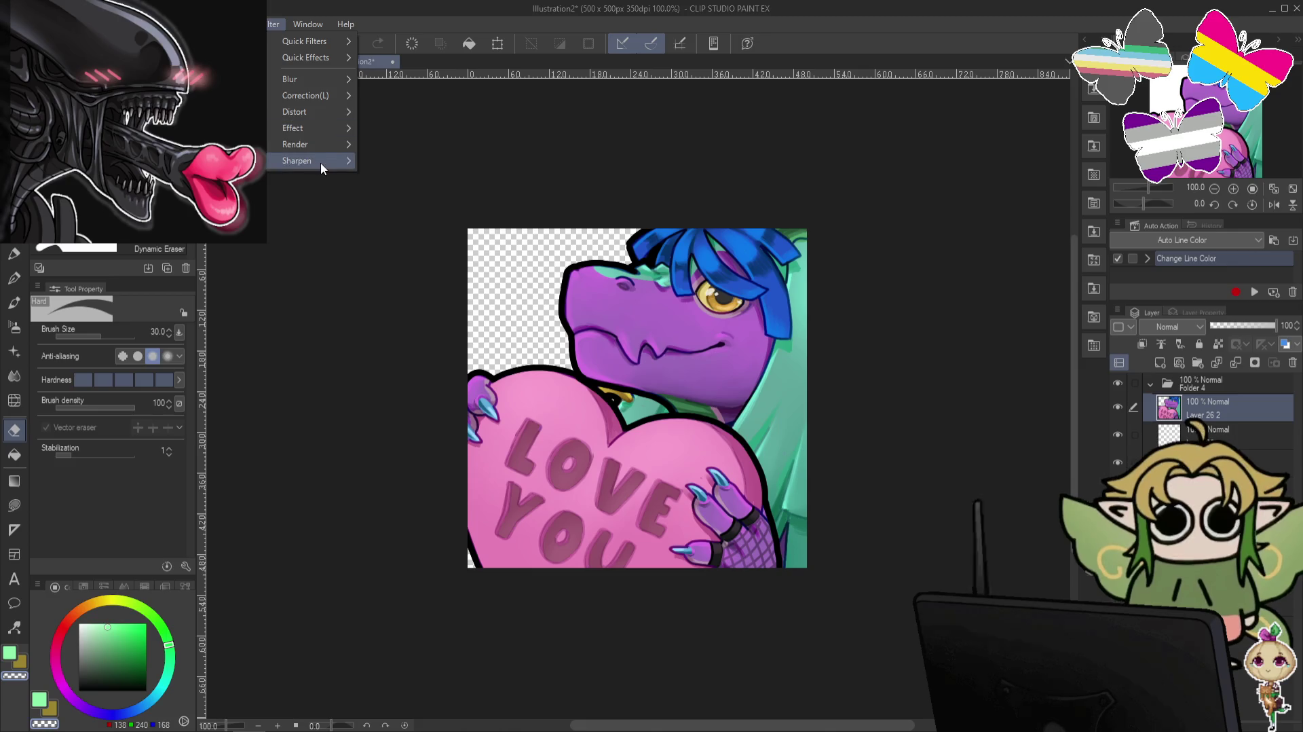
{"action": "left_click", "coordinate": [389, 157]}
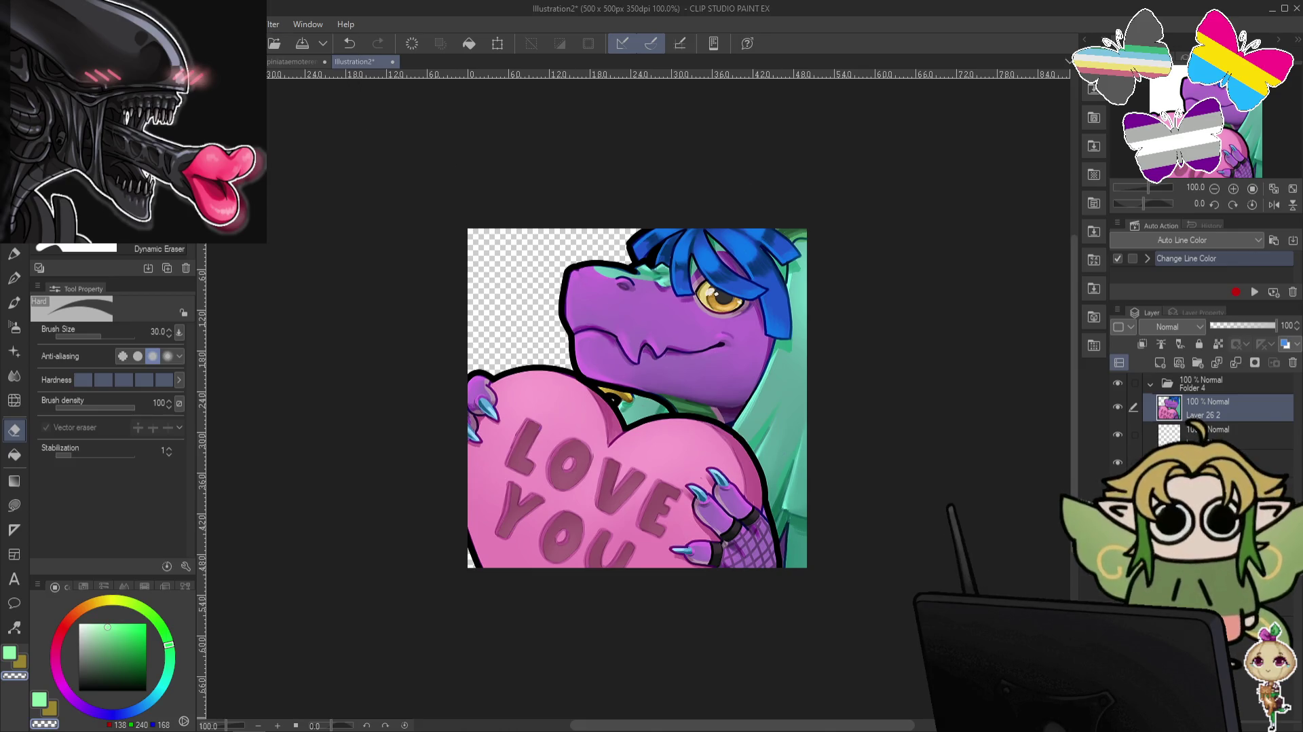
Export the LOVE YOU emote as a PNG and close the temporary canvas unsaved.
{"action": "left_click", "coordinate": [13, 25]}
{"action": "mouse_move", "coordinate": [123, 231]}
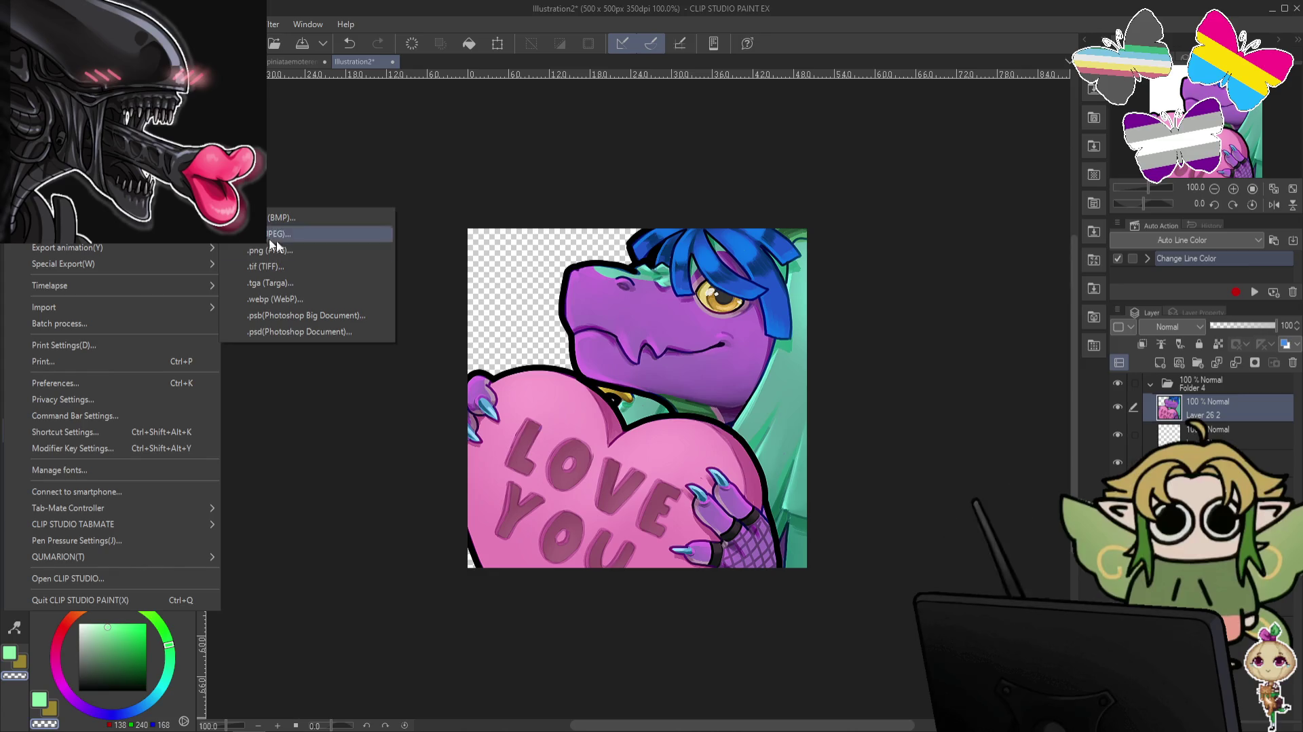
{"action": "left_click", "coordinate": [288, 251]}
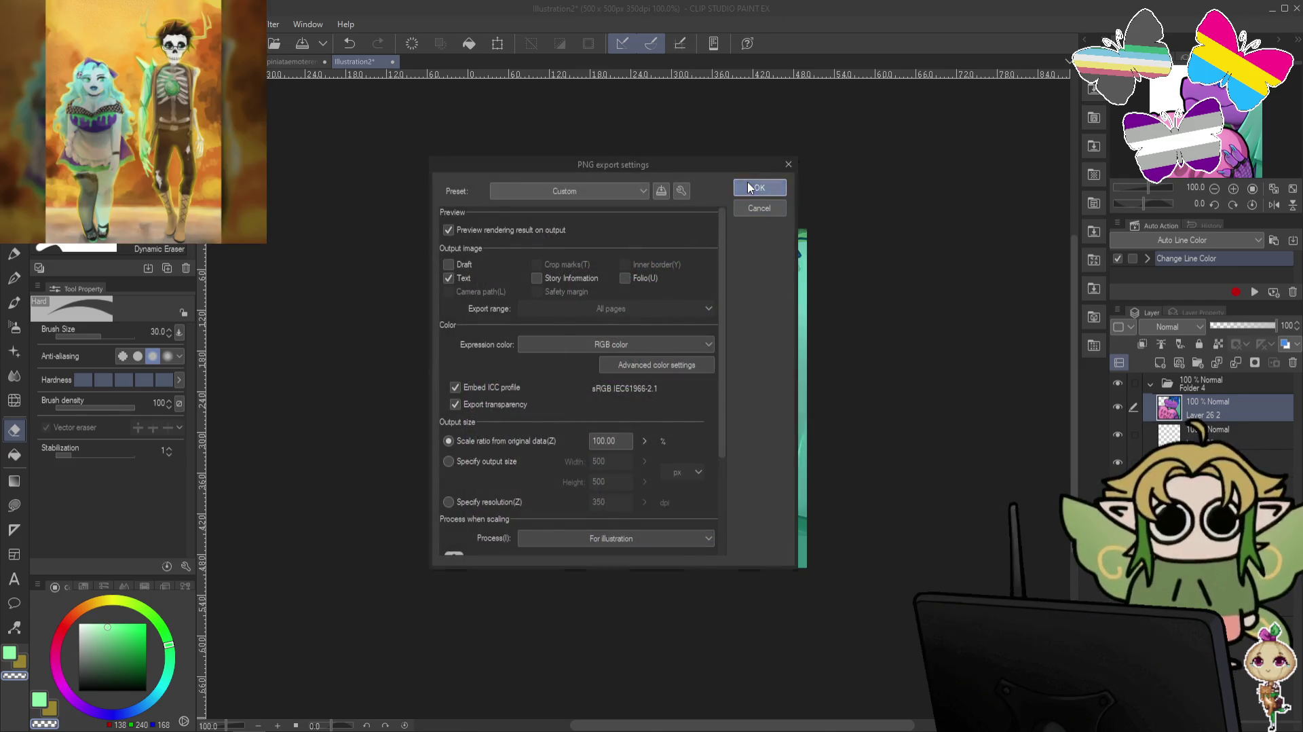
{"action": "left_click", "coordinate": [754, 188]}
{"action": "left_click", "coordinate": [784, 379]}
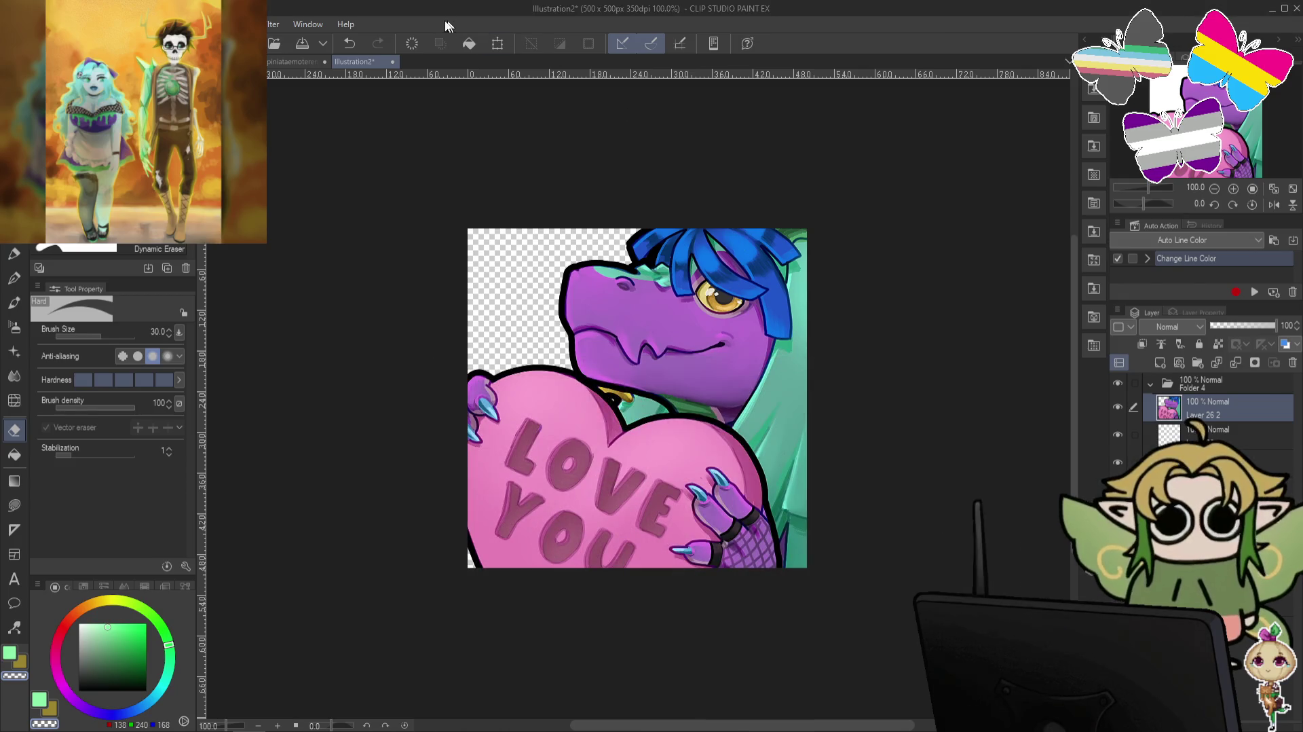
{"action": "left_click", "coordinate": [393, 63]}
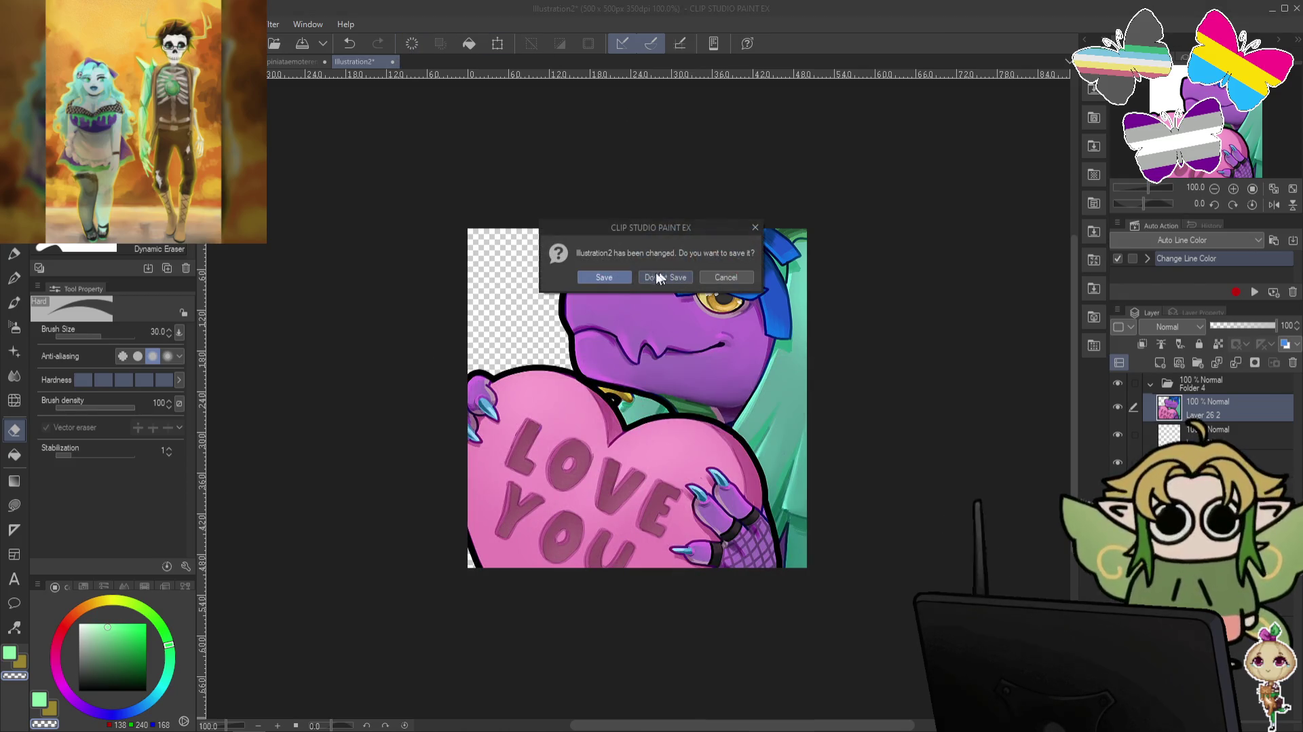
{"action": "left_click", "coordinate": [659, 279]}
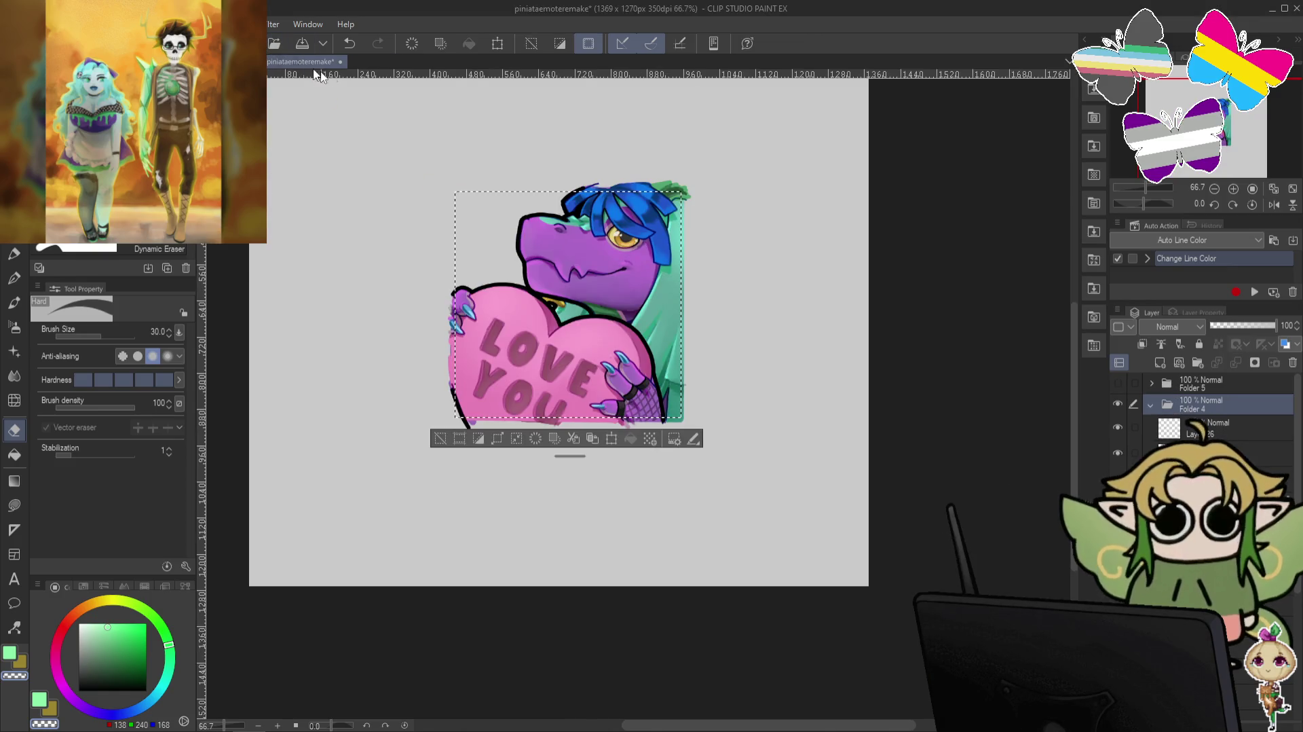
Hide Folder 4, show and select Folder 5, and open the confetti emote as a new 500×500 canvas.
{"action": "left_click", "coordinate": [1157, 407]}
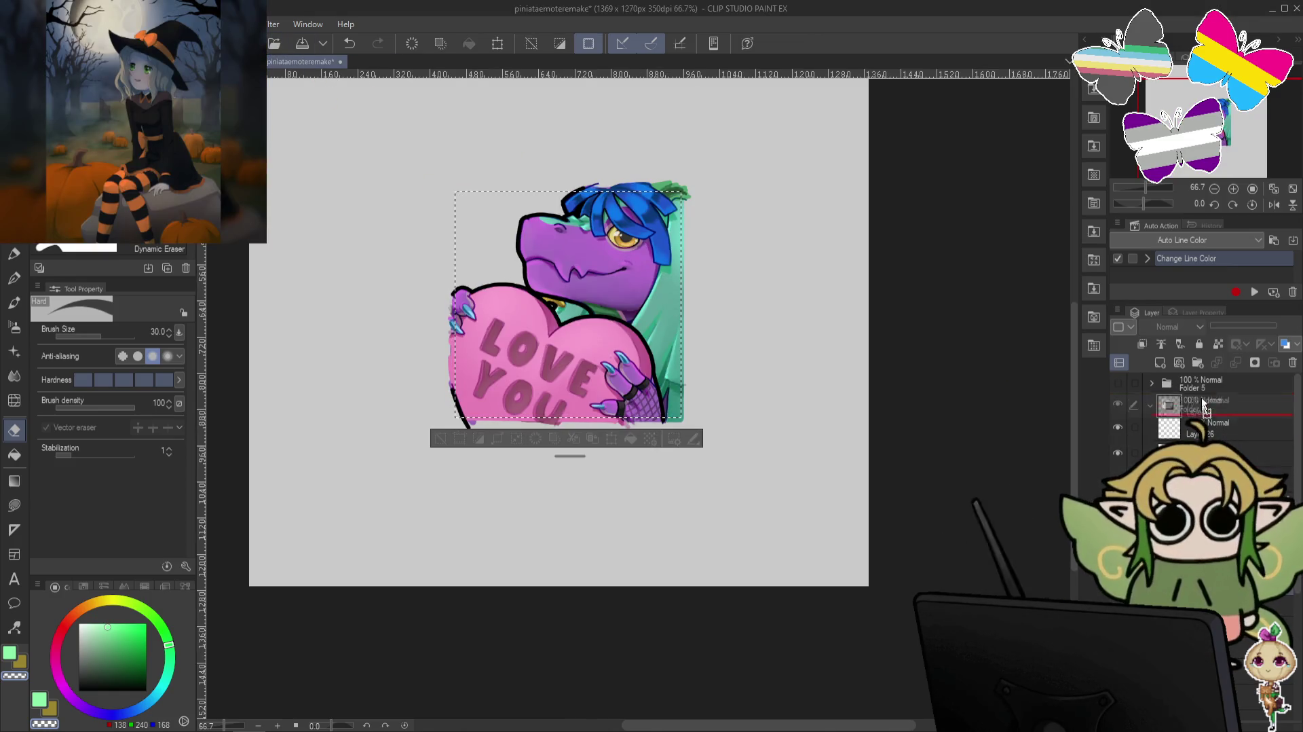
{"action": "left_click", "coordinate": [1150, 406]}
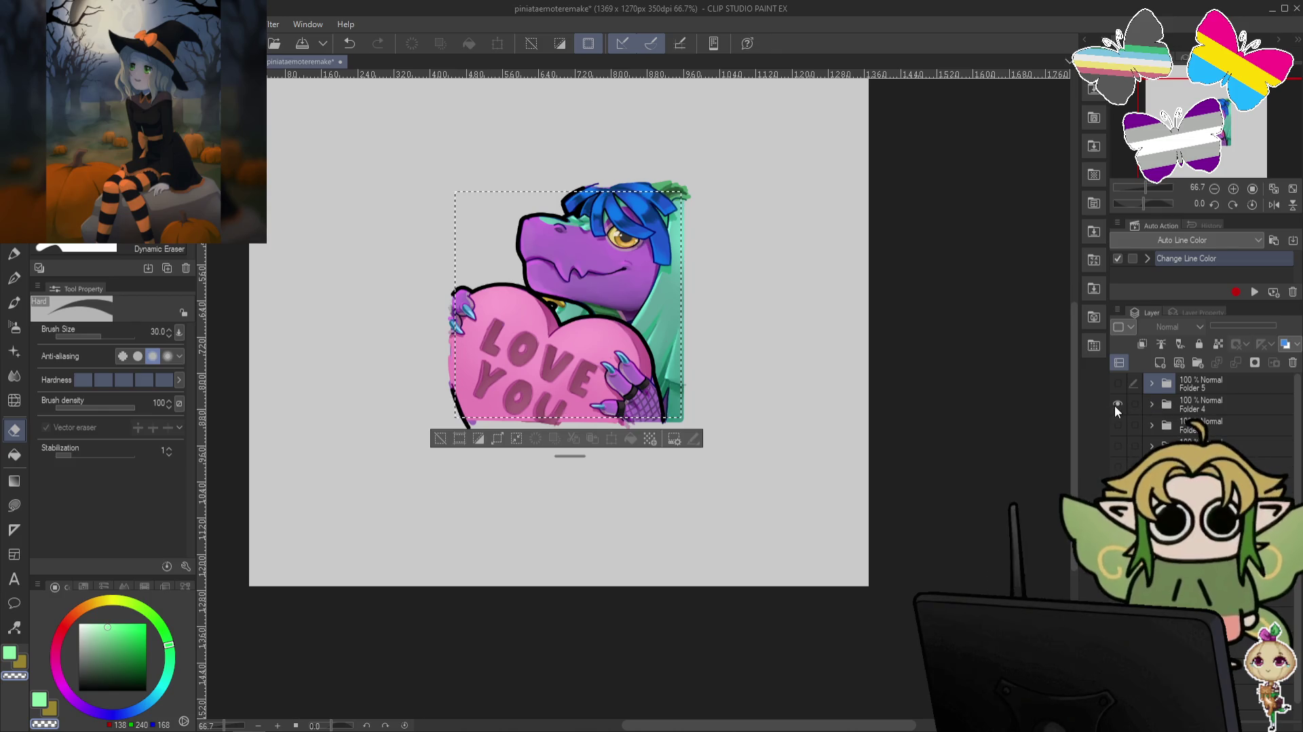
{"action": "left_click", "coordinate": [1116, 405]}
{"action": "left_click", "coordinate": [1117, 382]}
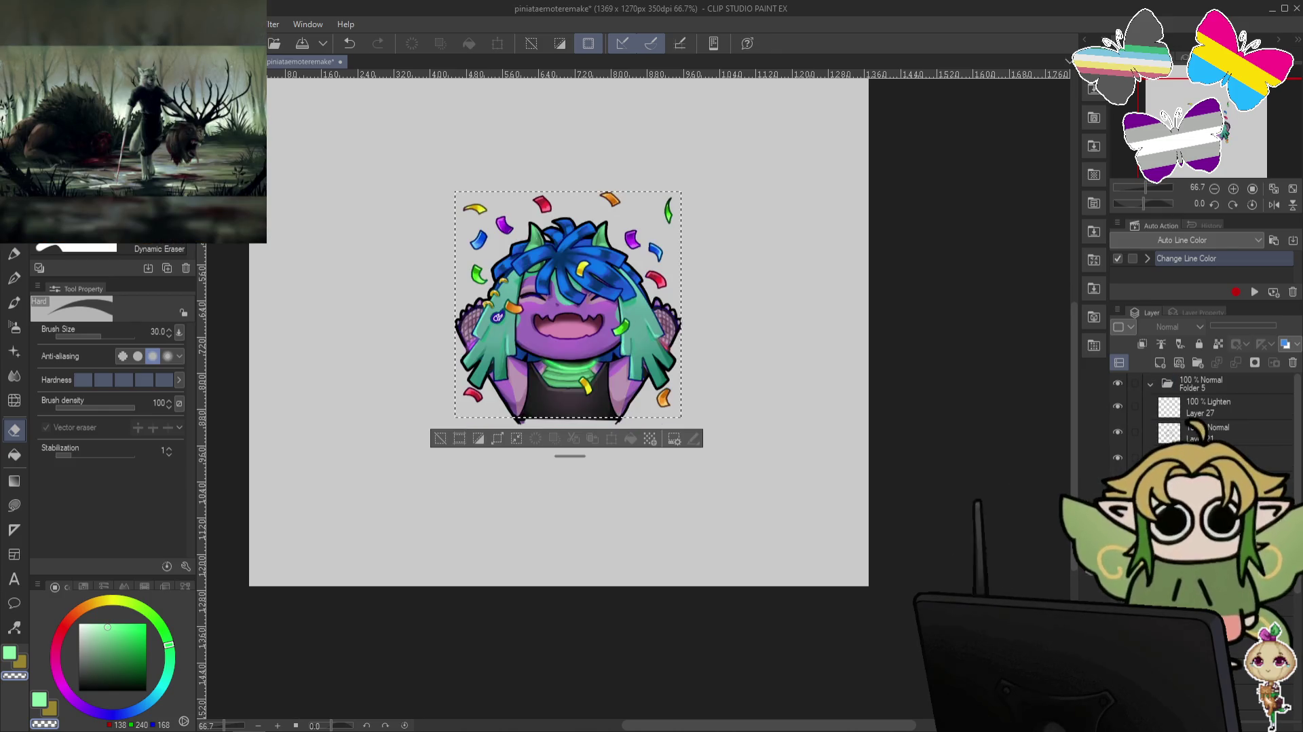
{"action": "left_click", "coordinate": [1213, 385]}
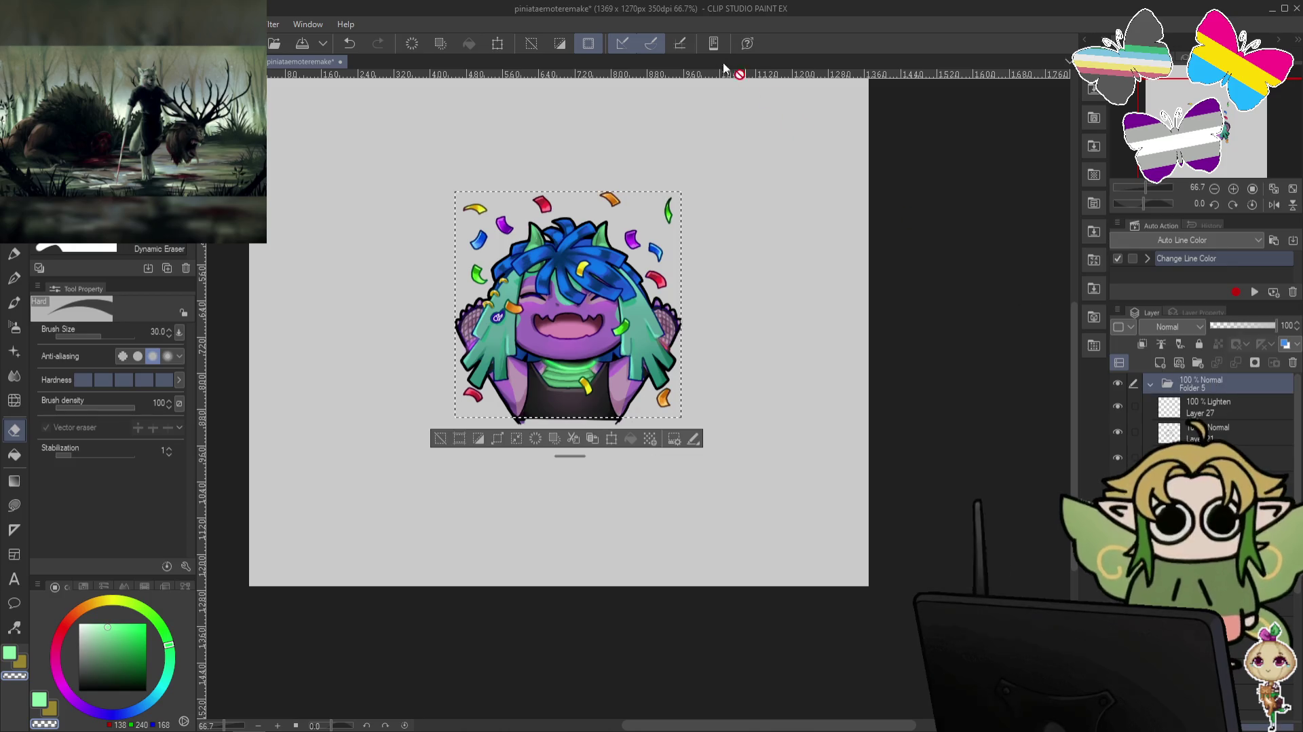
{"action": "key", "text": "alt+f"}
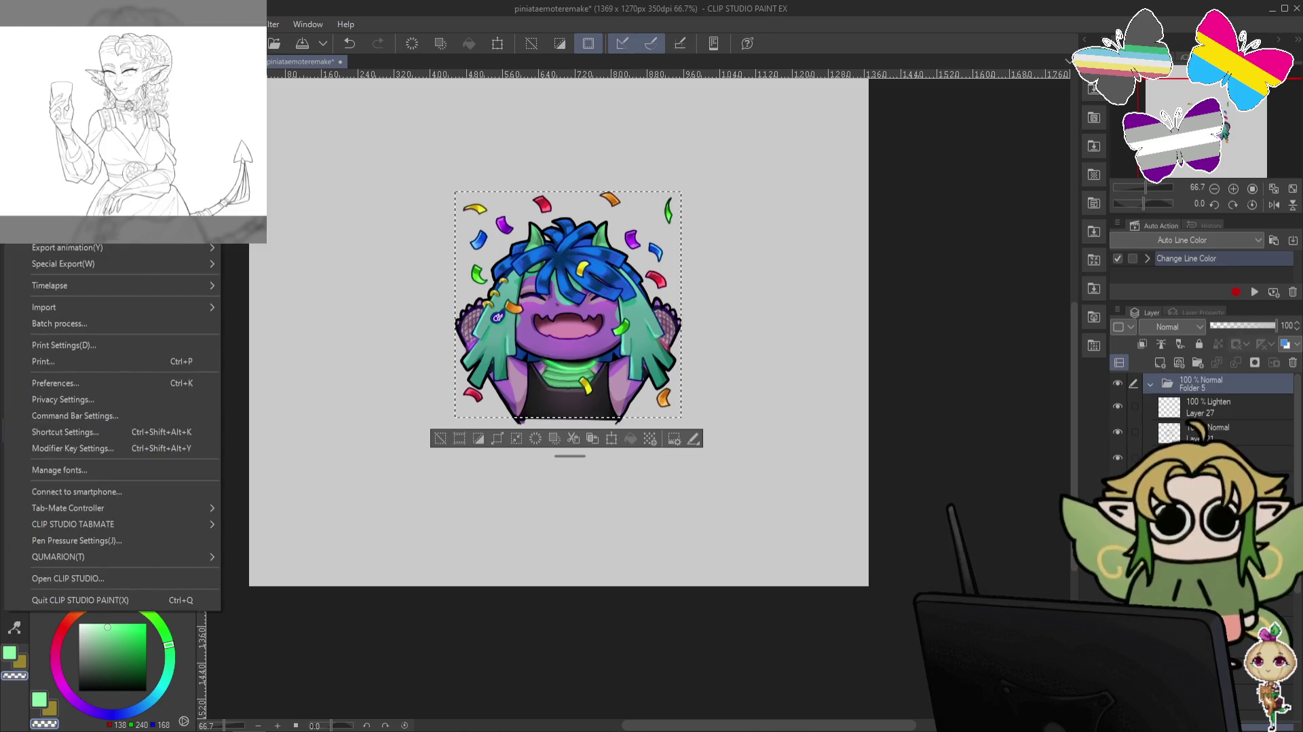
{"action": "key", "text": "Return"}
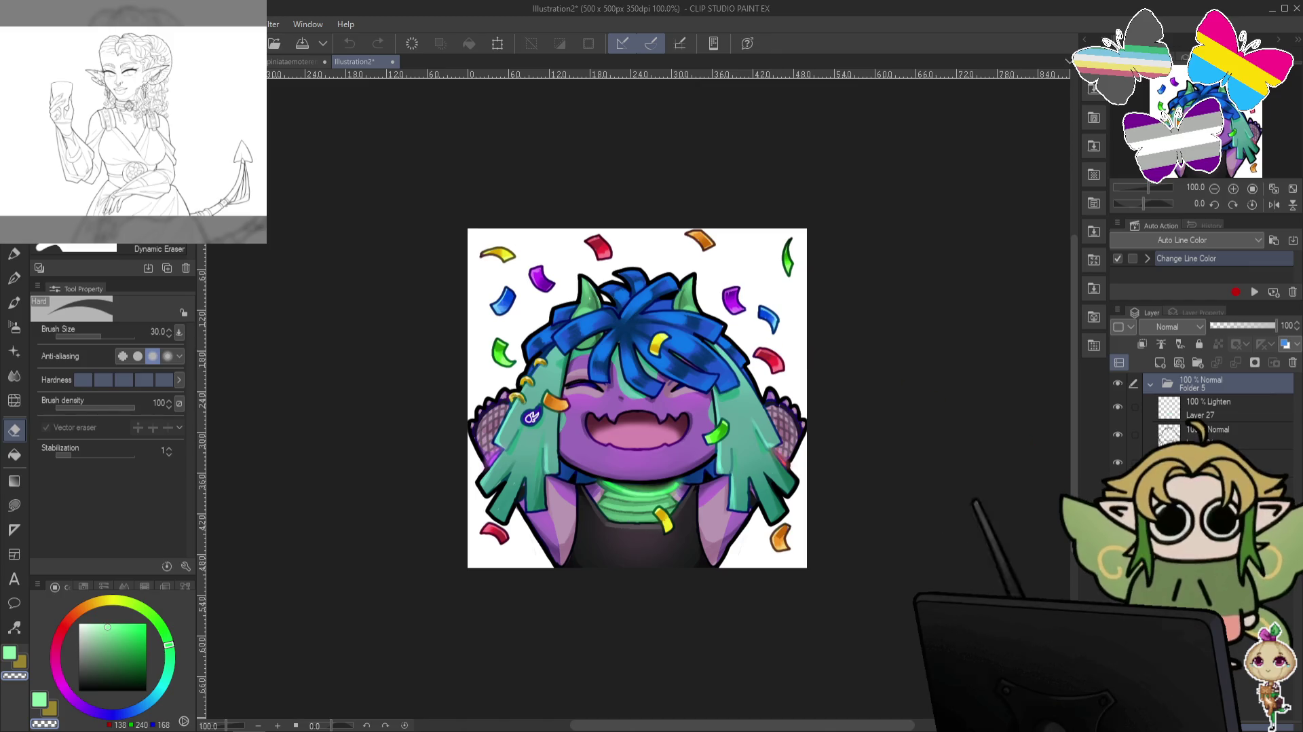
Zoom in on the face, switch to the Marker pen, and sample the hair's teal colour.
{"action": "scroll", "coordinate": [594, 350], "scroll_direction": "up", "scroll_amount": 2}
{"action": "scroll", "coordinate": [679, 340], "scroll_direction": "up", "scroll_amount": 1}
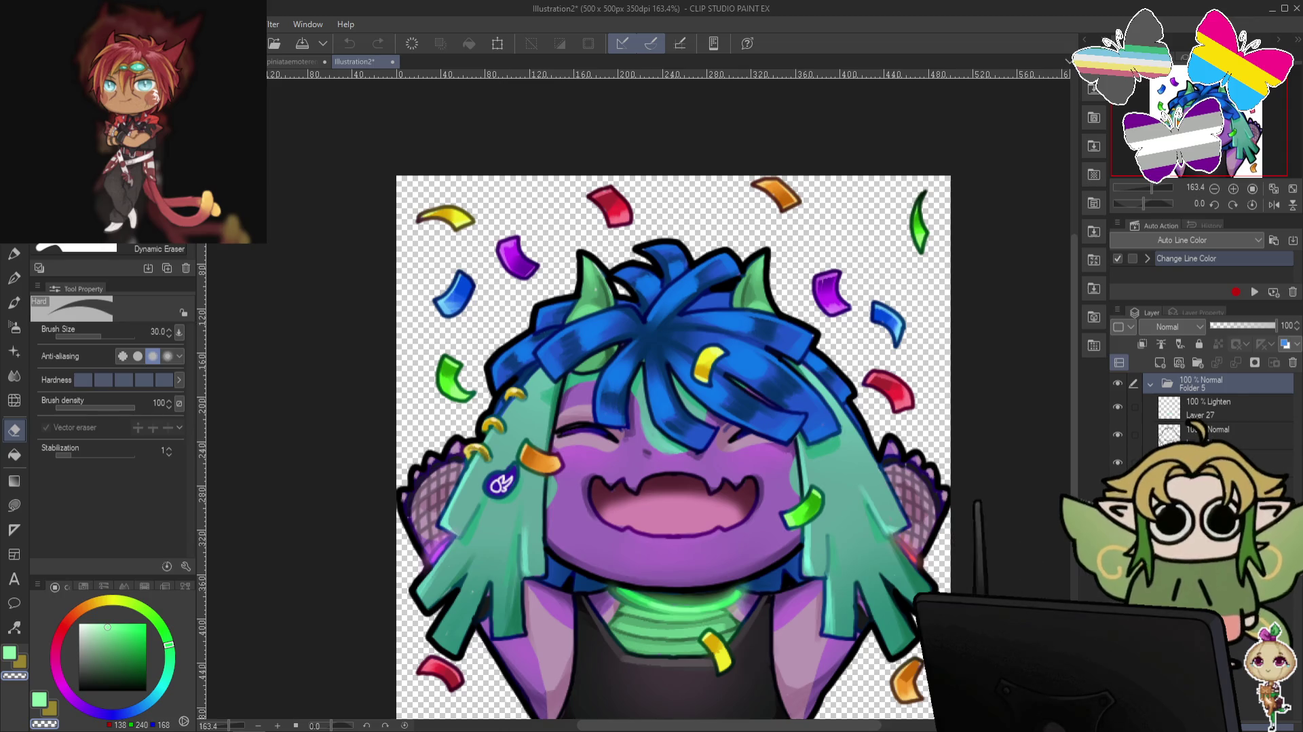
{"action": "left_click_drag", "start_coordinate": [620, 318], "coordinate": [649, 391]}
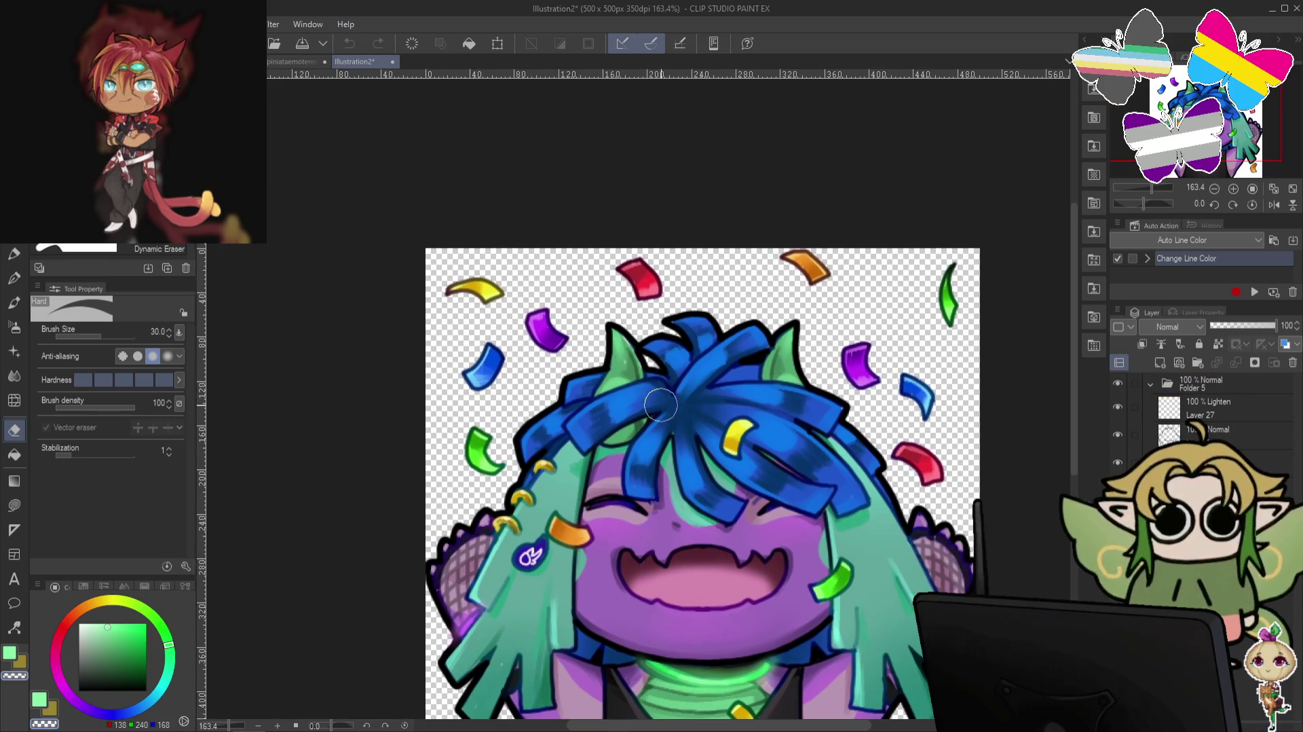
{"action": "left_click", "coordinate": [14, 255]}
{"action": "left_click_drag", "start_coordinate": [483, 698], "coordinate": [543, 555]}
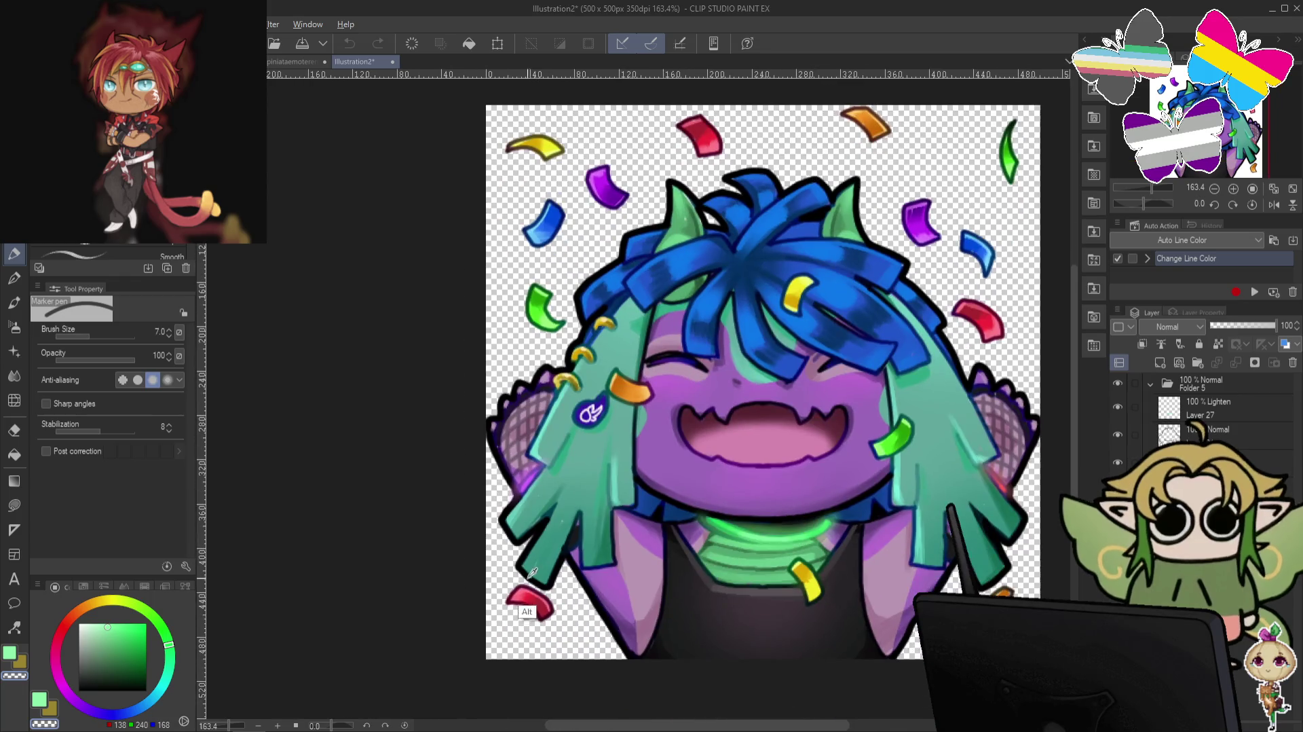
{"action": "left_click", "coordinate": [543, 555], "text": "alt"}
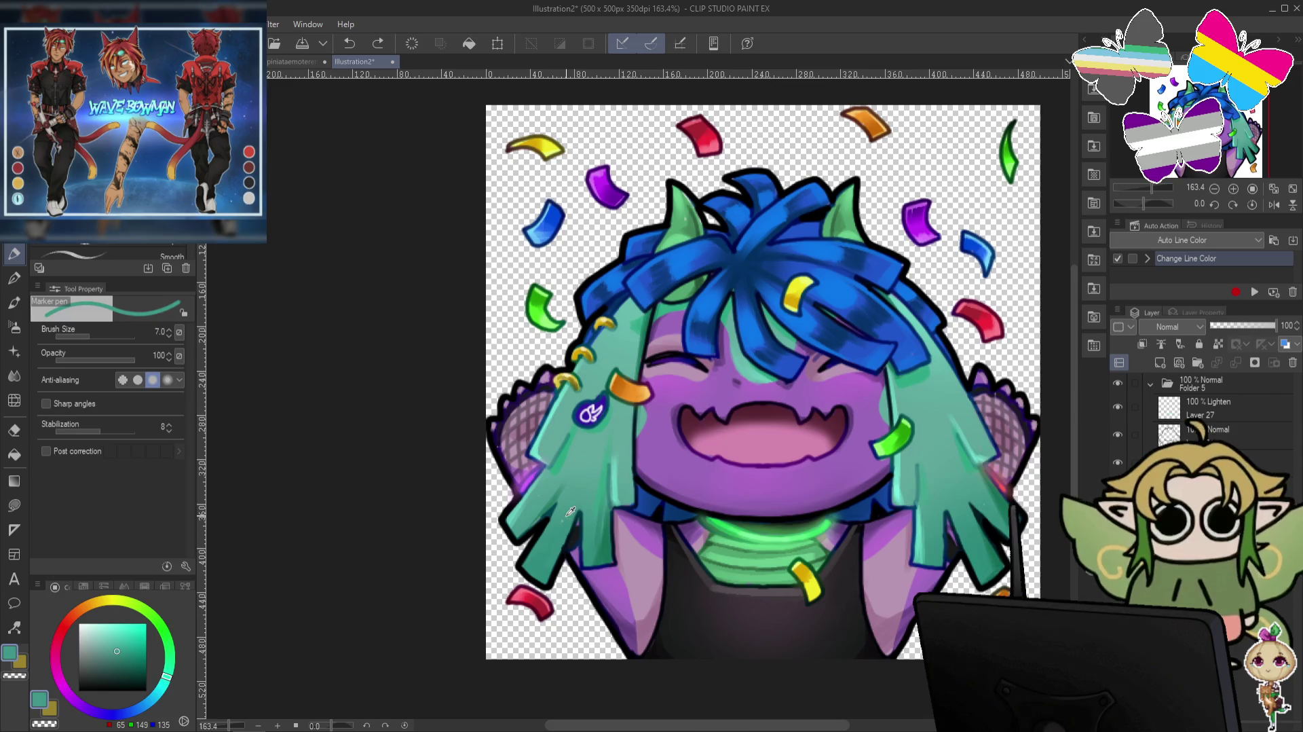
Undo a stray stroke, shrink the brush to 3, pick dark purple, and zoom back out.
{"action": "left_click_drag", "start_coordinate": [752, 334], "coordinate": [733, 404]}
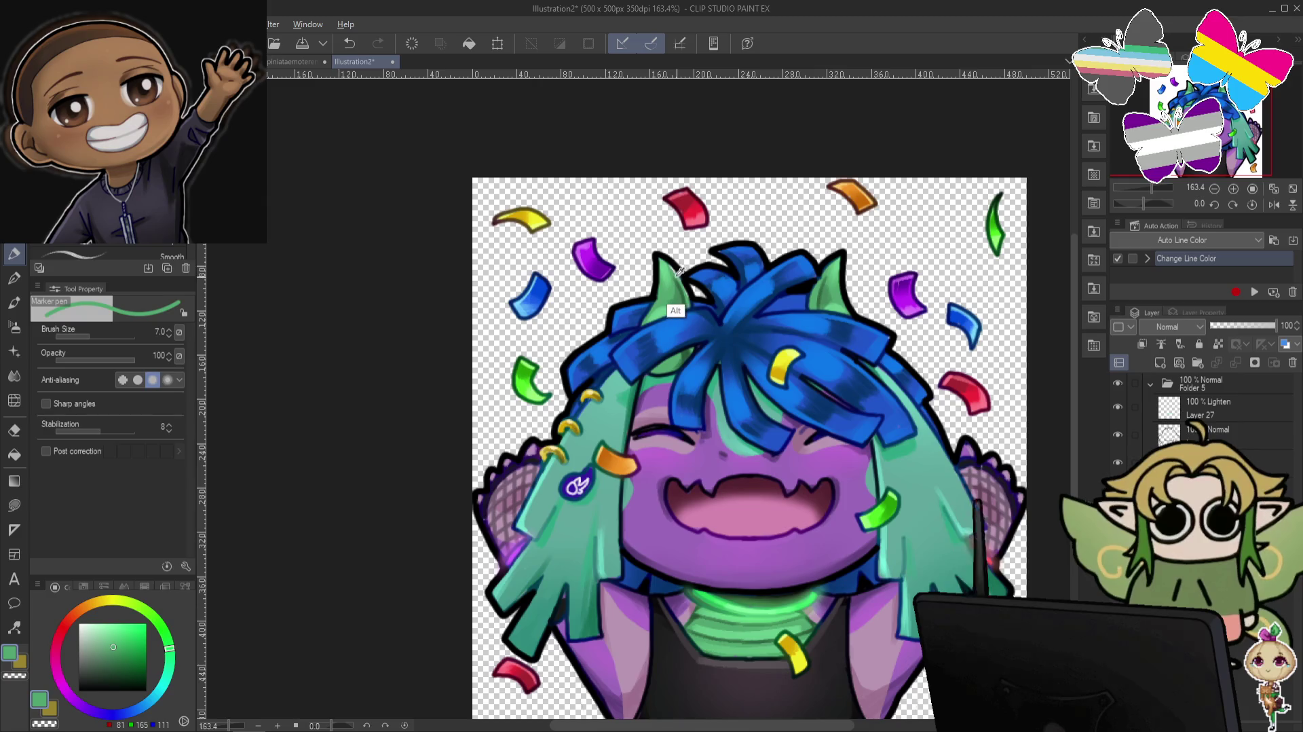
{"action": "key", "text": "ctrl+z"}
{"action": "key", "text": "bracketleft"}
{"action": "key", "text": "bracketleft"}
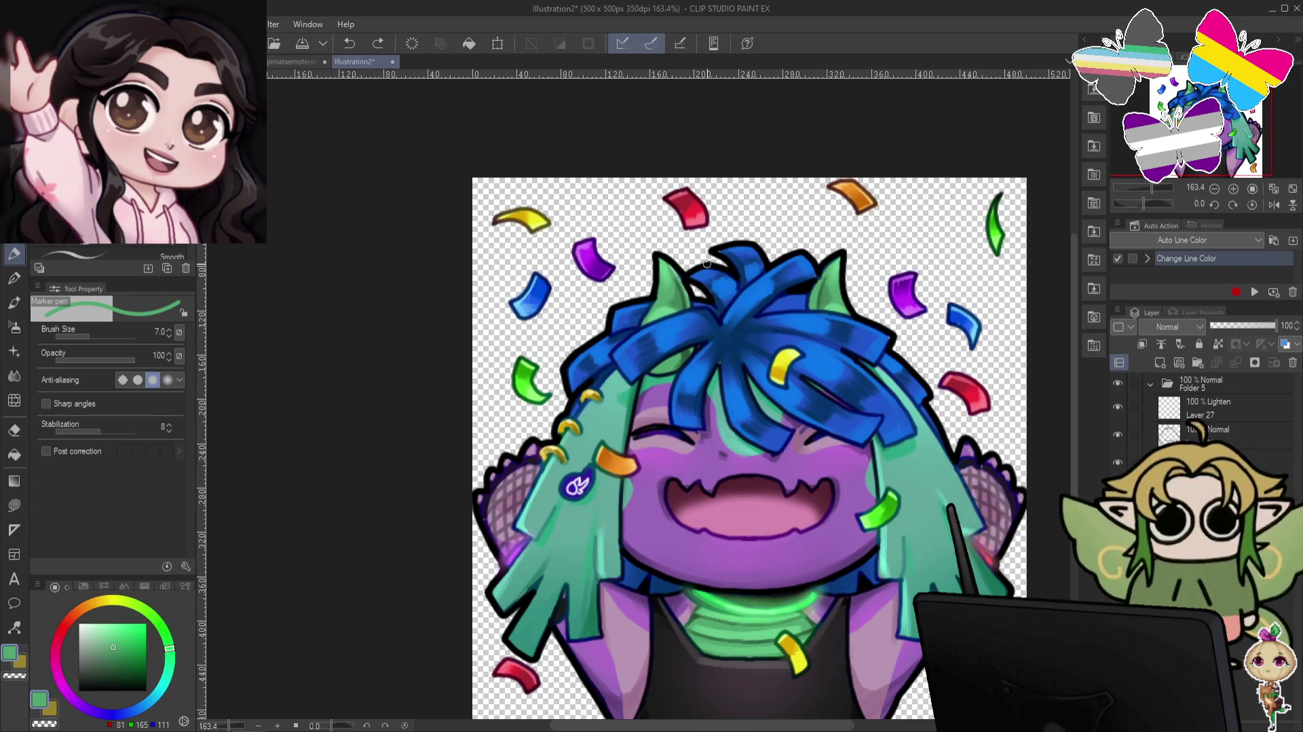
{"action": "key", "text": "bracketleft"}
{"action": "key", "text": "bracketleft"}
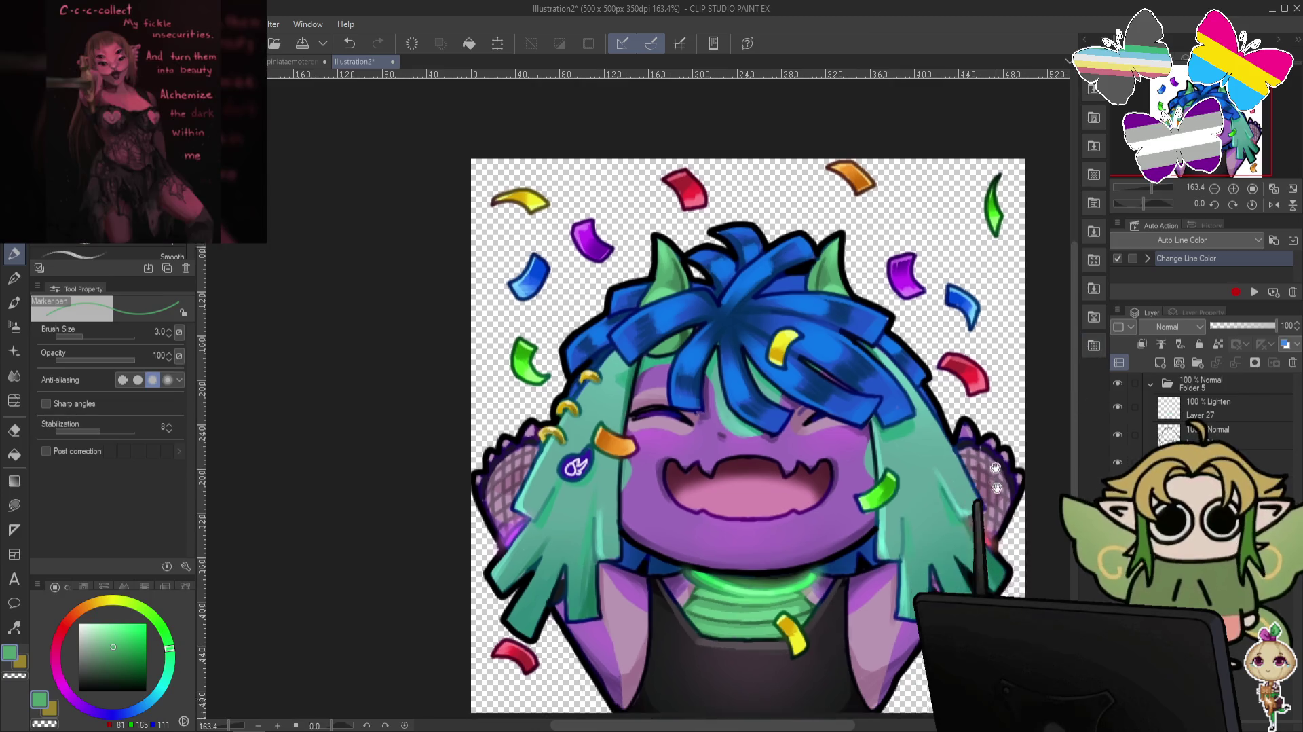
{"action": "left_click_drag", "start_coordinate": [996, 479], "coordinate": [996, 432]}
{"action": "left_click", "coordinate": [486, 467], "text": "alt"}
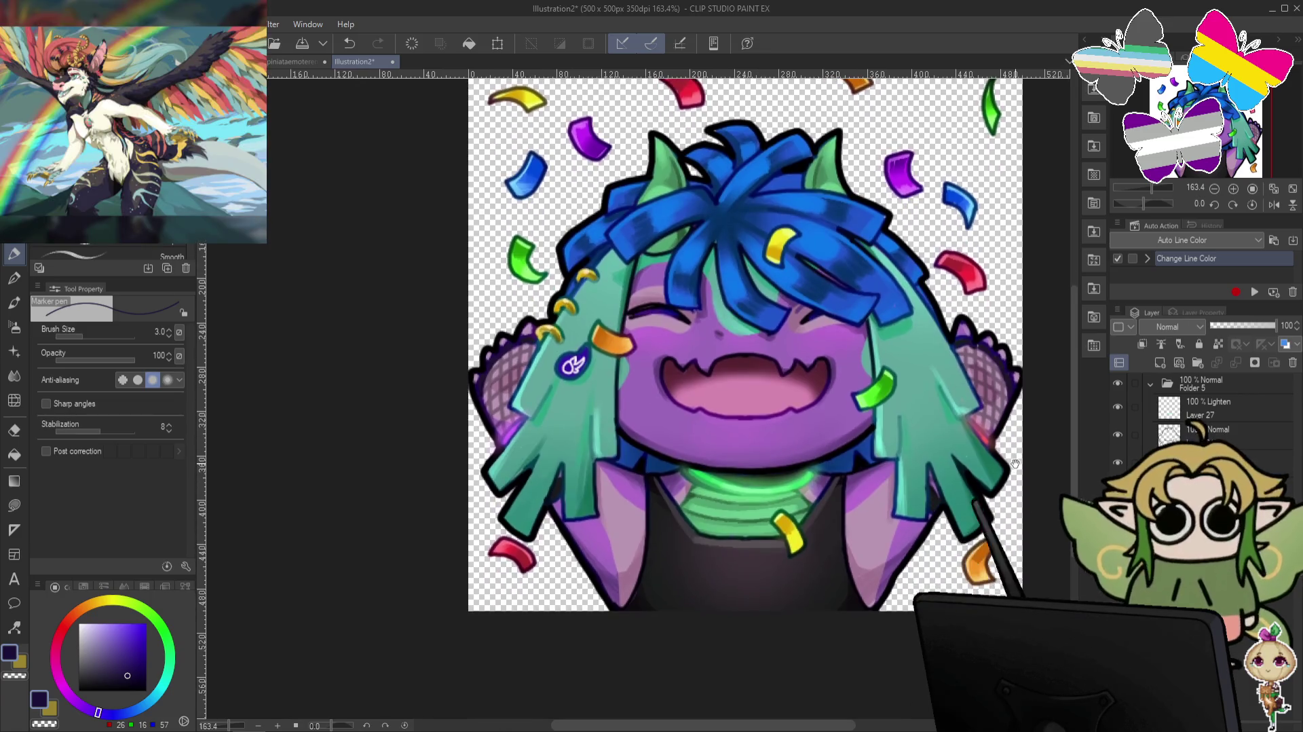
{"action": "left_click_drag", "start_coordinate": [1021, 523], "coordinate": [1006, 506]}
{"action": "scroll", "coordinate": [1005, 506], "scroll_direction": "down", "scroll_amount": 1}
{"action": "scroll", "coordinate": [1005, 506], "scroll_direction": "down", "scroll_amount": 2}
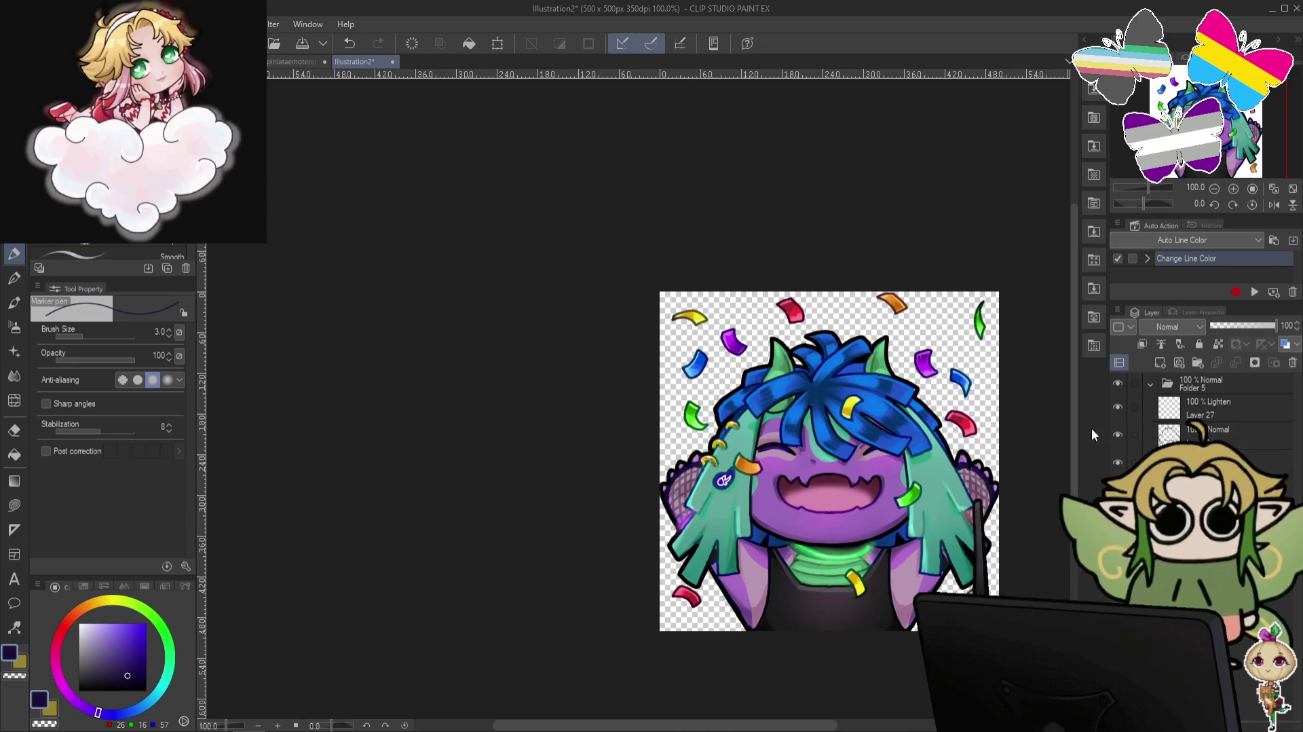
Merge visible layers into a new layer and apply Sharpen to it.
{"action": "right_click", "coordinate": [1237, 411]}
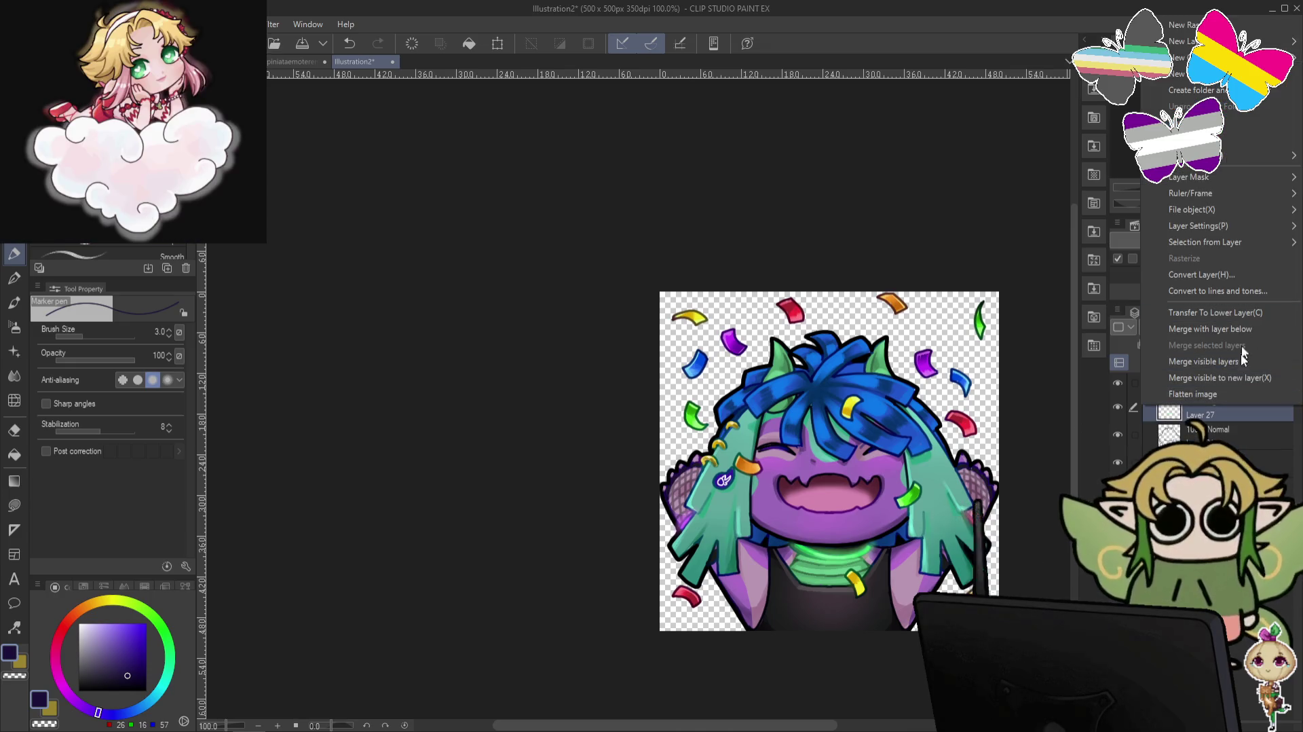
{"action": "left_click", "coordinate": [1242, 380]}
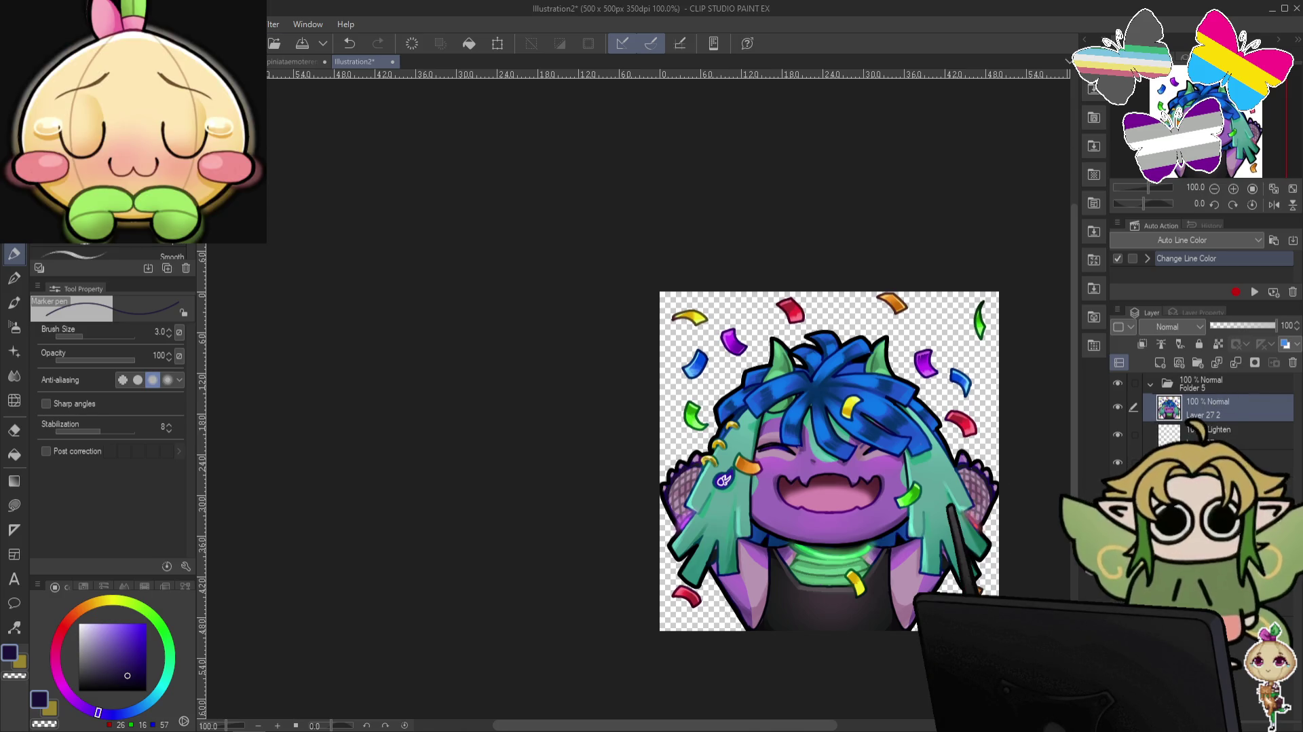
{"action": "left_click", "coordinate": [272, 25]}
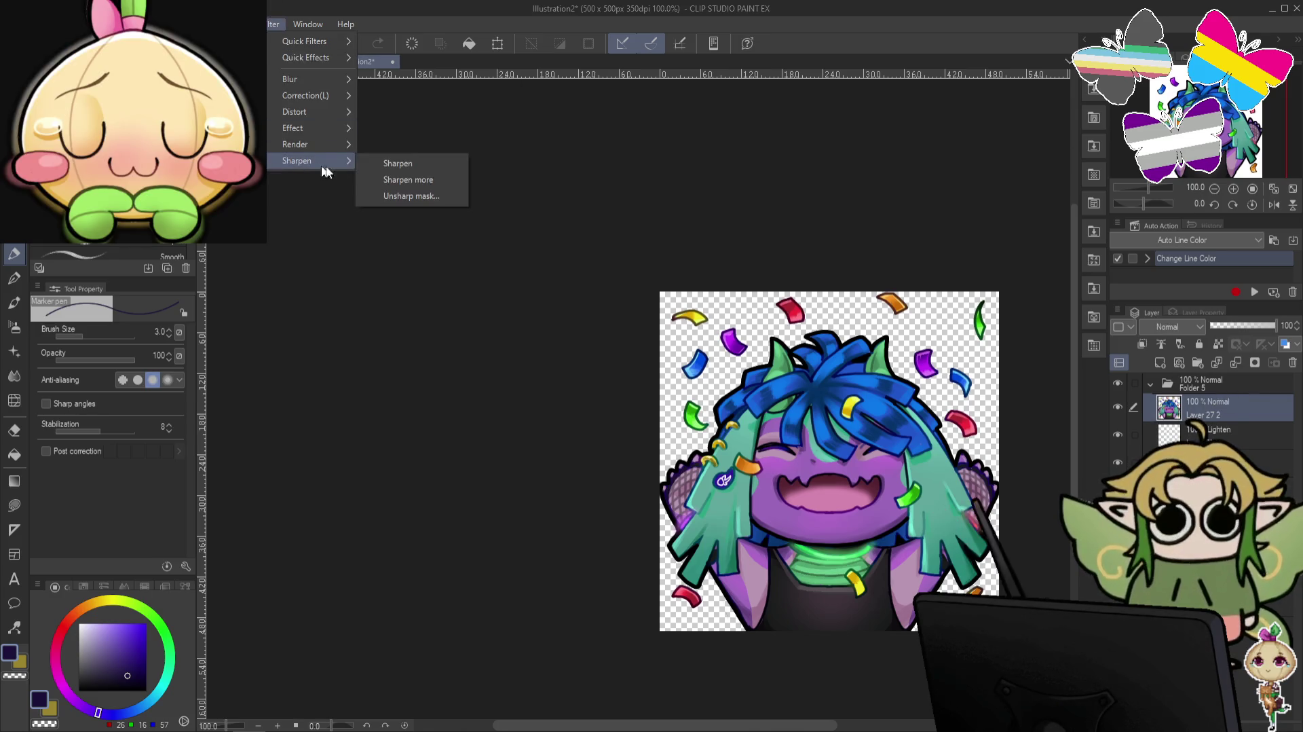
{"action": "left_click", "coordinate": [390, 161]}
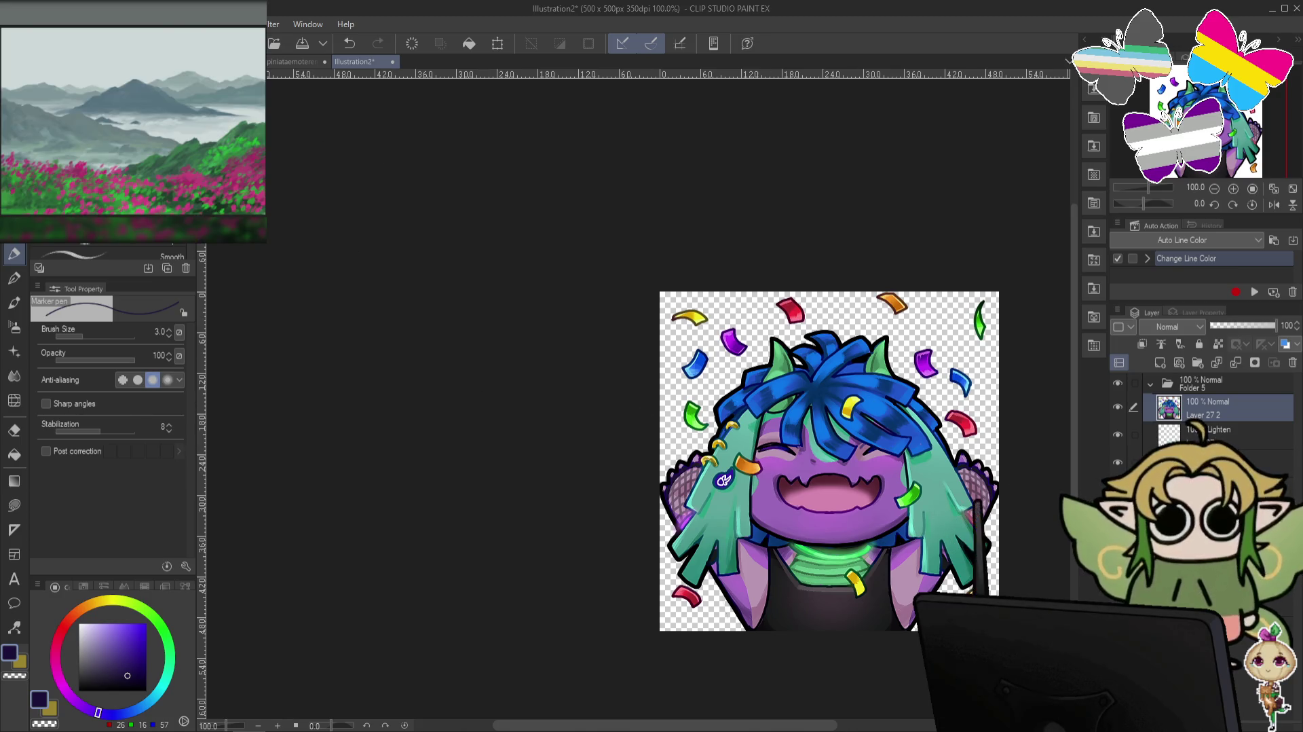
Export the confetti emote as a PNG and close Illustration2 with Do Not Save.
{"action": "key", "text": "alt+f"}
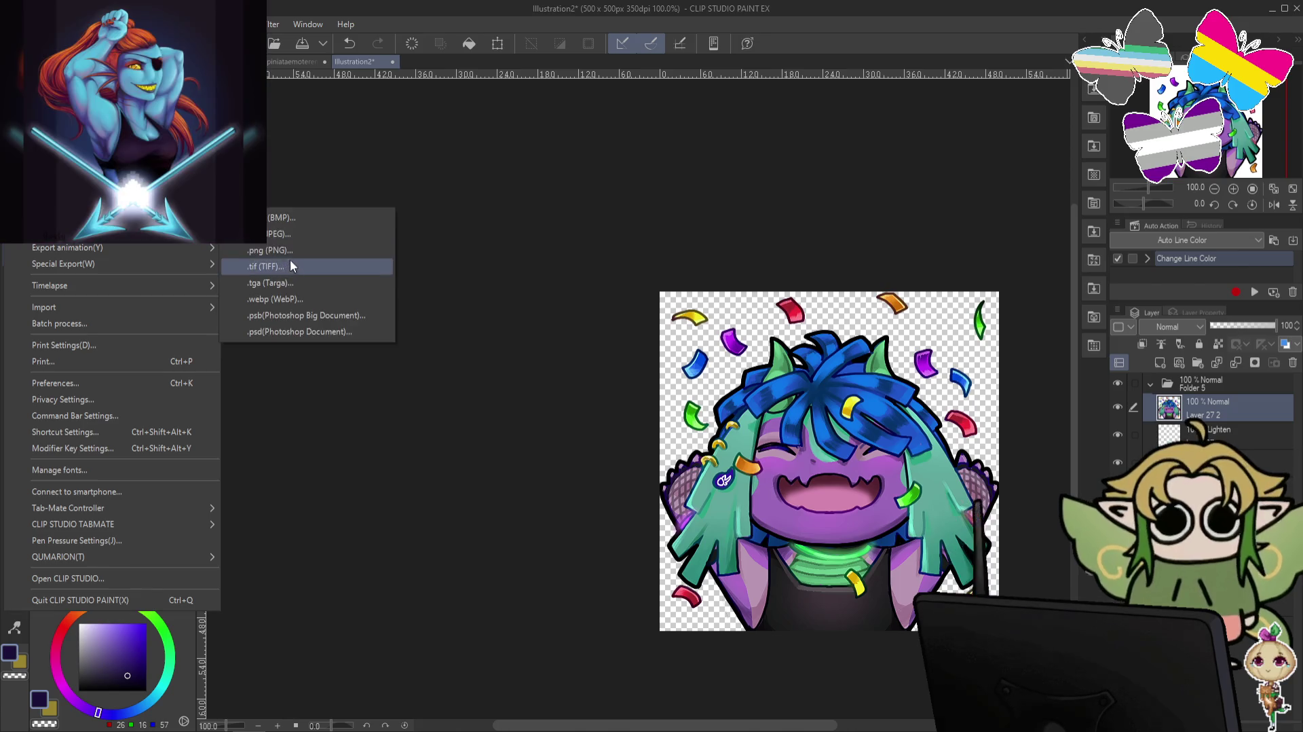
{"action": "left_click", "coordinate": [277, 209]}
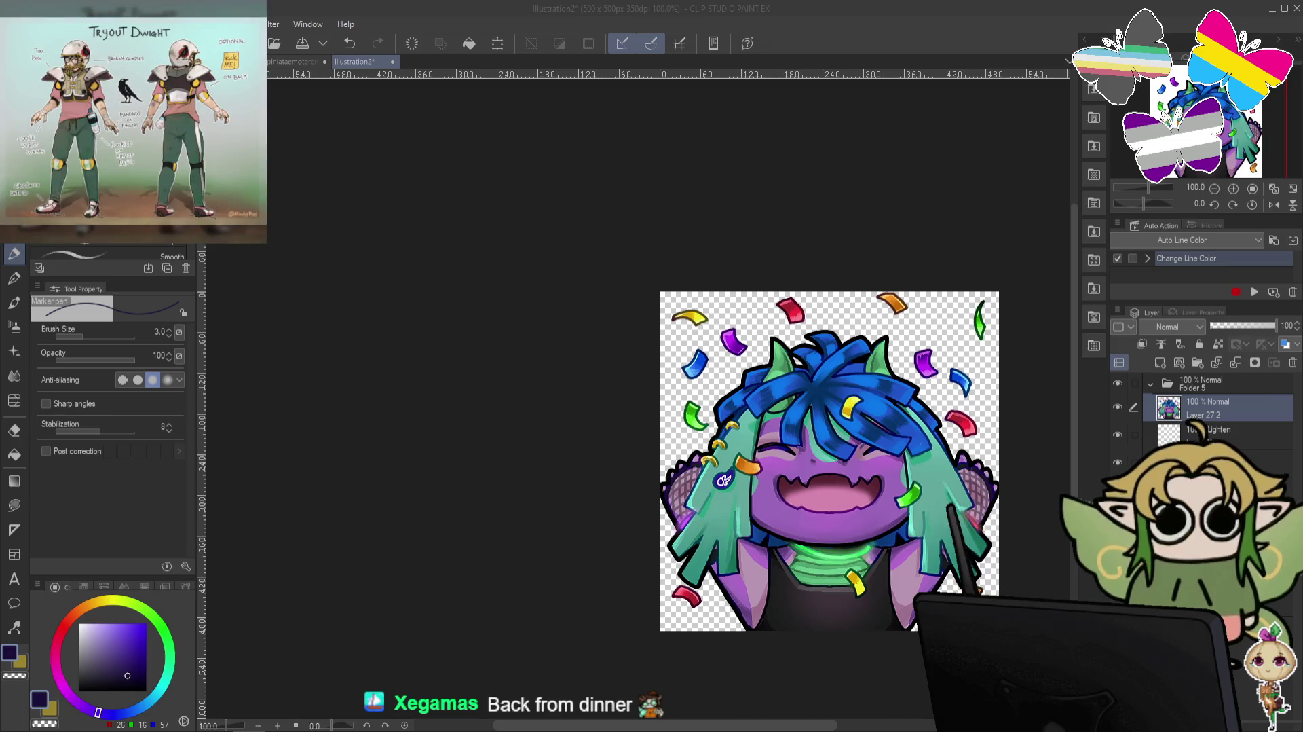
{"action": "key", "text": "ctrl+shift+alt+s"}
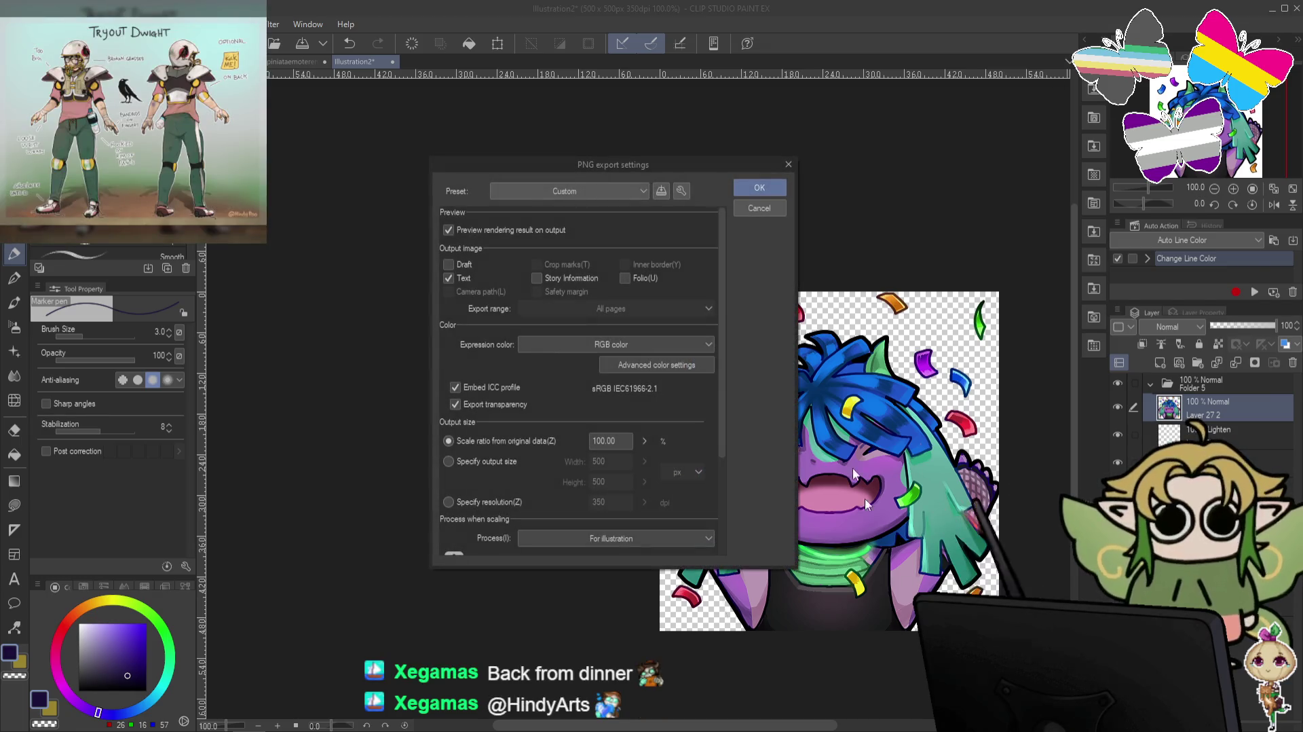
{"action": "left_click", "coordinate": [758, 188]}
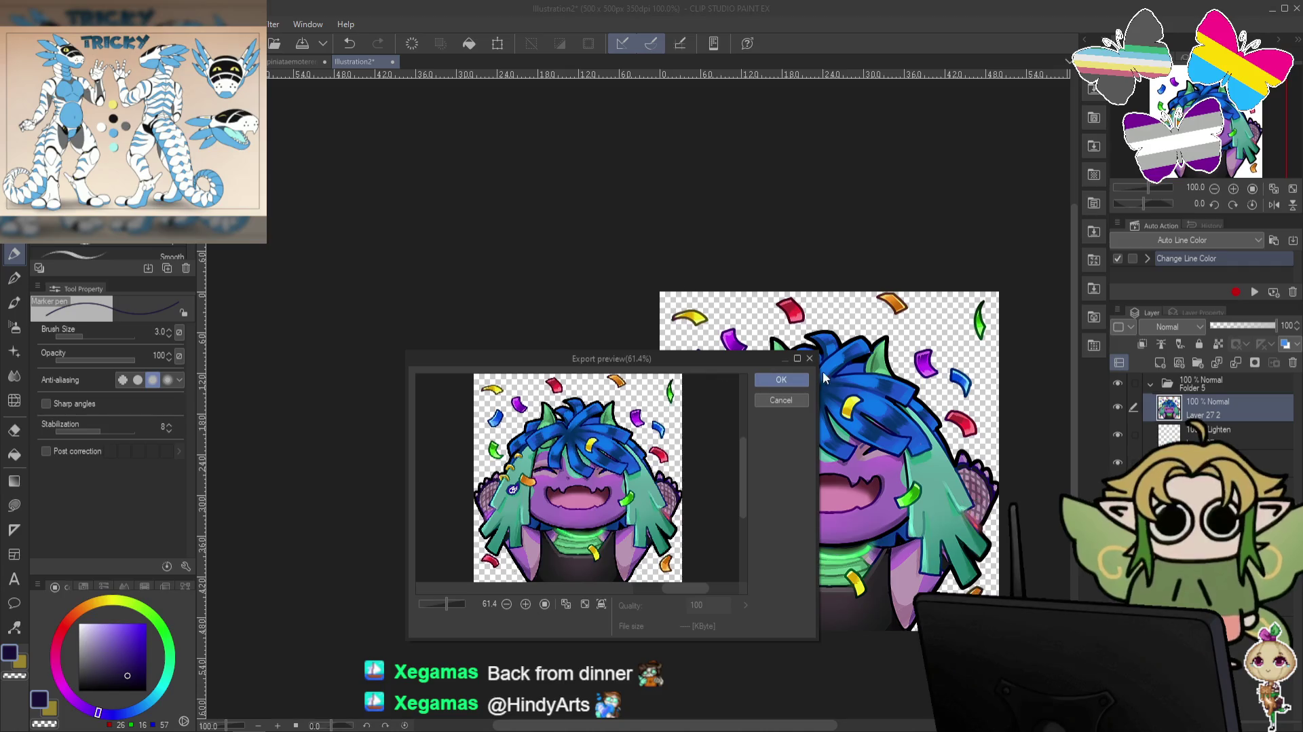
{"action": "left_click", "coordinate": [787, 381]}
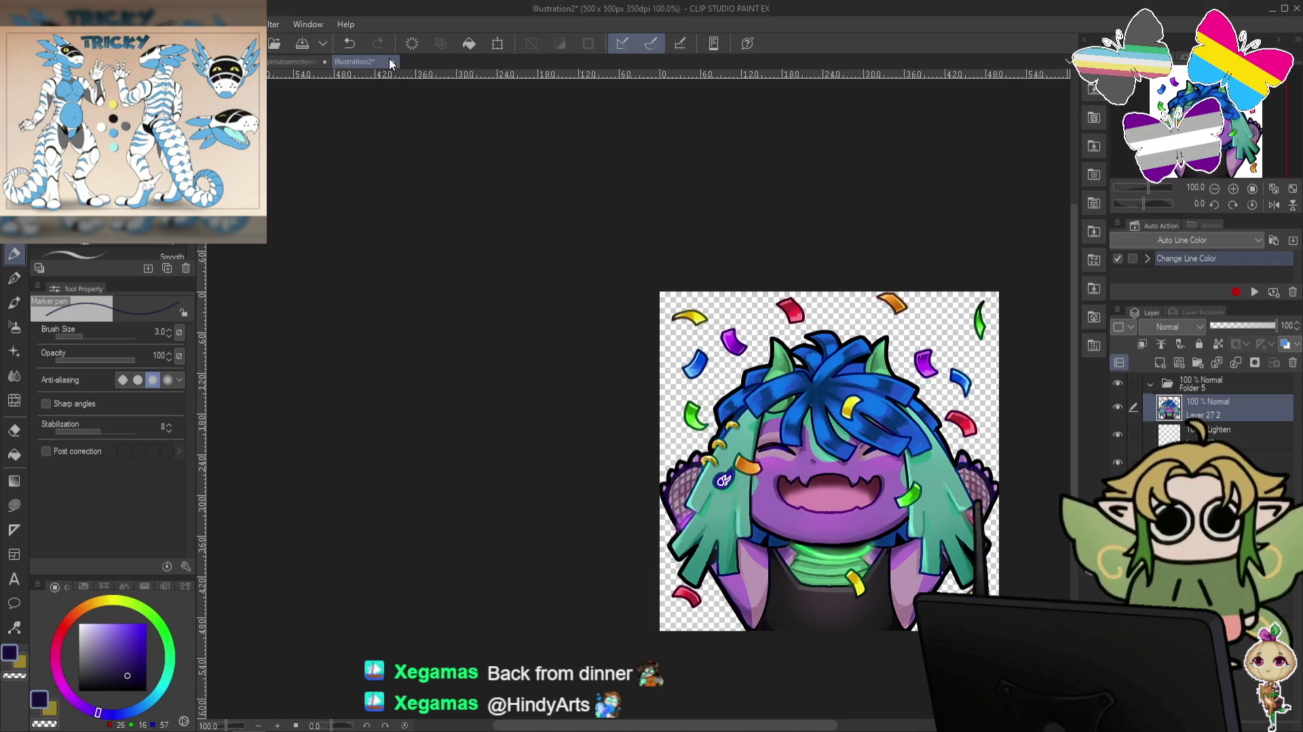
{"action": "left_click", "coordinate": [393, 62]}
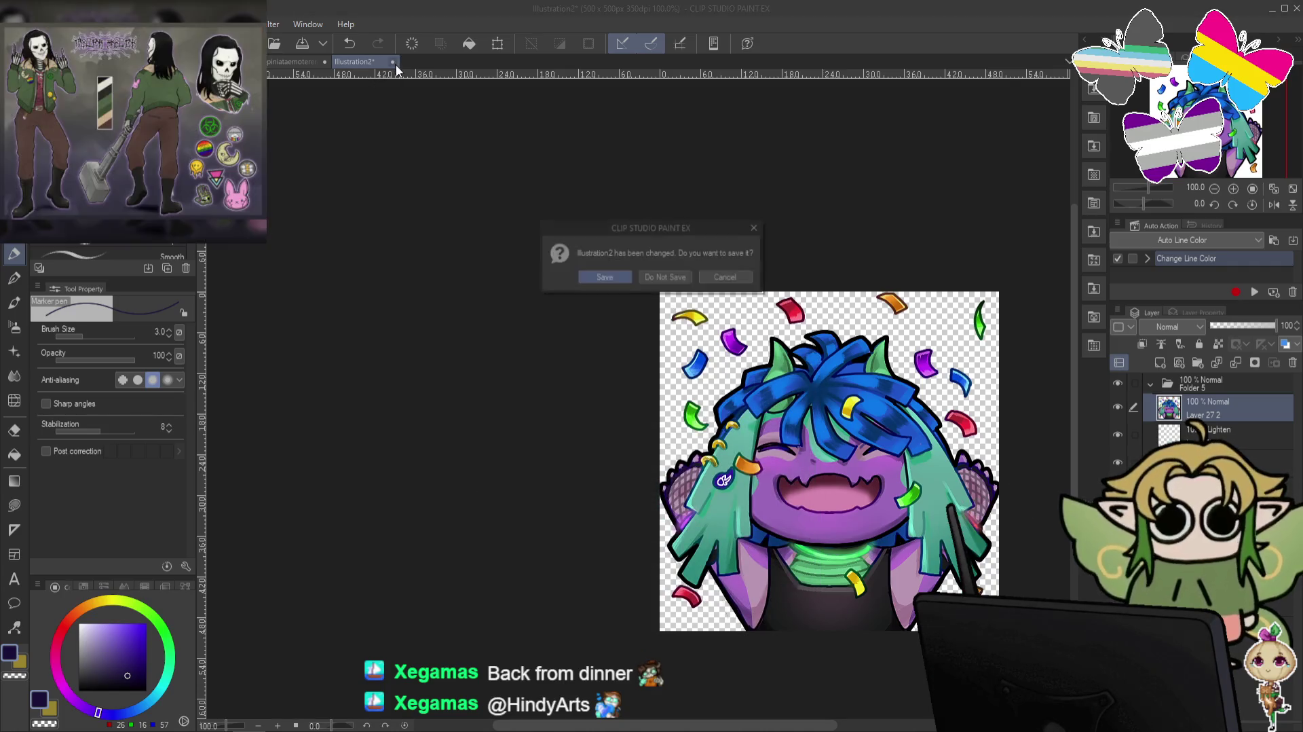
{"action": "left_click", "coordinate": [654, 277]}
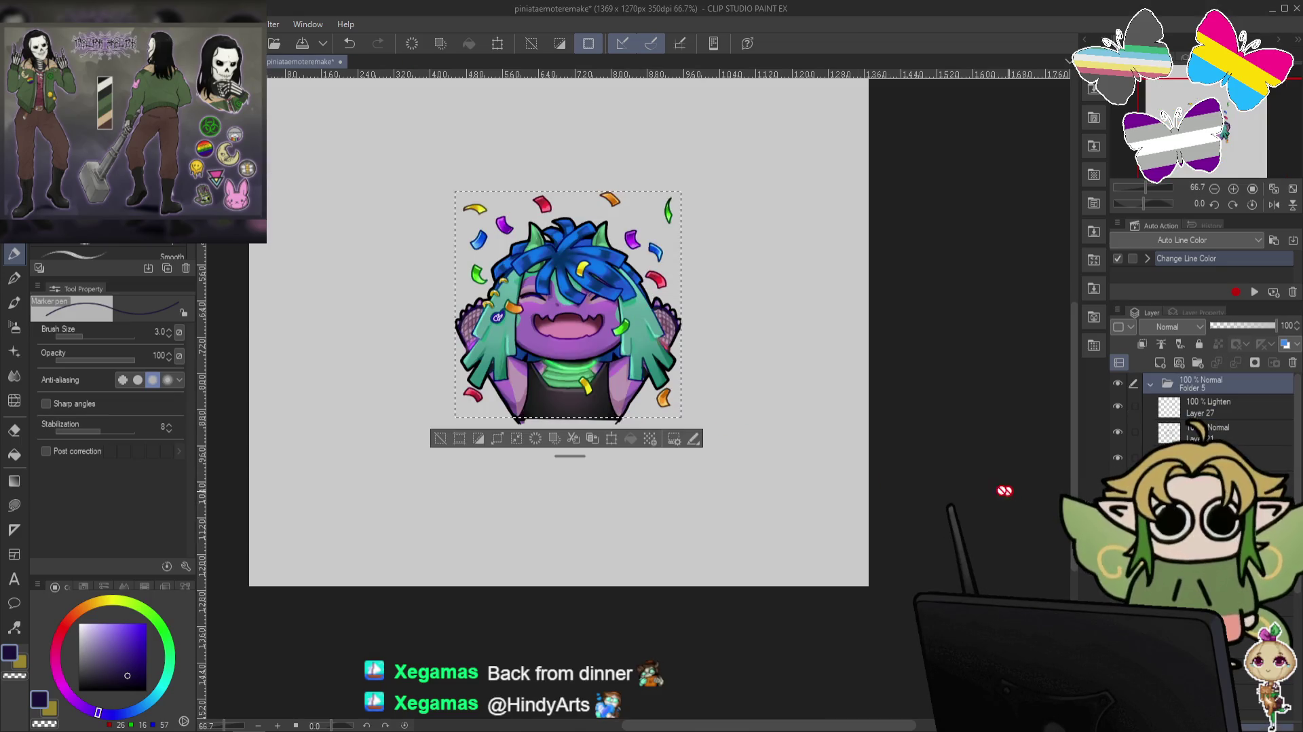
Save the piniataemoteremake document, then open and dismiss the File menu.
{"action": "key", "text": "ctrl+s"}
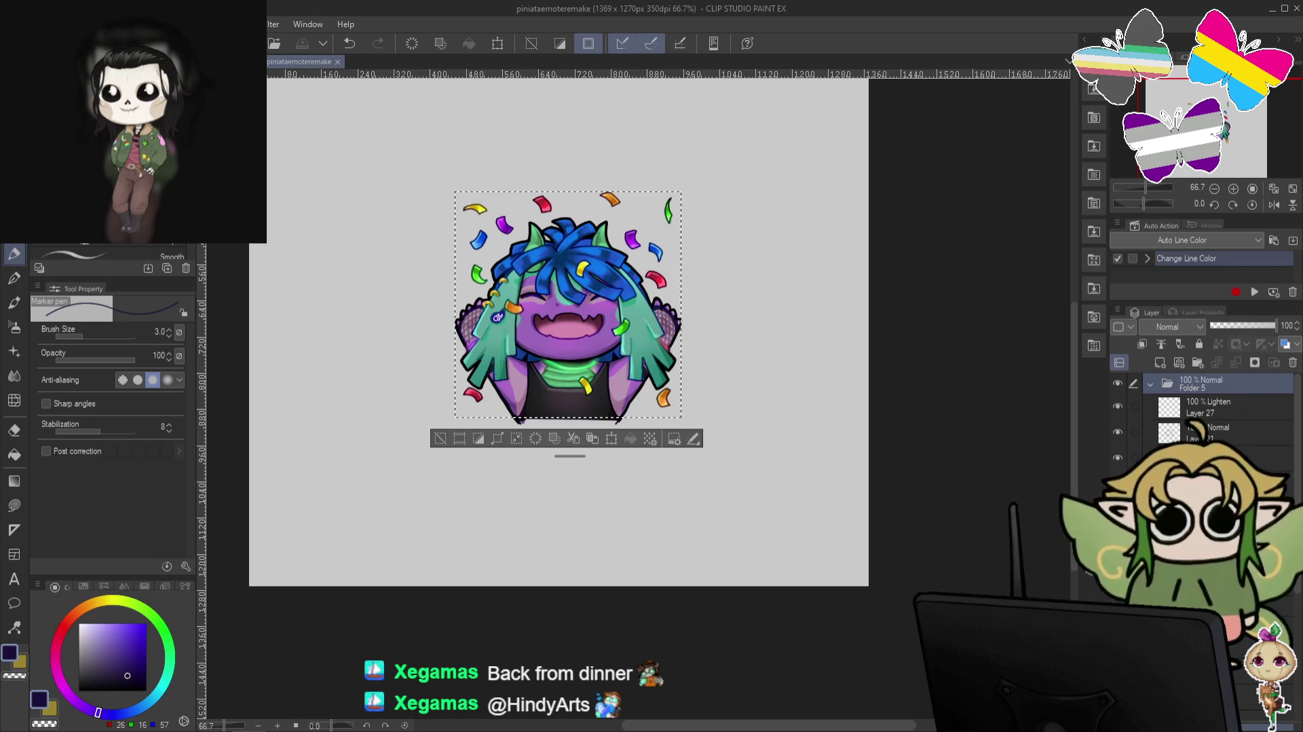
{"action": "key", "text": "alt+Tab"}
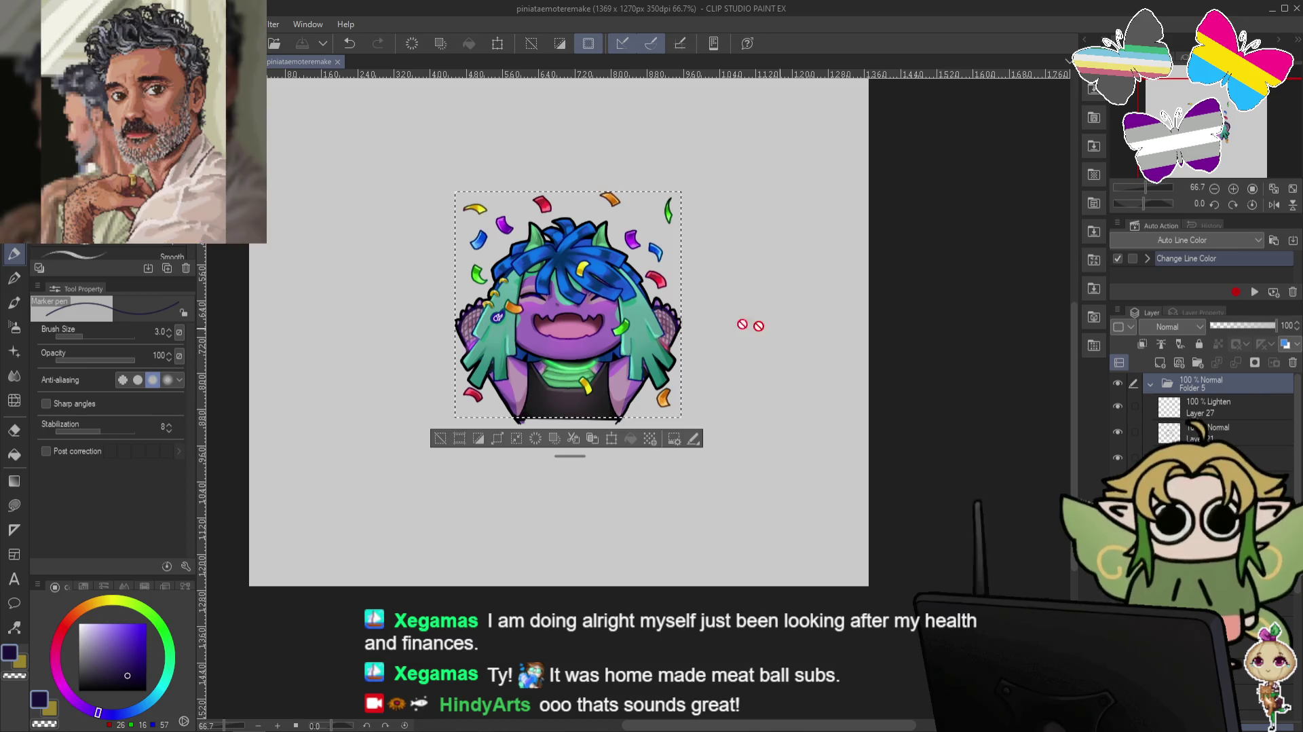
{"action": "key", "text": "alt+f"}
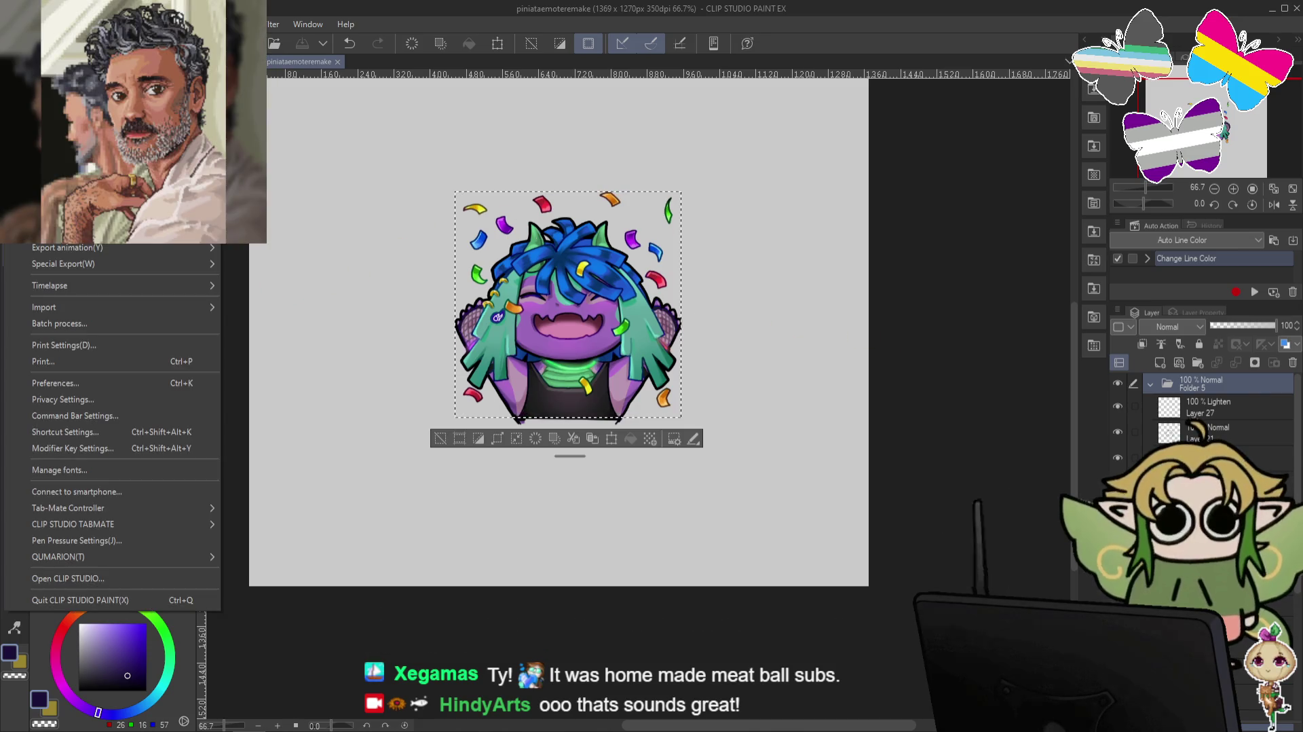
{"action": "key", "text": "Escape"}
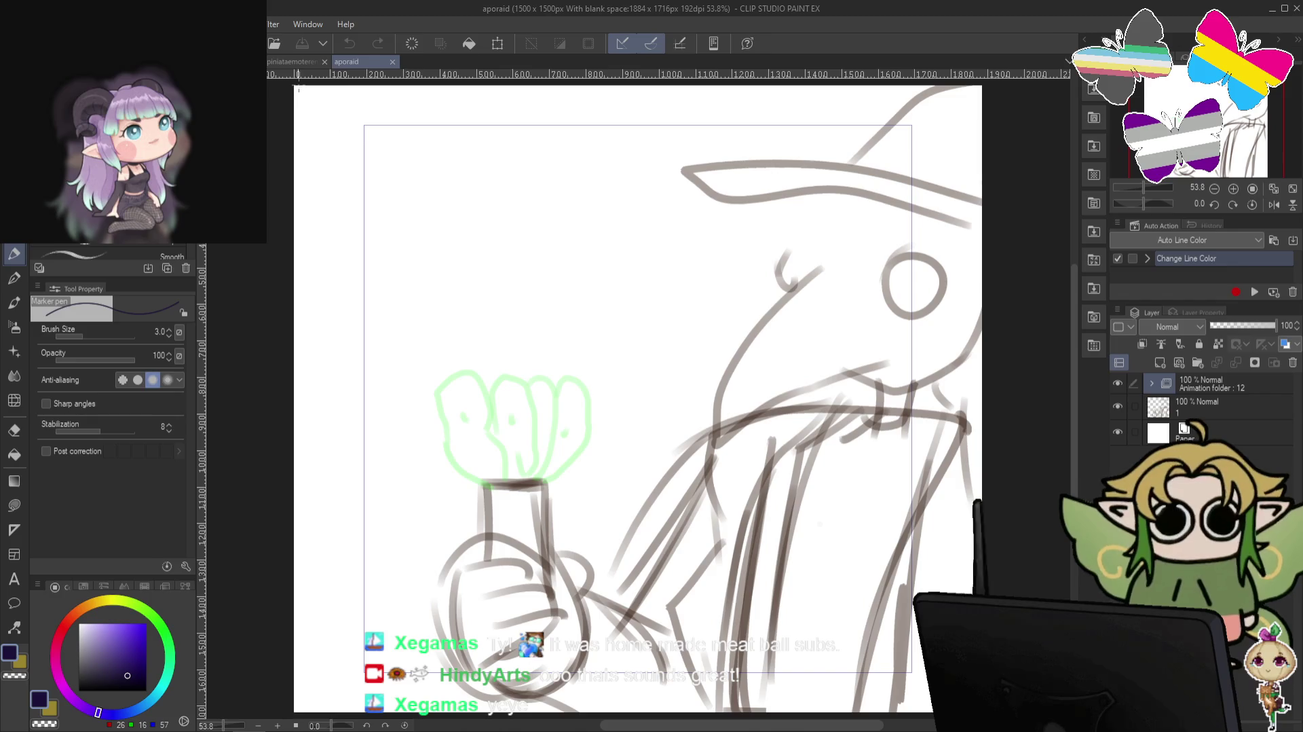
Close the piniataemoteremake document, leaving the aporaid sketch open.
{"action": "scroll", "coordinate": [803, 441], "scroll_direction": "down", "scroll_amount": 1}
{"action": "scroll", "coordinate": [803, 441], "scroll_direction": "down", "scroll_amount": 2}
{"action": "scroll", "coordinate": [803, 442], "scroll_direction": "down", "scroll_amount": 2}
{"action": "scroll", "coordinate": [820, 432], "scroll_direction": "up", "scroll_amount": 2}
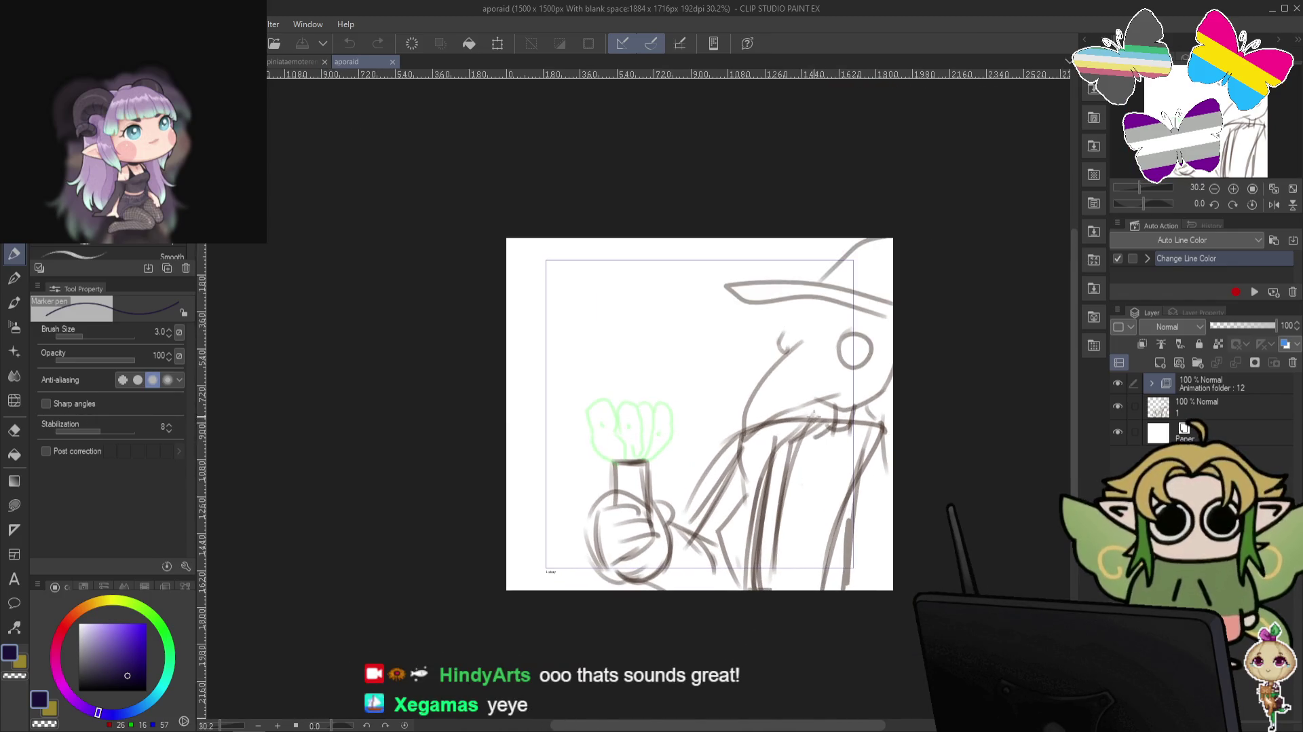
{"action": "left_click", "coordinate": [288, 61]}
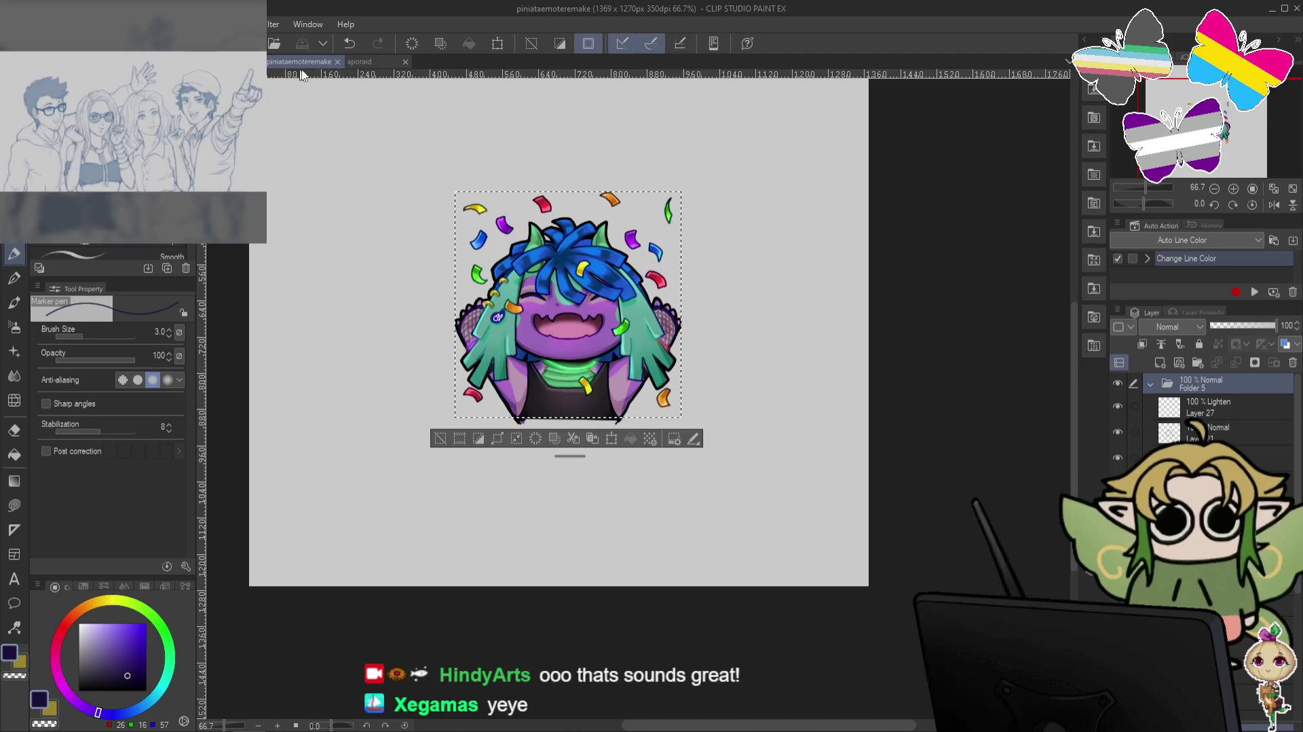
{"action": "left_click", "coordinate": [337, 62]}
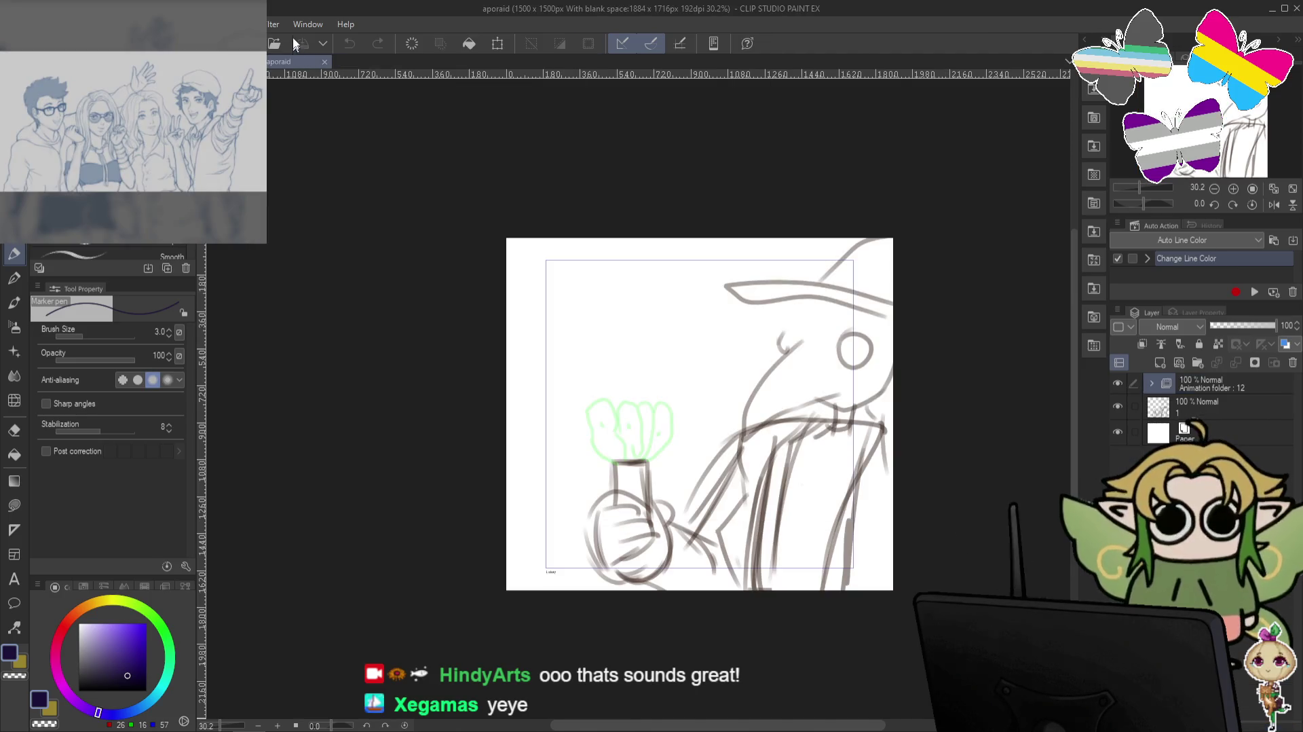
Show the Timeline, fade frame 1's sketch layer to 41% opacity, and add blank Layer 6.
{"action": "left_click", "coordinate": [306, 23]}
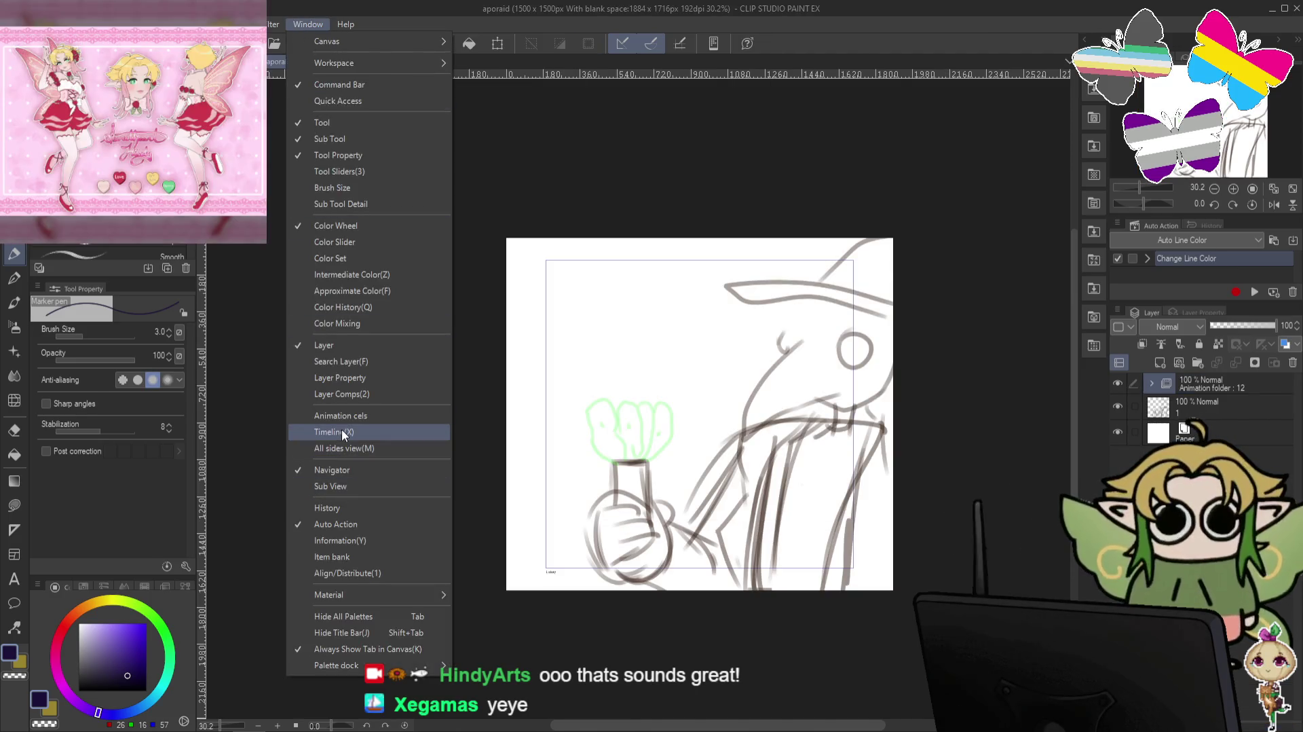
{"action": "left_click", "coordinate": [341, 432]}
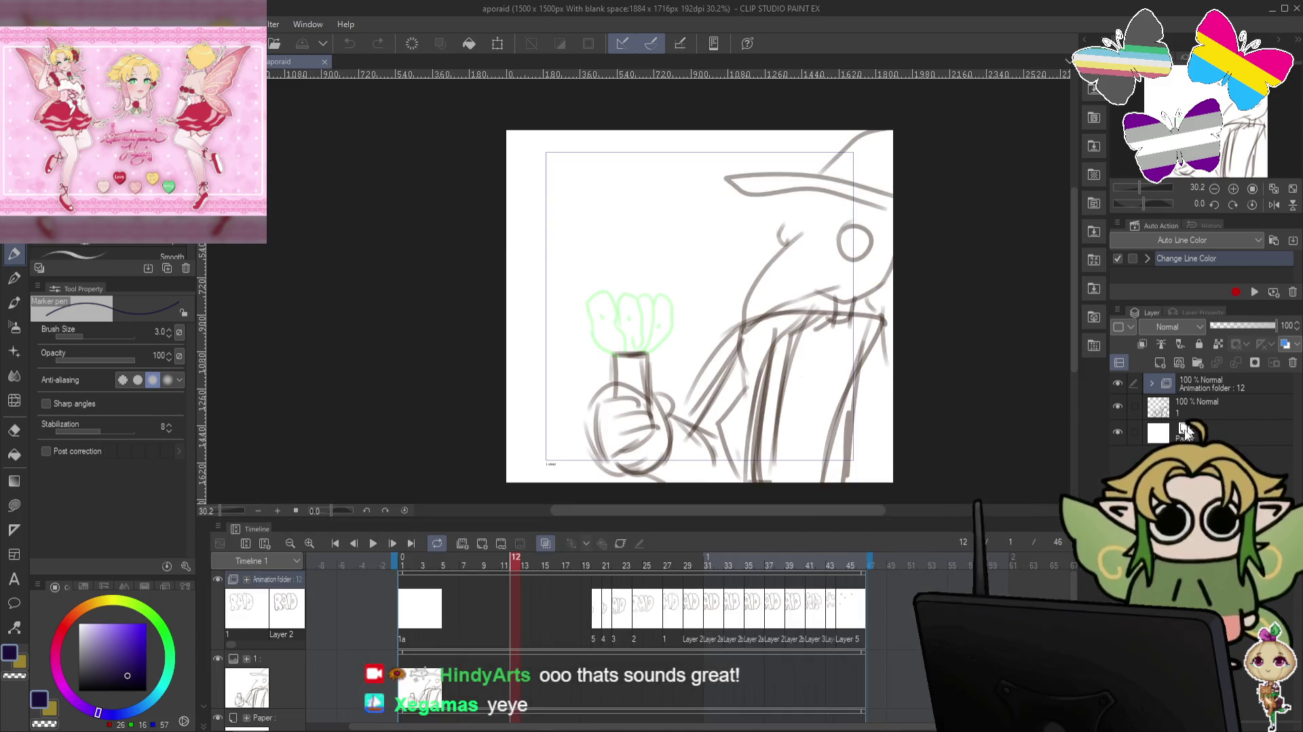
{"action": "left_click", "coordinate": [414, 698]}
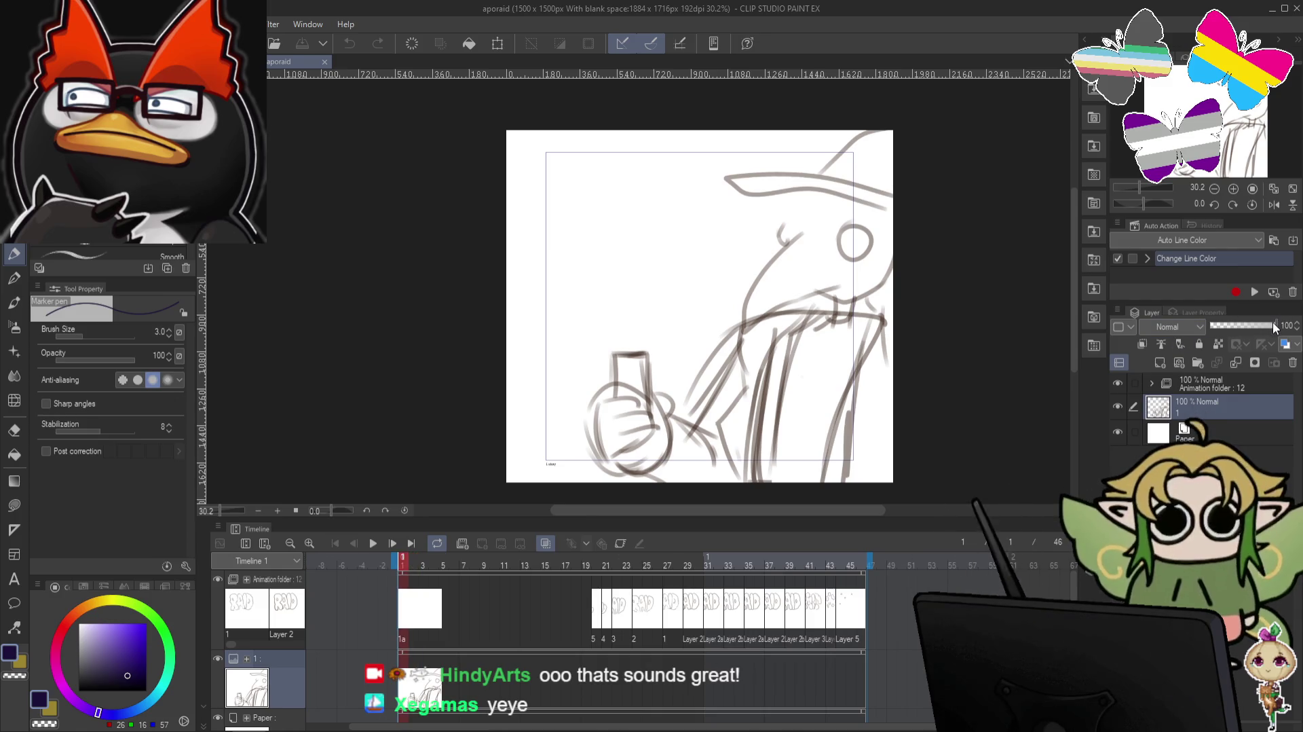
{"action": "left_click_drag", "start_coordinate": [1273, 320], "coordinate": [1239, 320]}
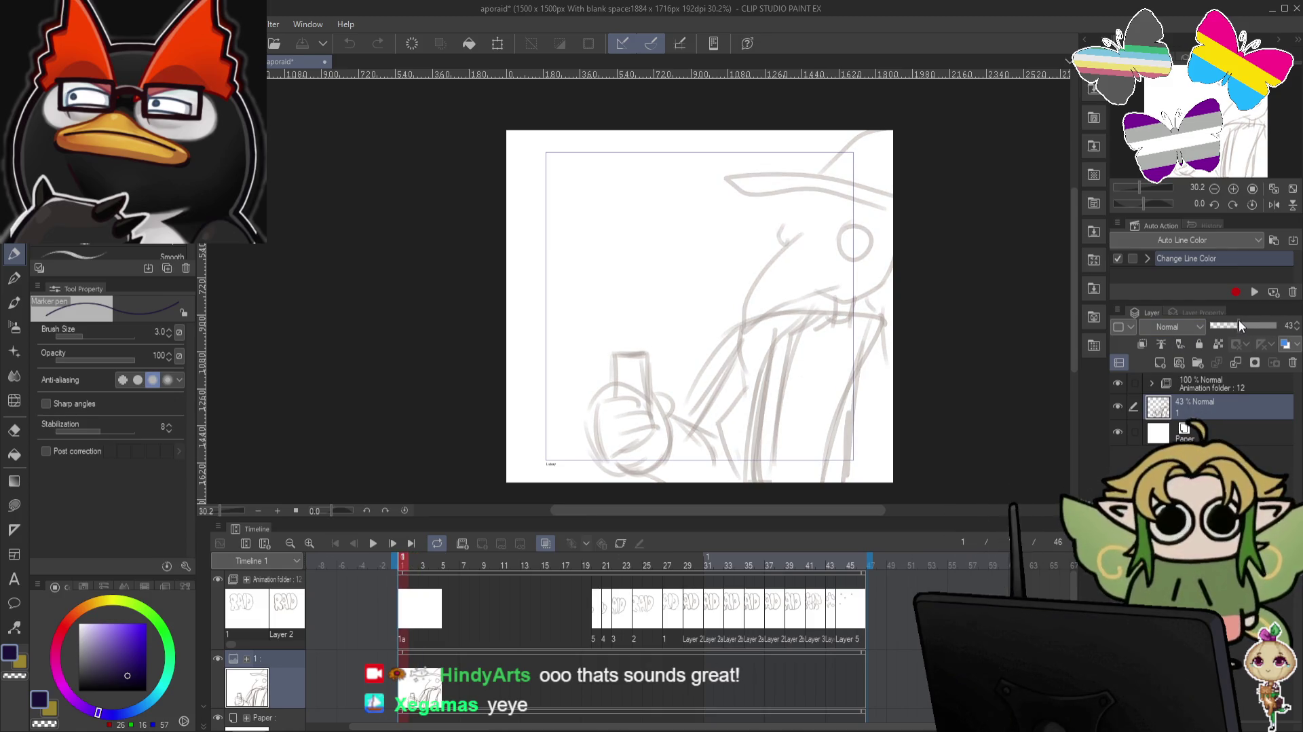
{"action": "left_click", "coordinate": [1161, 362]}
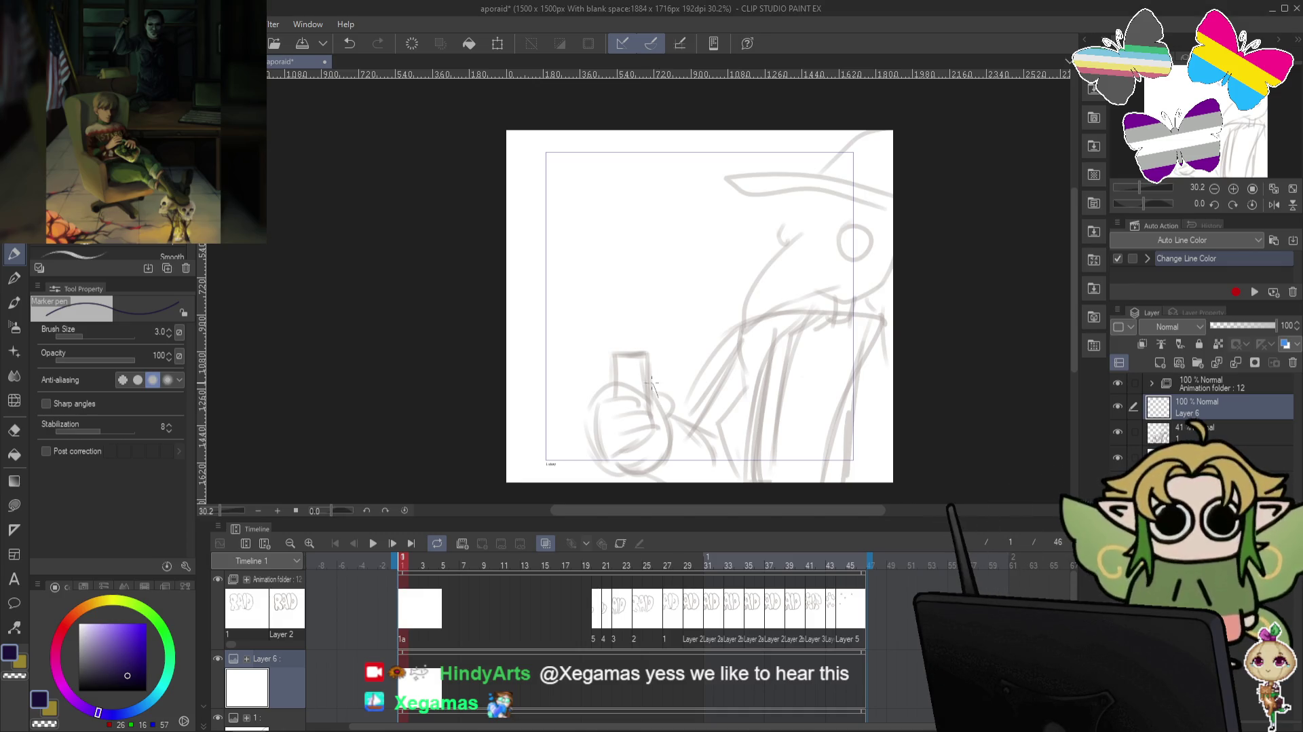
After a test line, switch to the rectangle inking pen and thin it to size 7.
{"action": "left_click_drag", "start_coordinate": [652, 384], "coordinate": [669, 441]}
{"action": "key", "text": "ctrl+z"}
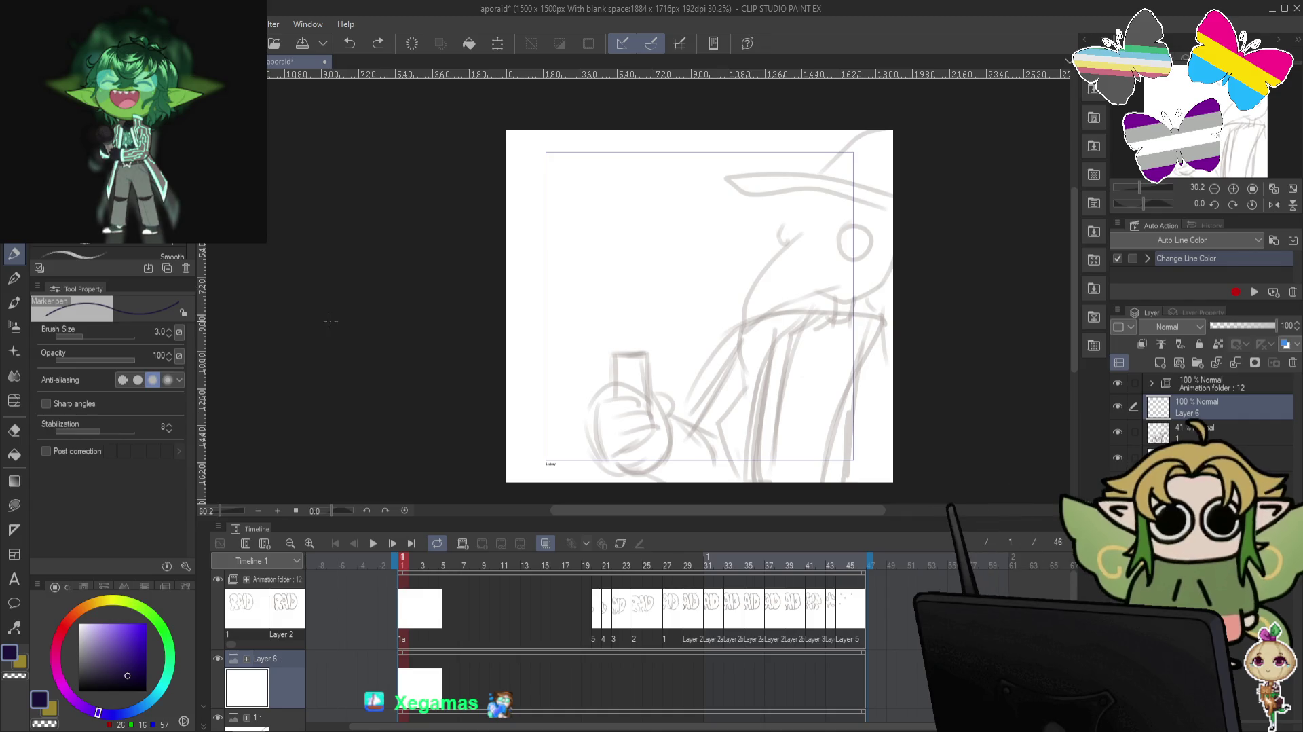
{"action": "key", "text": "p"}
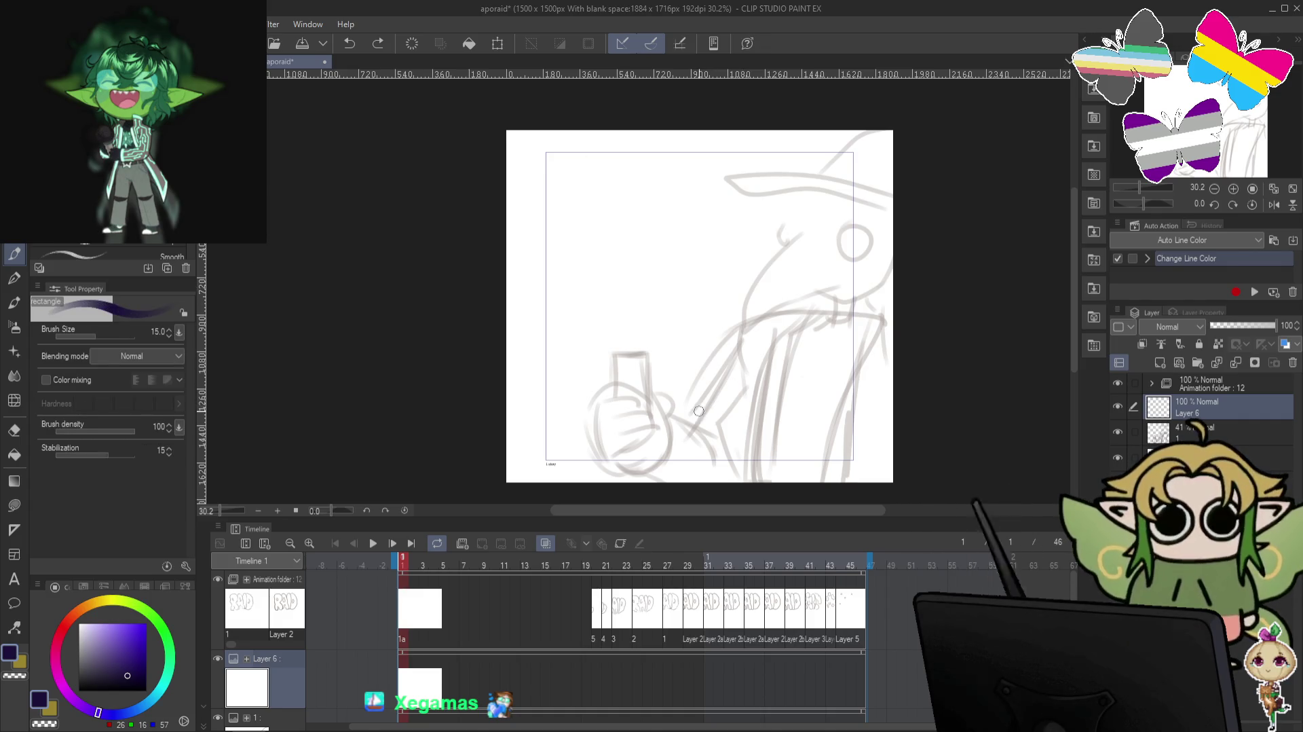
{"action": "key", "text": "bracketleft"}
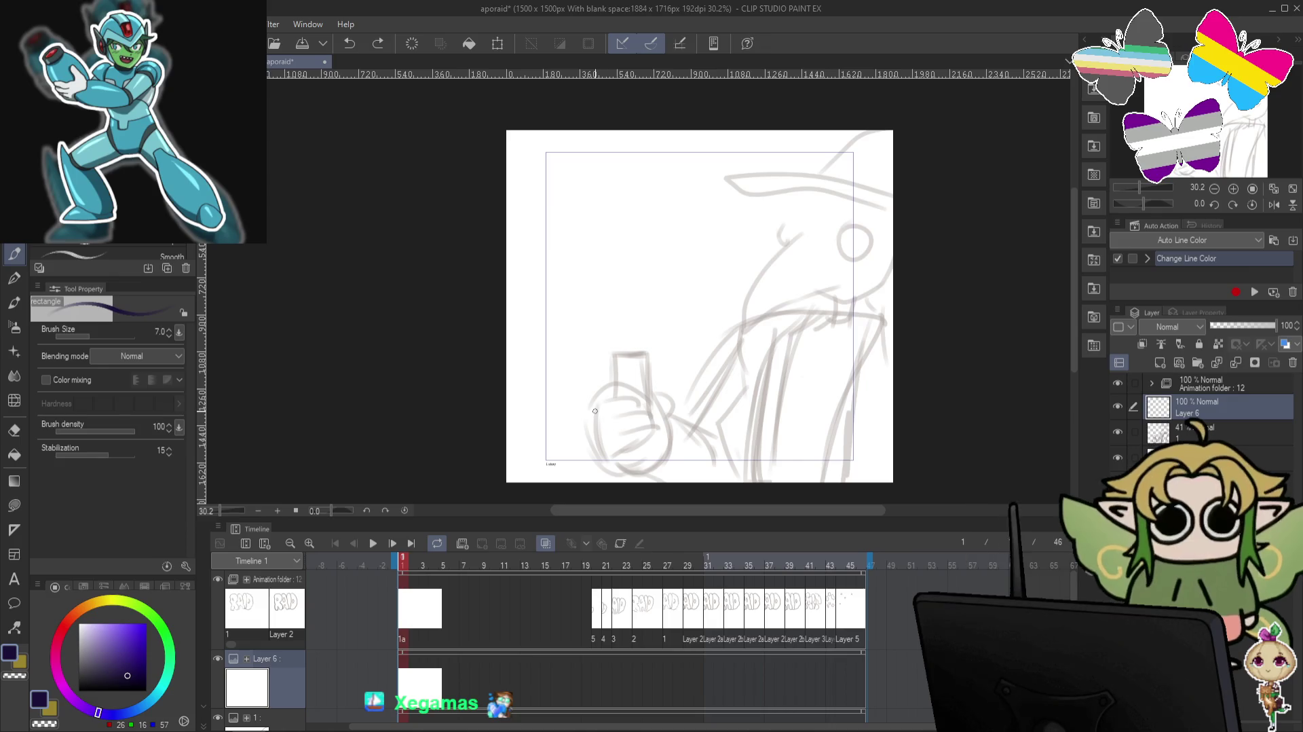
{"action": "key", "text": "ctrl+z"}
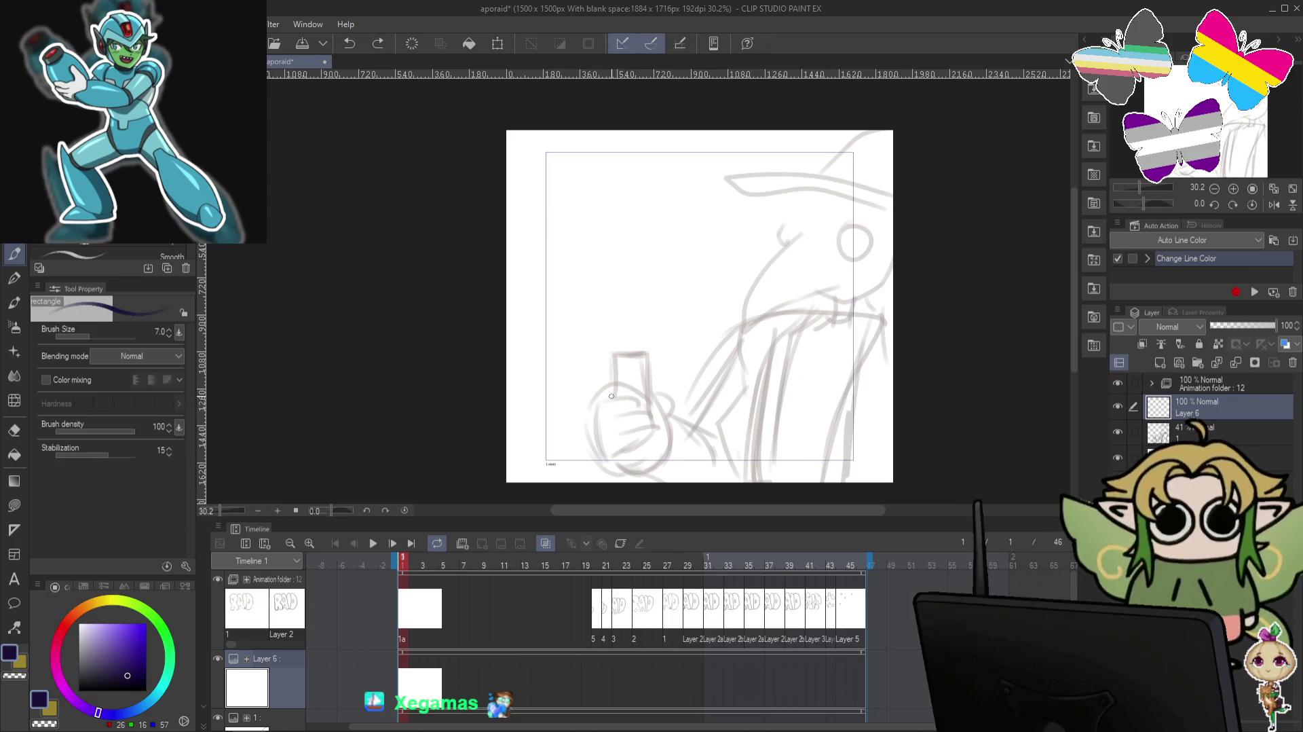
Ink the finger and knuckle outlines around the flask, redrawing bad strokes.
{"action": "mouse_move", "coordinate": [598, 406]}
{"action": "left_mouse_down"}
{"action": "mouse_move", "coordinate": [617, 390]}
{"action": "mouse_move", "coordinate": [651, 400]}
{"action": "left_mouse_up"}
{"action": "key", "text": "ctrl+z"}
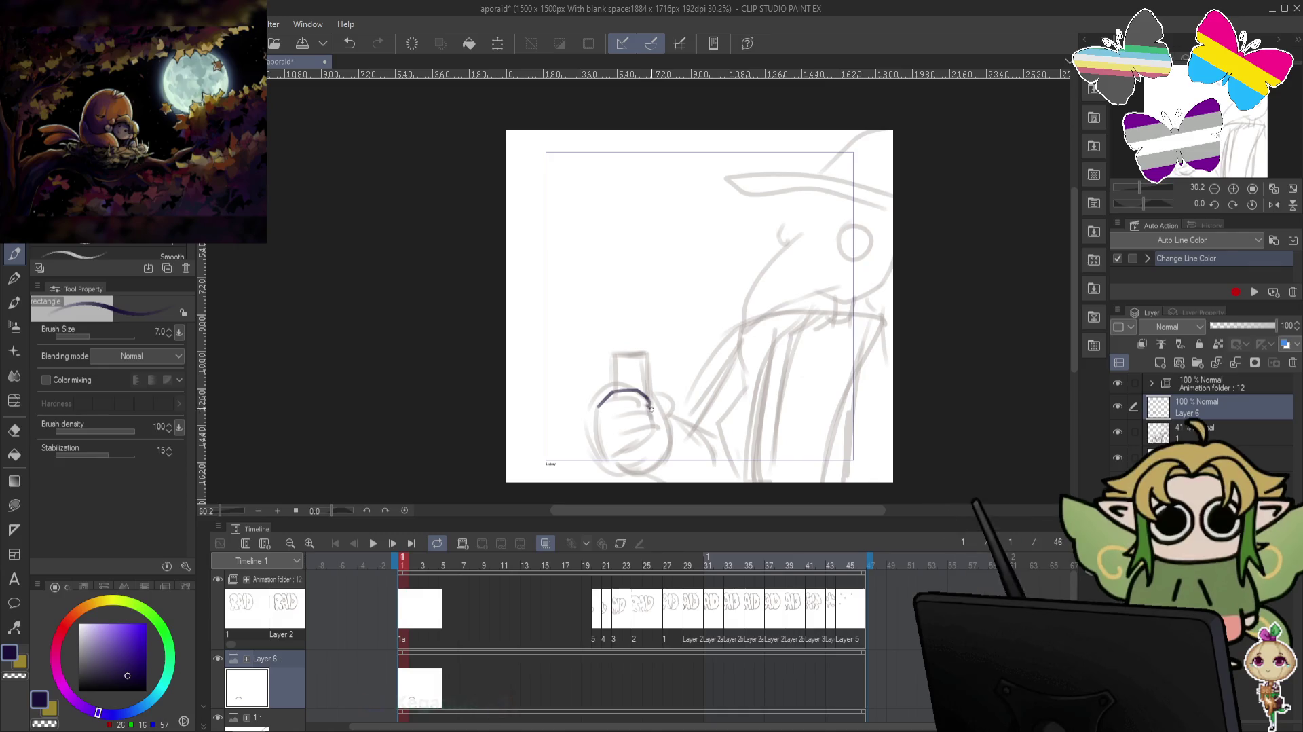
{"action": "mouse_move", "coordinate": [651, 408]}
{"action": "left_mouse_down"}
{"action": "mouse_move", "coordinate": [654, 424]}
{"action": "mouse_move", "coordinate": [627, 450]}
{"action": "left_mouse_up"}
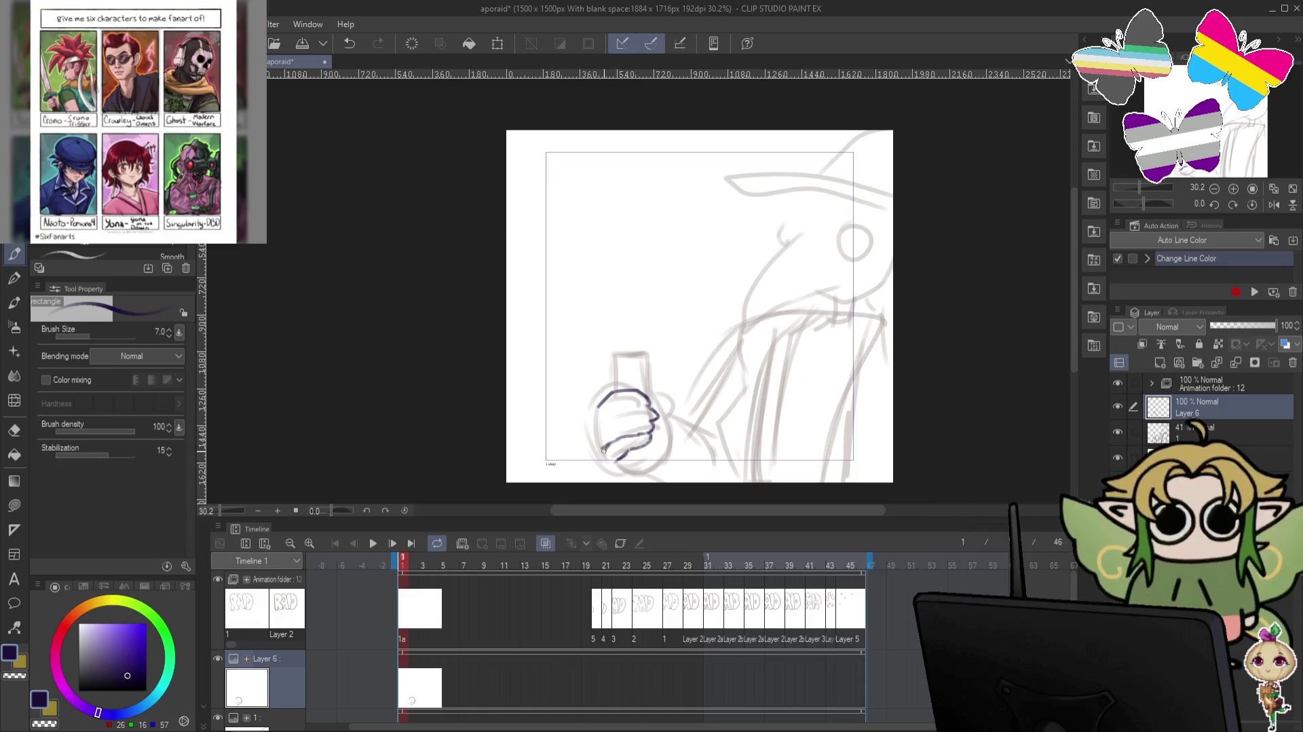
{"action": "key", "text": "ctrl+z"}
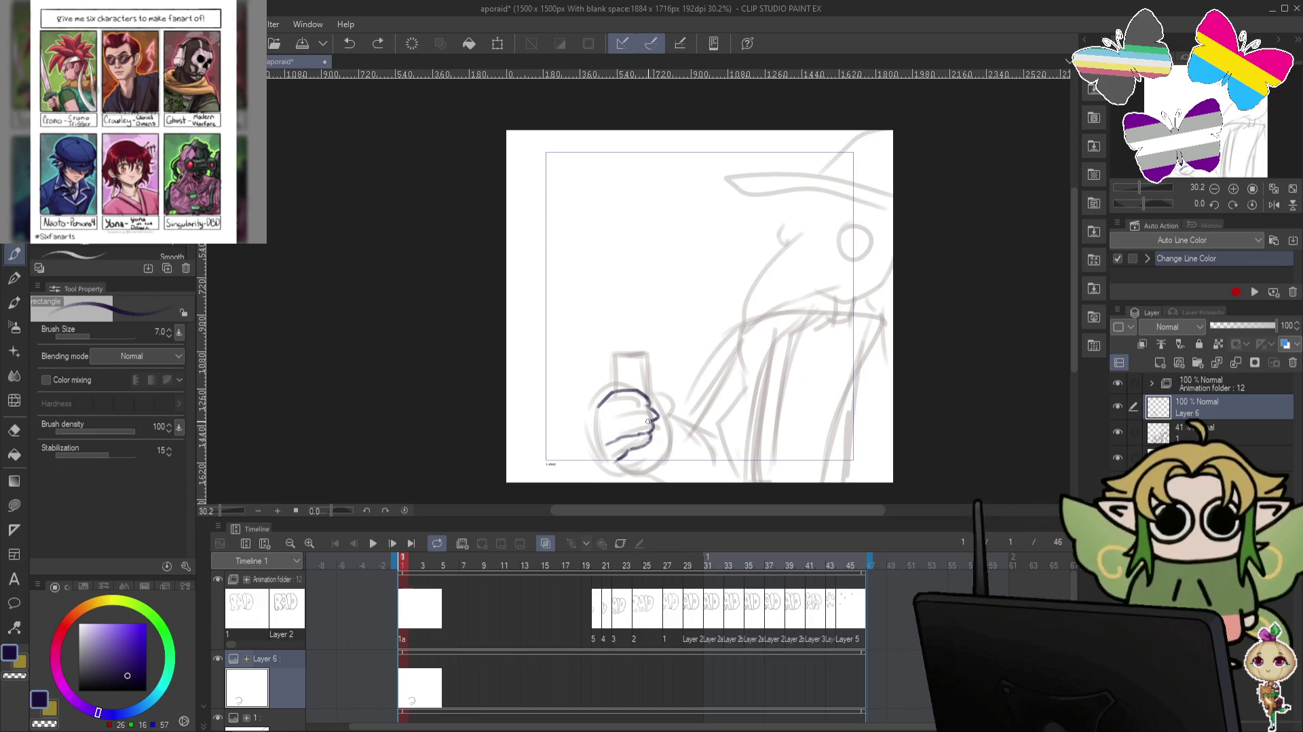
{"action": "left_click_drag", "start_coordinate": [649, 422], "coordinate": [603, 429]}
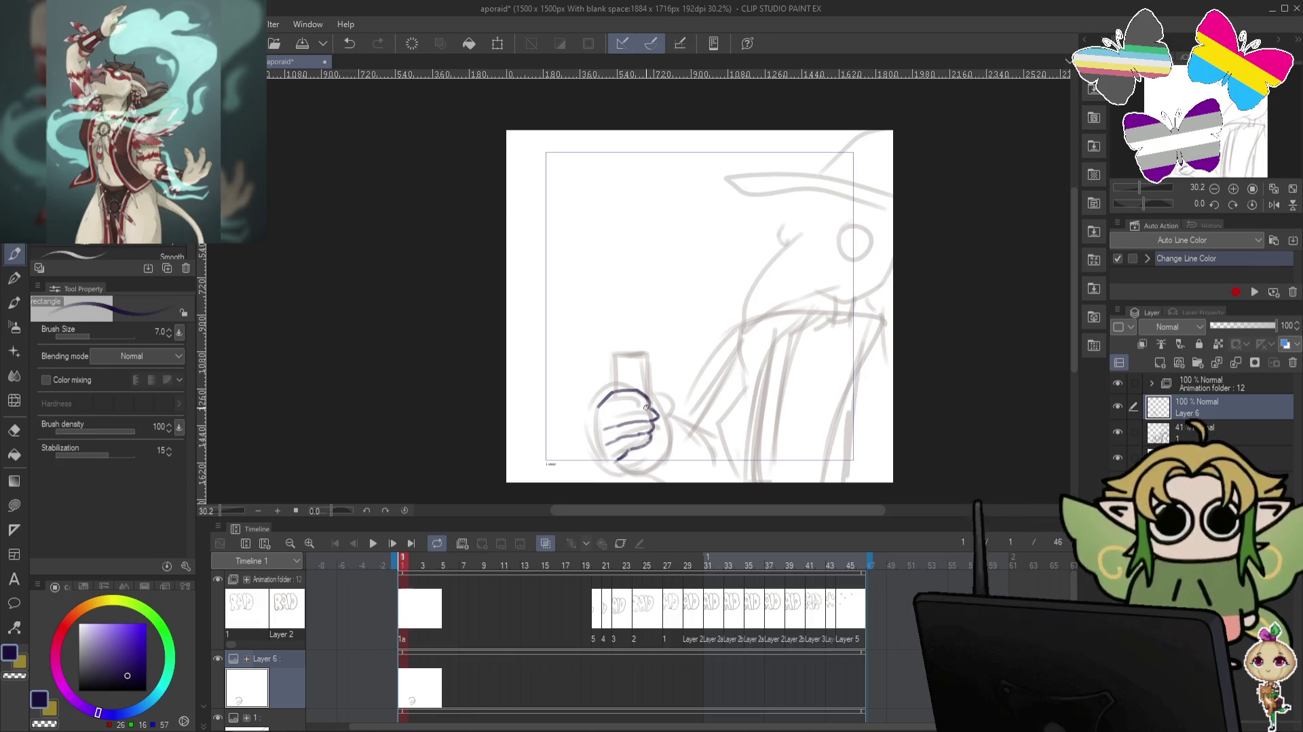
{"action": "key", "text": "ctrl+z"}
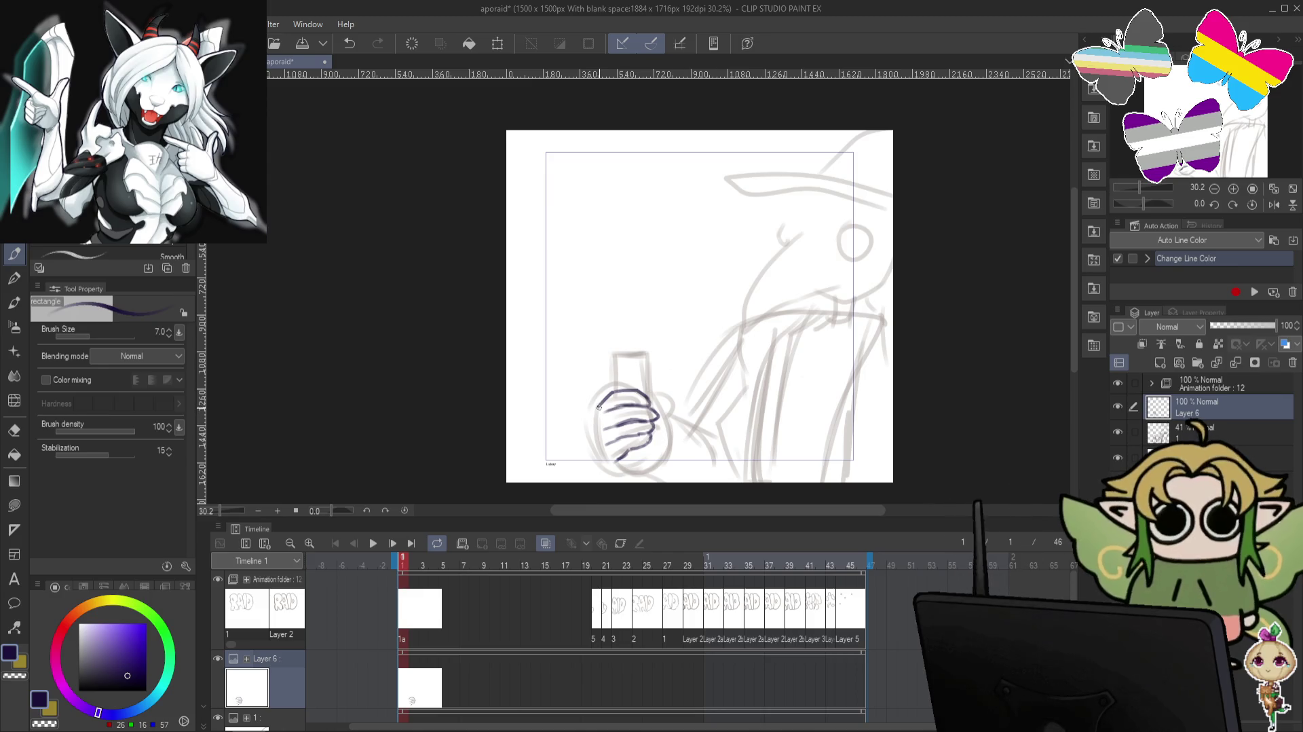
{"action": "left_click_drag", "start_coordinate": [593, 424], "coordinate": [598, 444]}
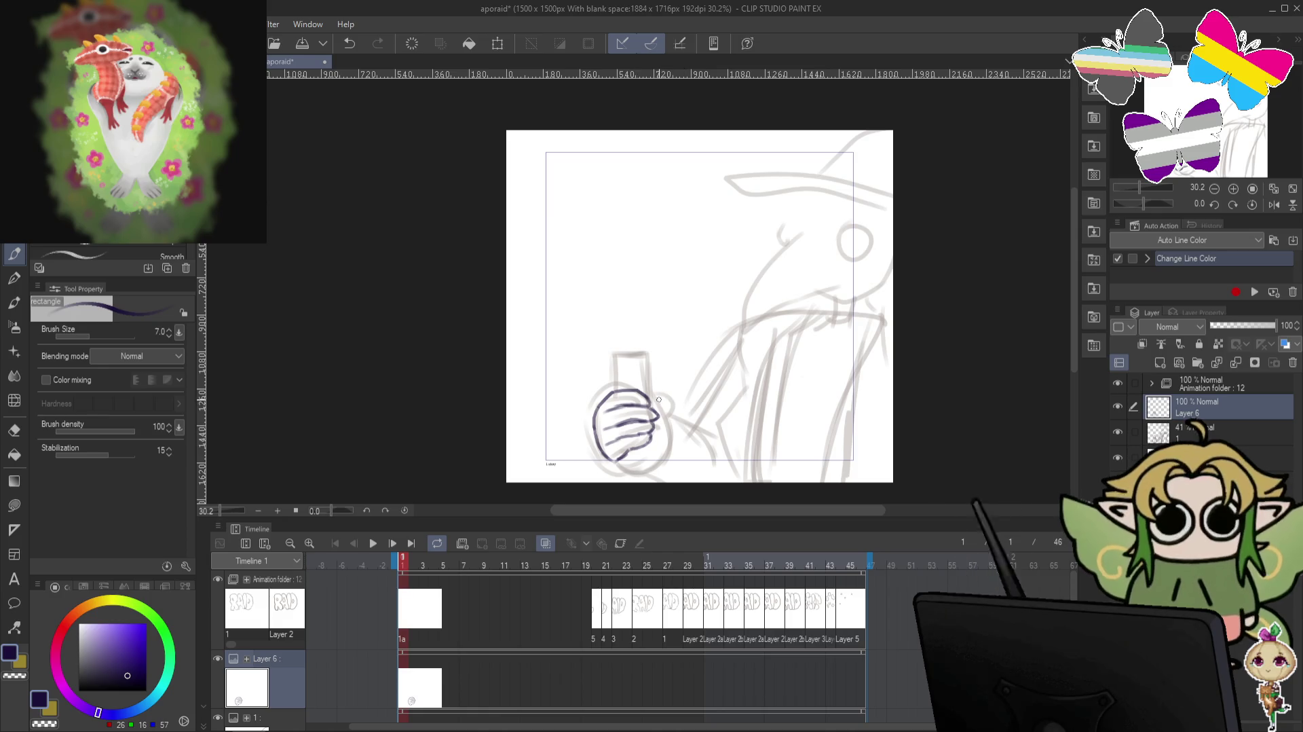
{"action": "key", "text": "ctrl+z"}
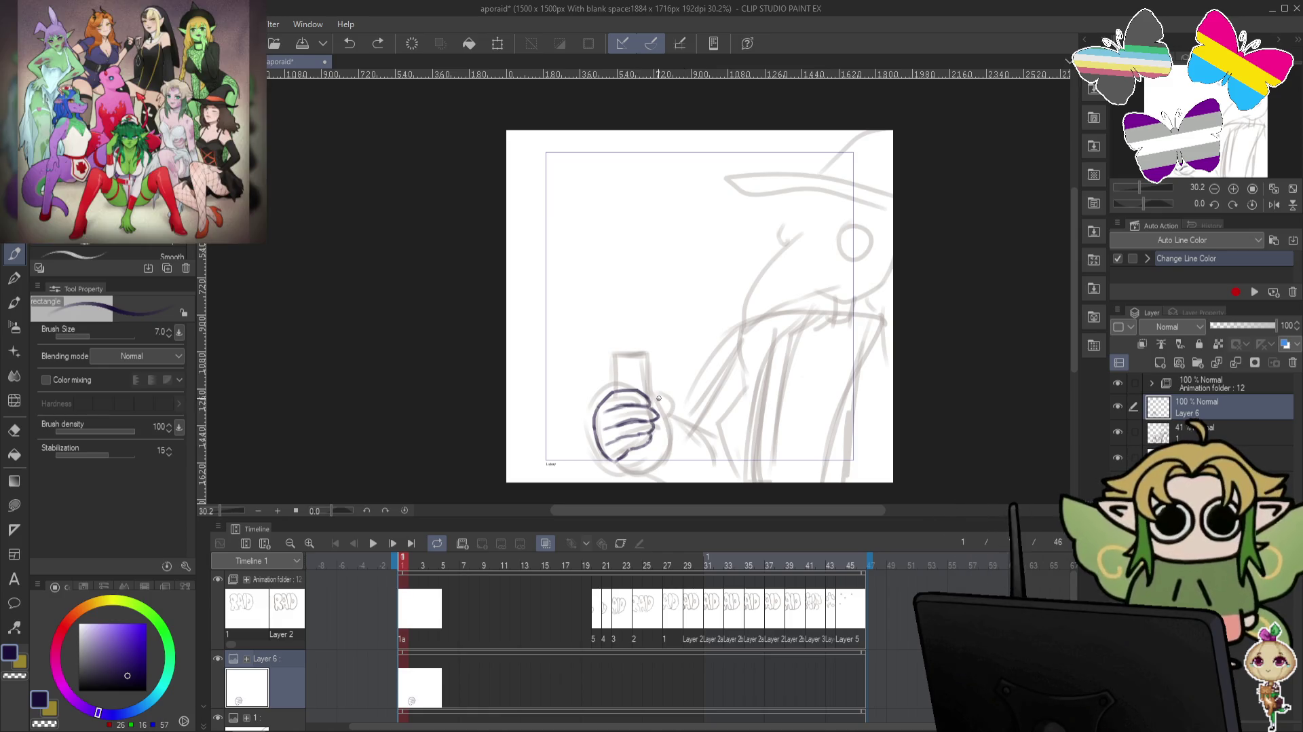
{"action": "left_click_drag", "start_coordinate": [658, 398], "coordinate": [669, 403]}
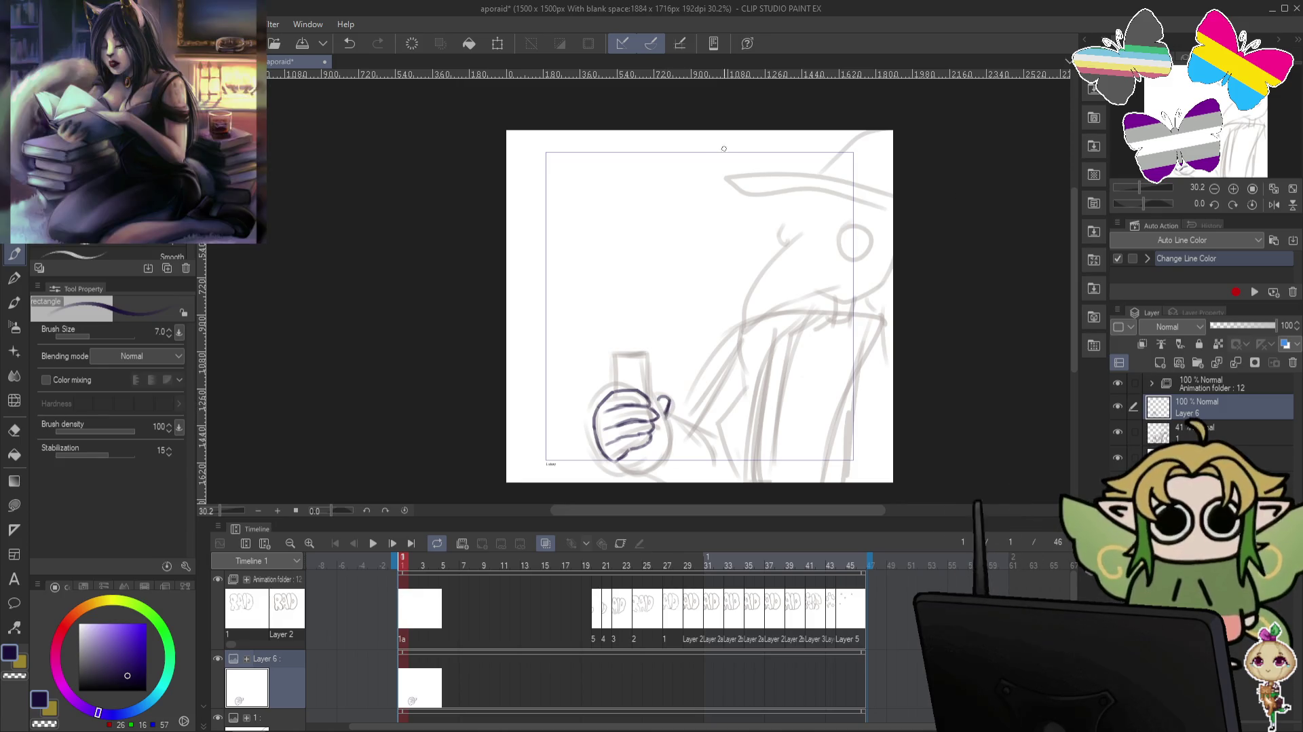
{"action": "left_click_drag", "start_coordinate": [611, 353], "coordinate": [641, 349]}
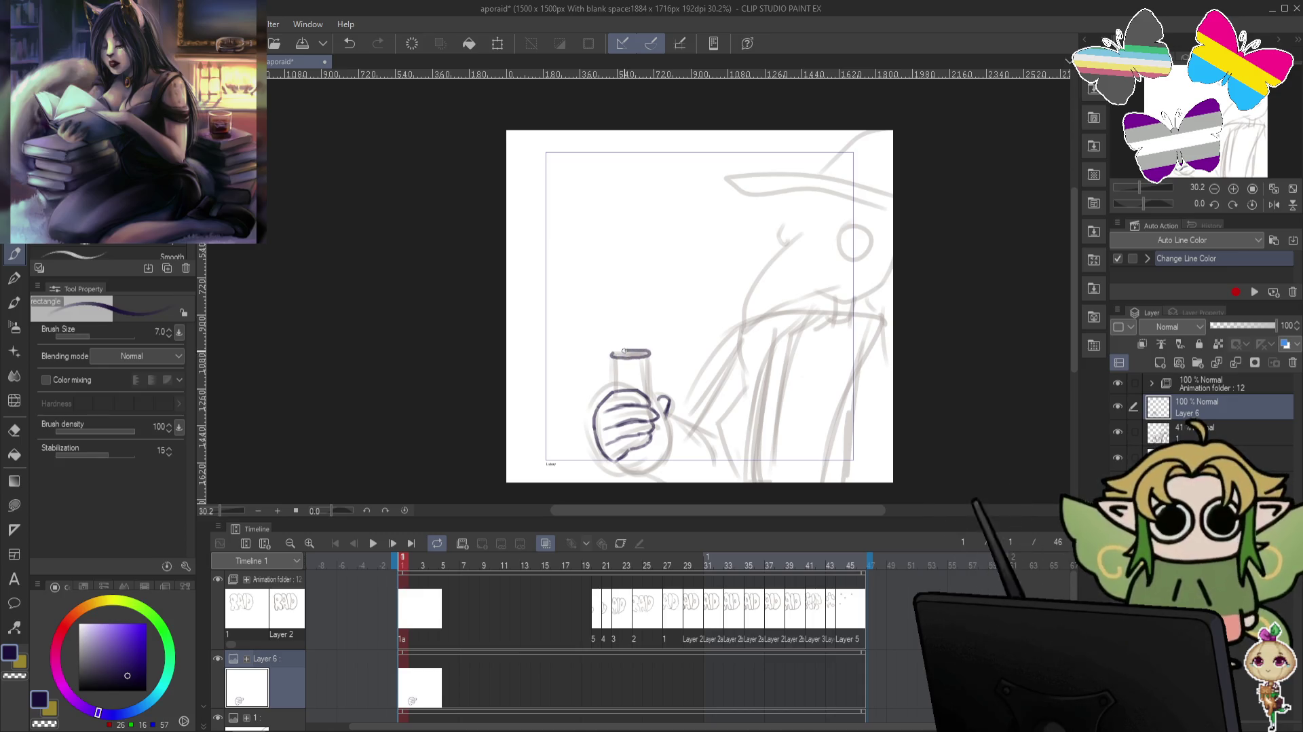
Ink the bottle neck and rim, undoing and redoing strokes around the bottle.
{"action": "key", "text": "c"}
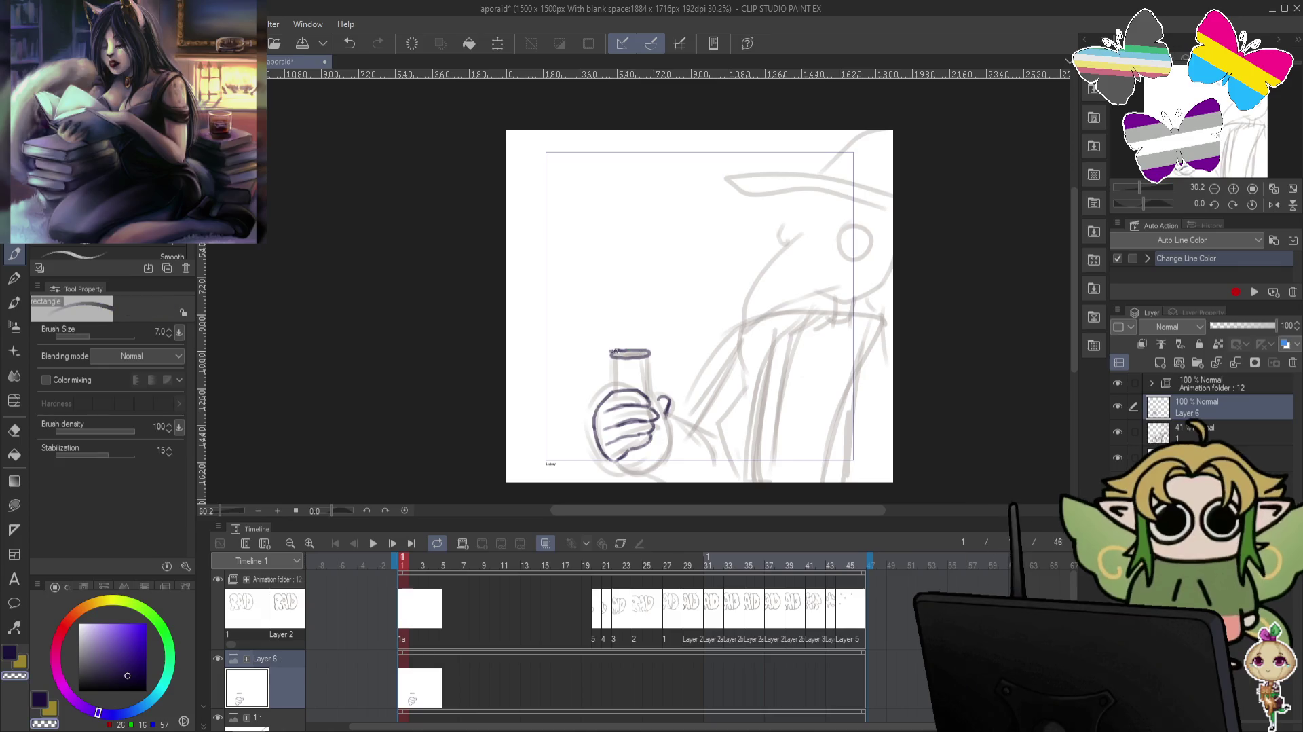
{"action": "key", "text": "c"}
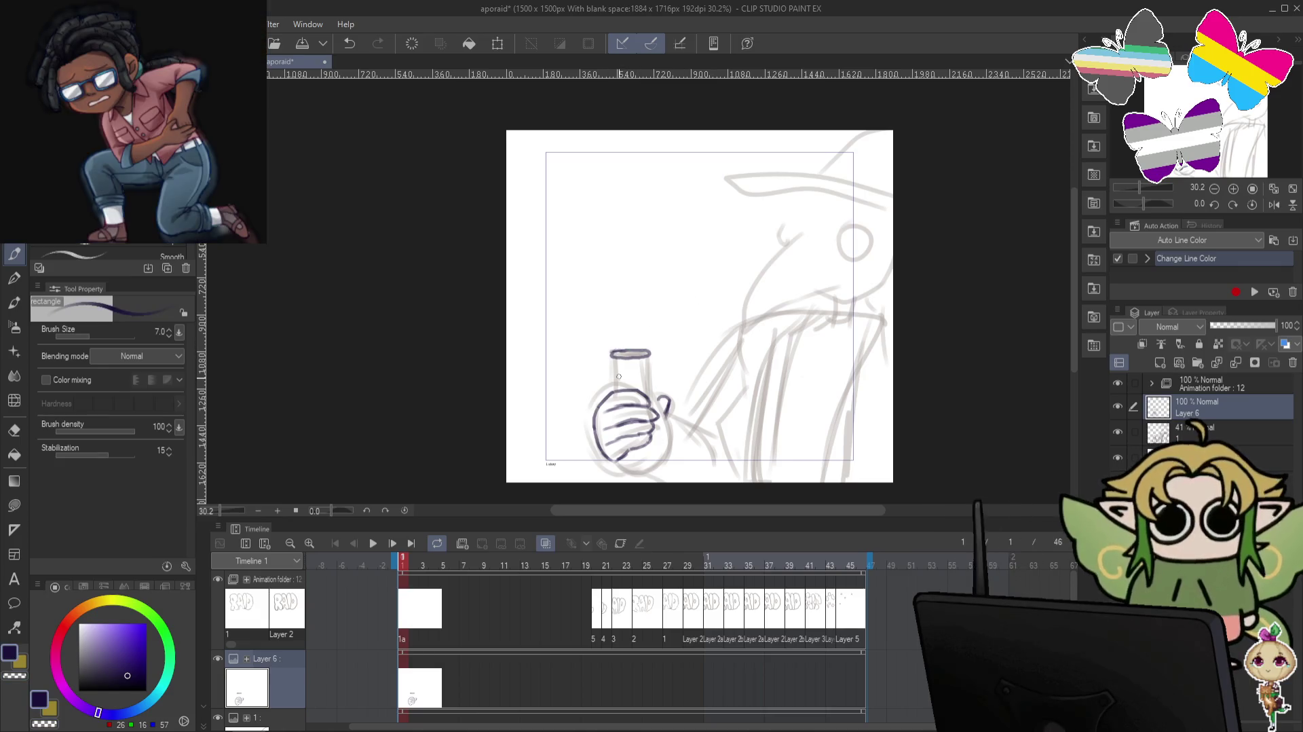
{"action": "key", "text": "ctrl+z"}
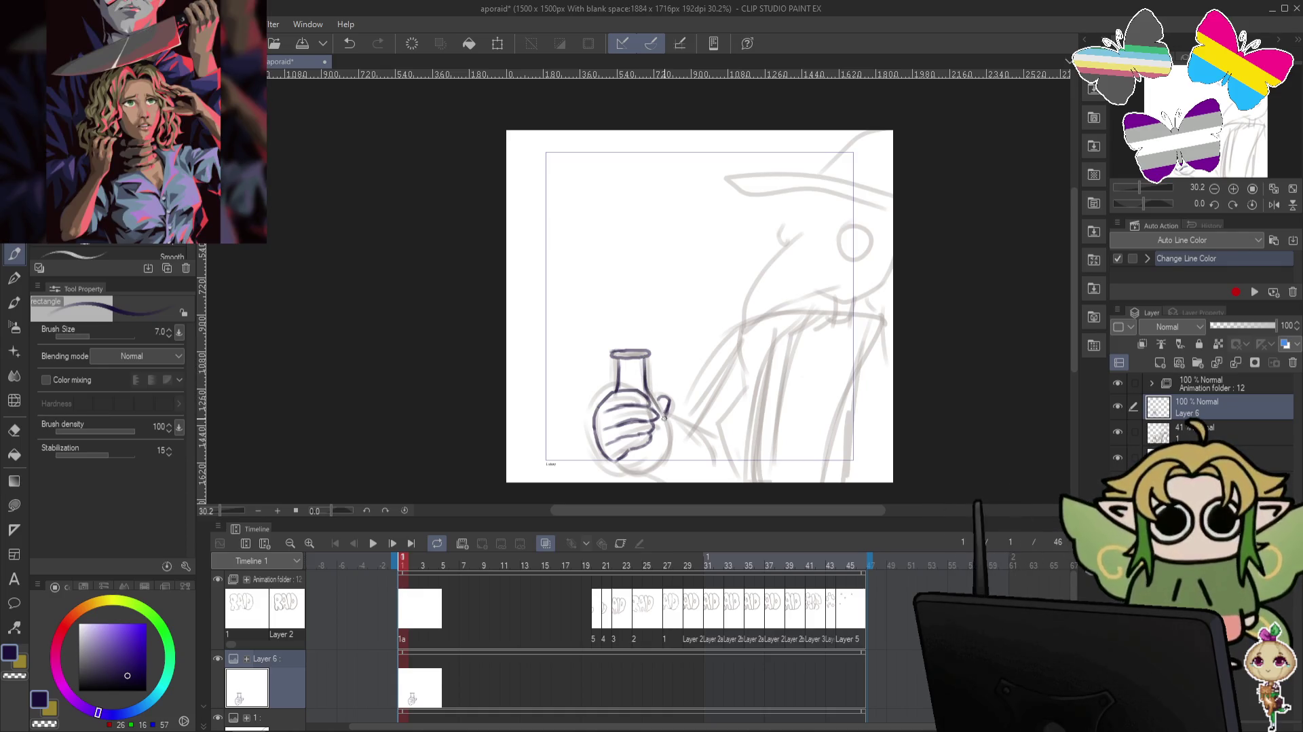
{"action": "key", "text": "ctrl+z"}
{"action": "key", "text": "ctrl+y"}
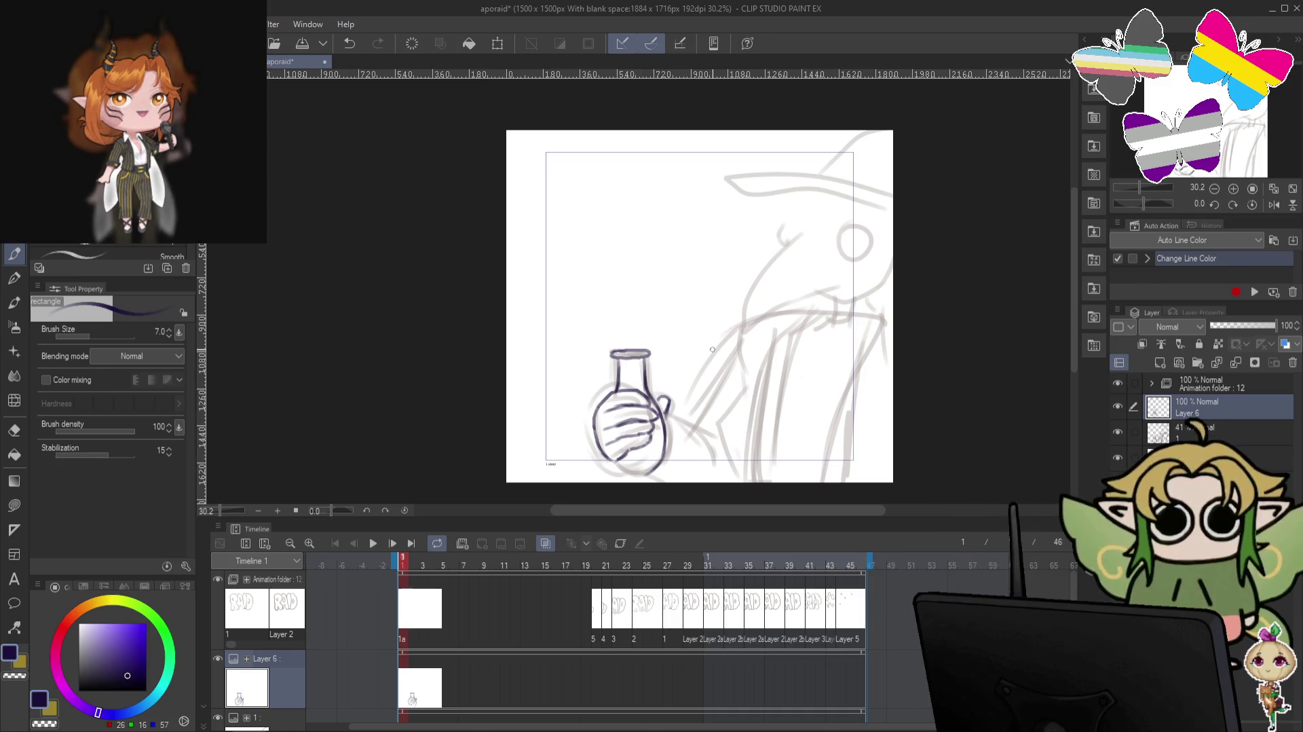
{"action": "key", "text": "ctrl+z"}
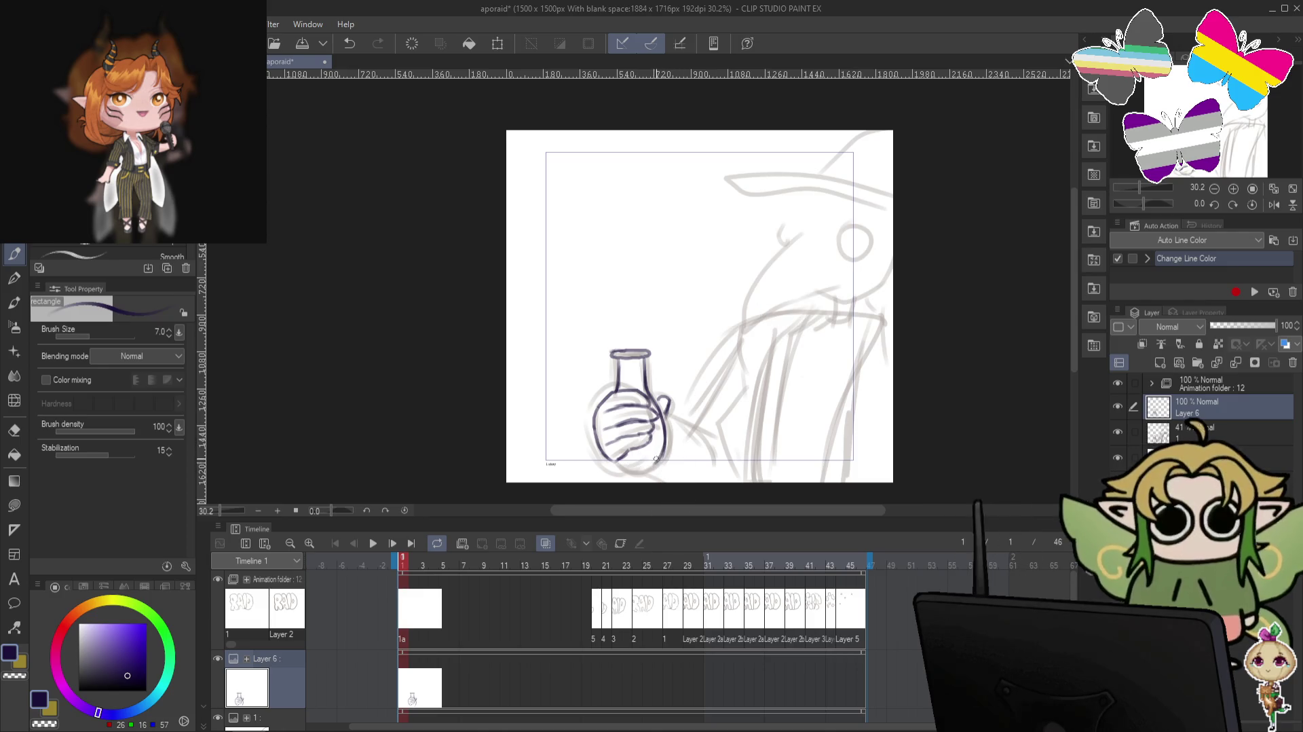
{"action": "key", "text": "ctrl+y"}
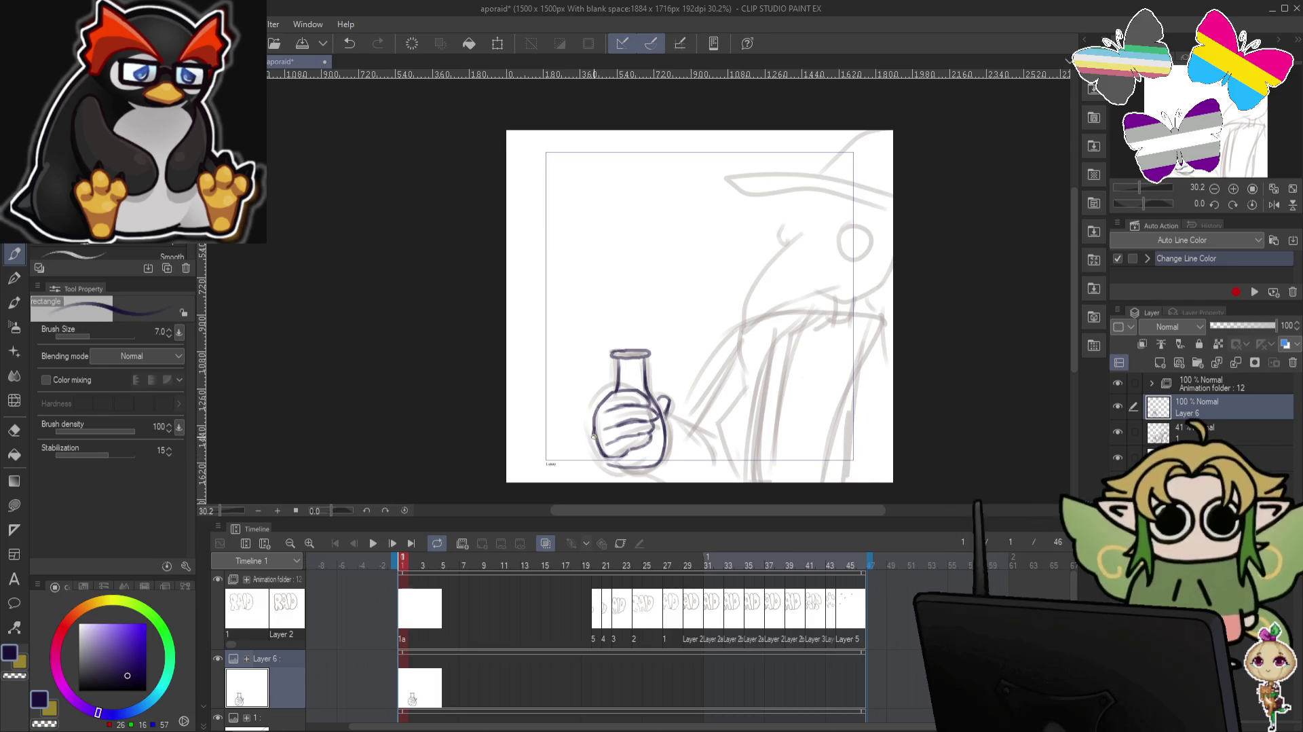
Erase stray bottle lines with transparent colour, then flip the canvas to check the drawing.
{"action": "key", "text": "c"}
{"action": "key", "text": "c"}
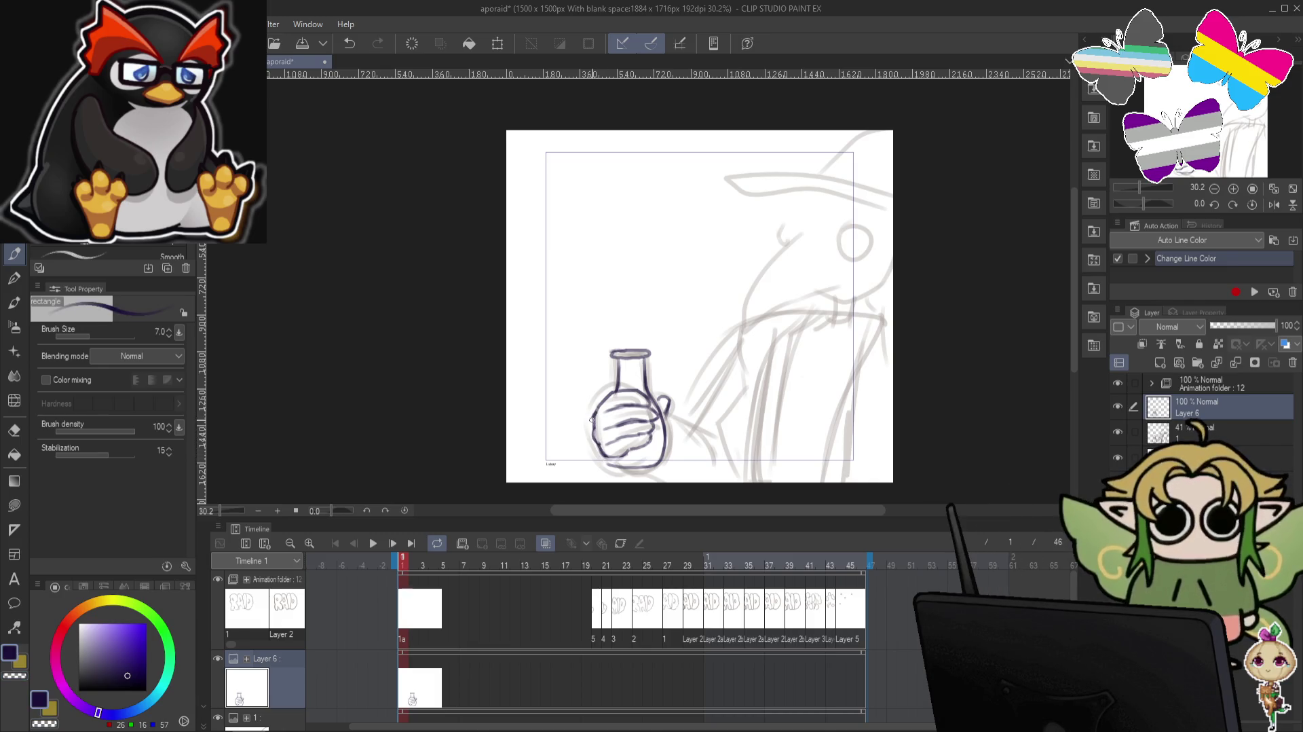
{"action": "key", "text": "c"}
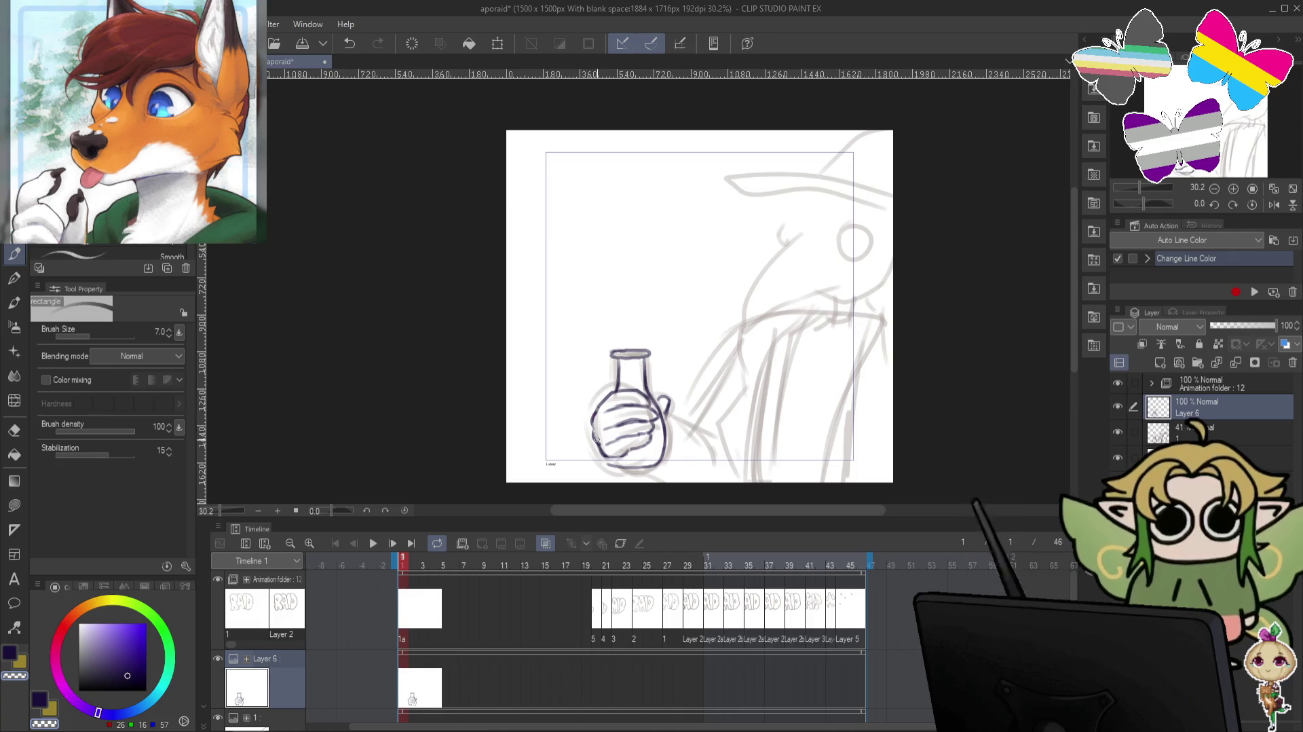
{"action": "key", "text": "c"}
{"action": "key", "text": "c"}
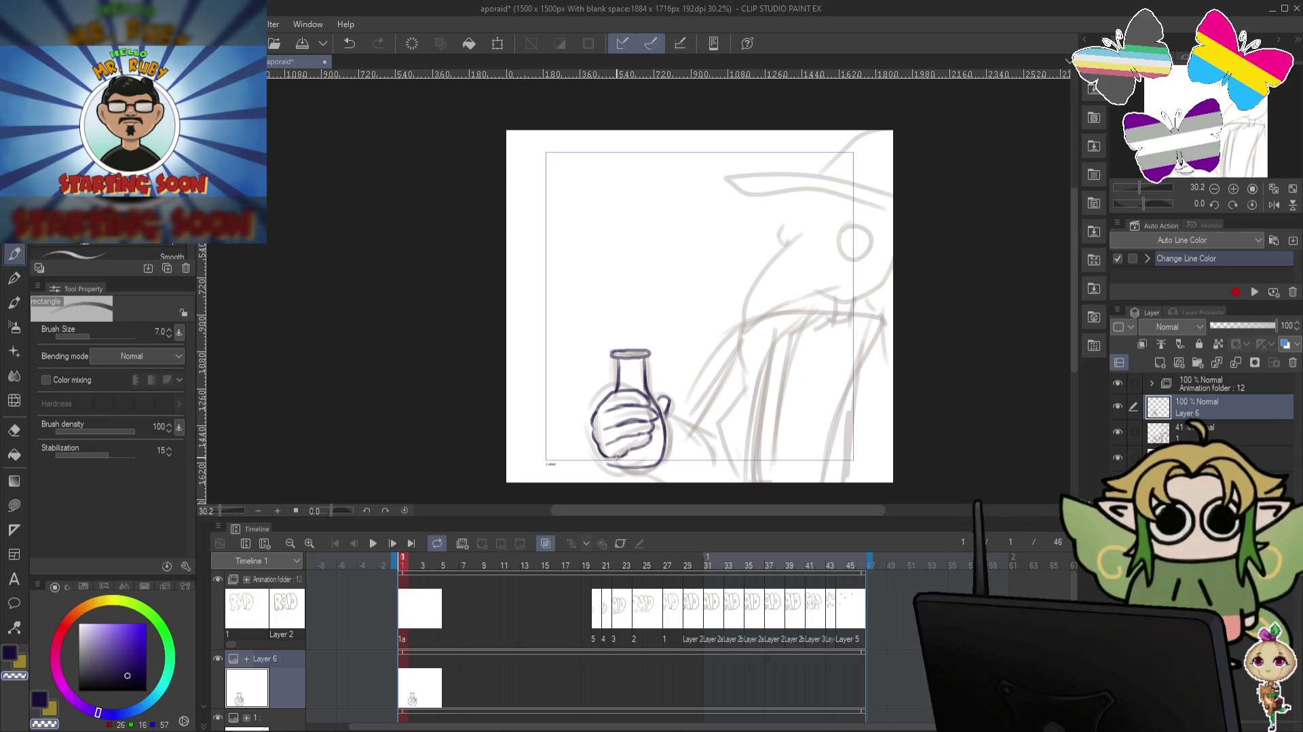
{"action": "key", "text": "c"}
{"action": "key", "text": "c"}
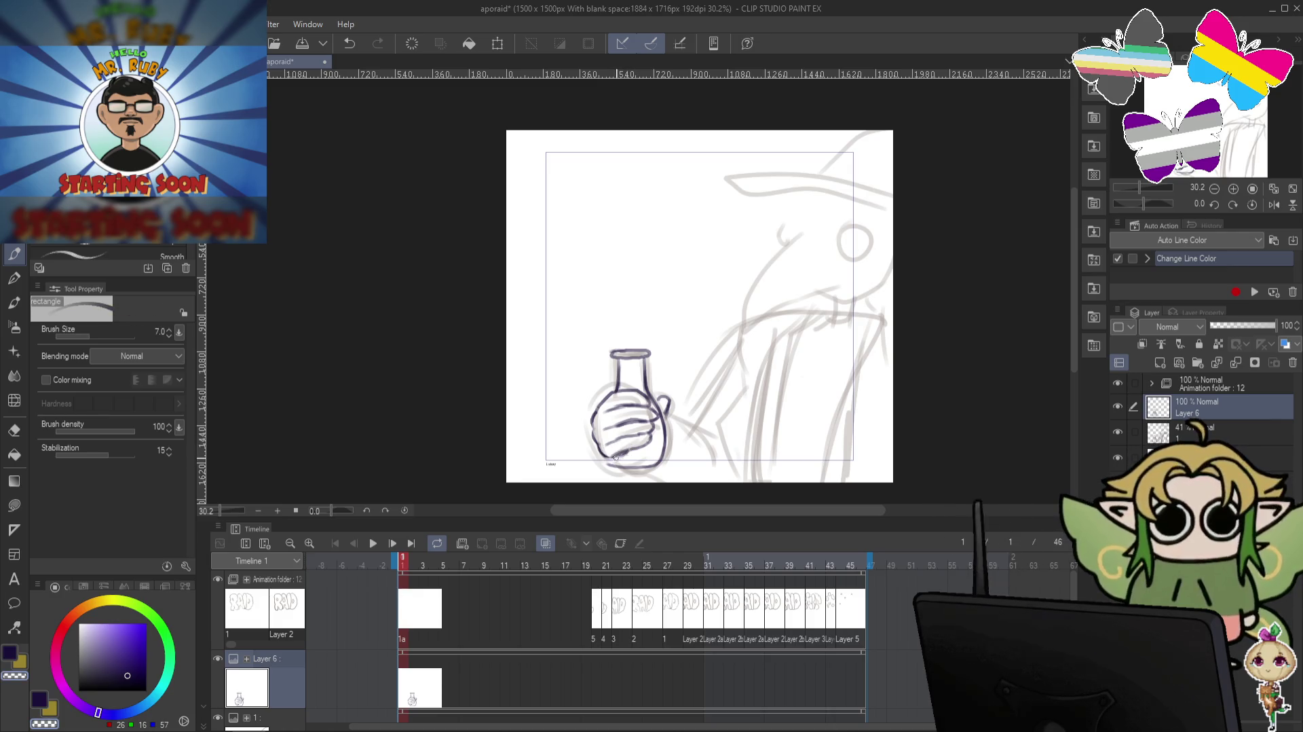
{"action": "key", "text": "c"}
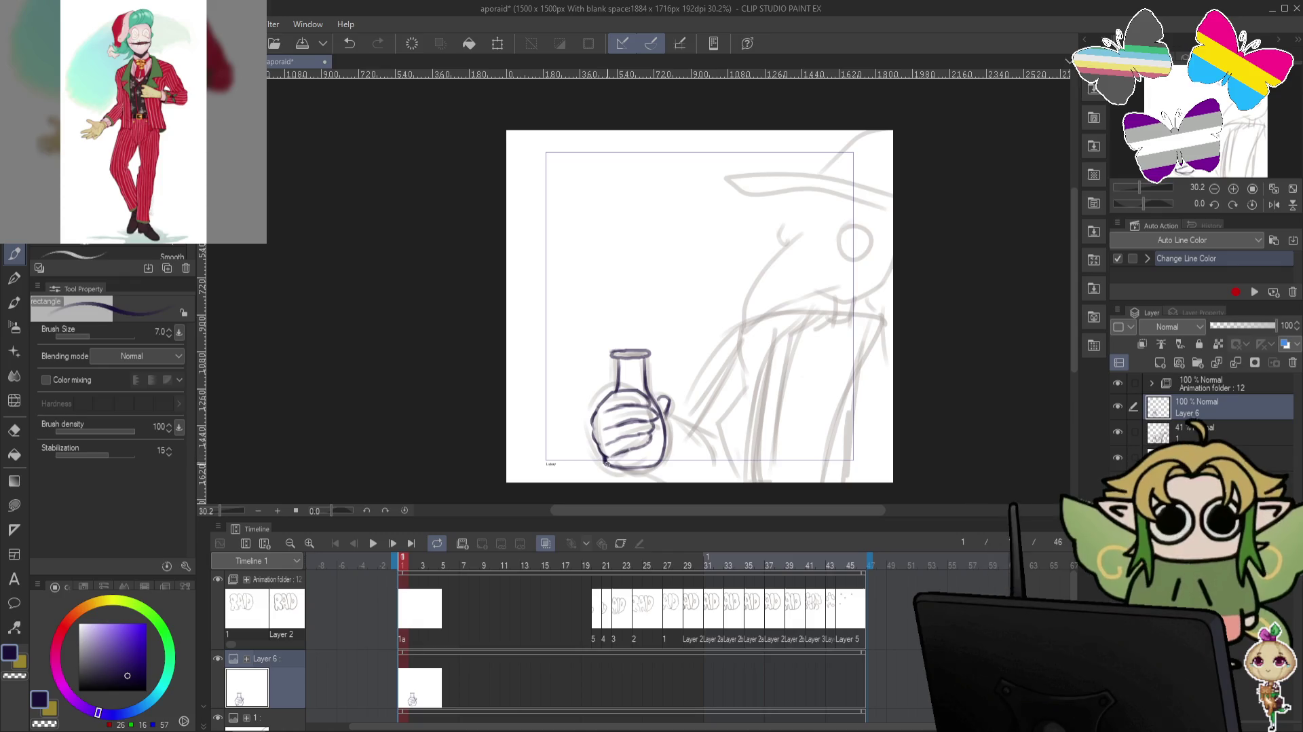
{"action": "key", "text": "c"}
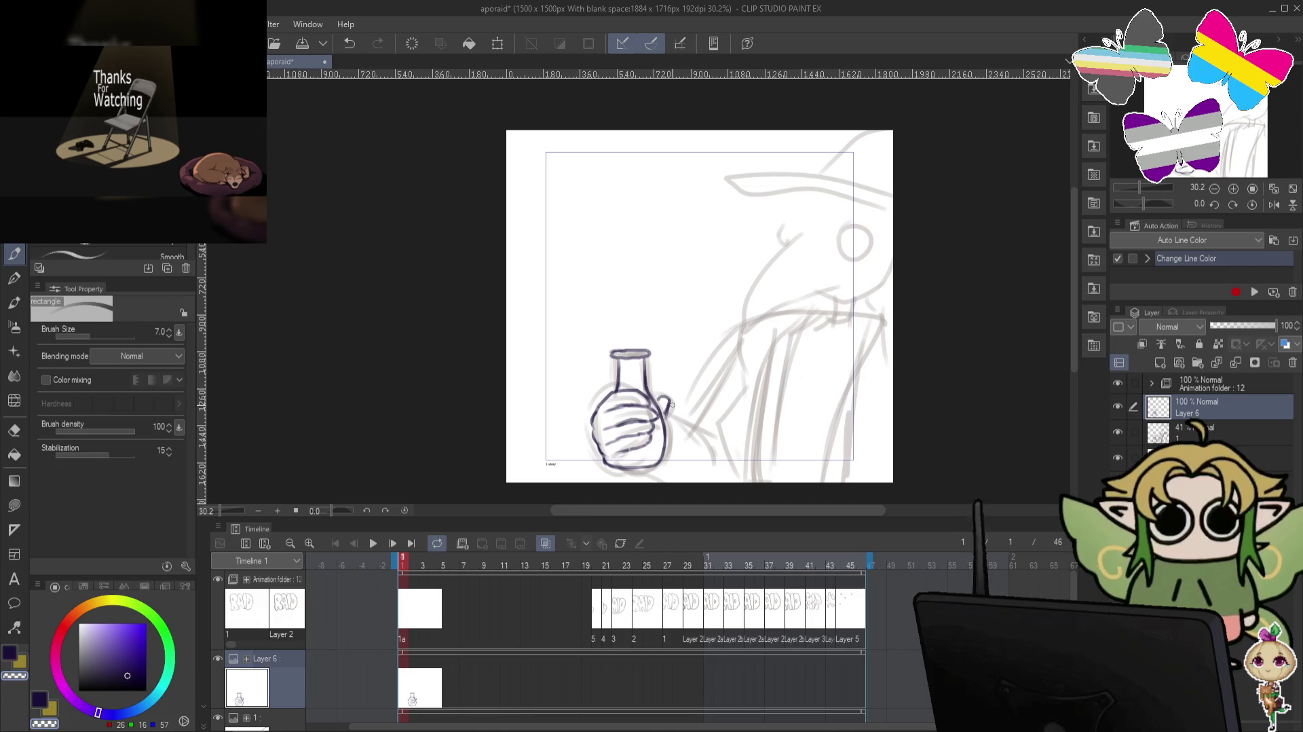
{"action": "key", "text": "h"}
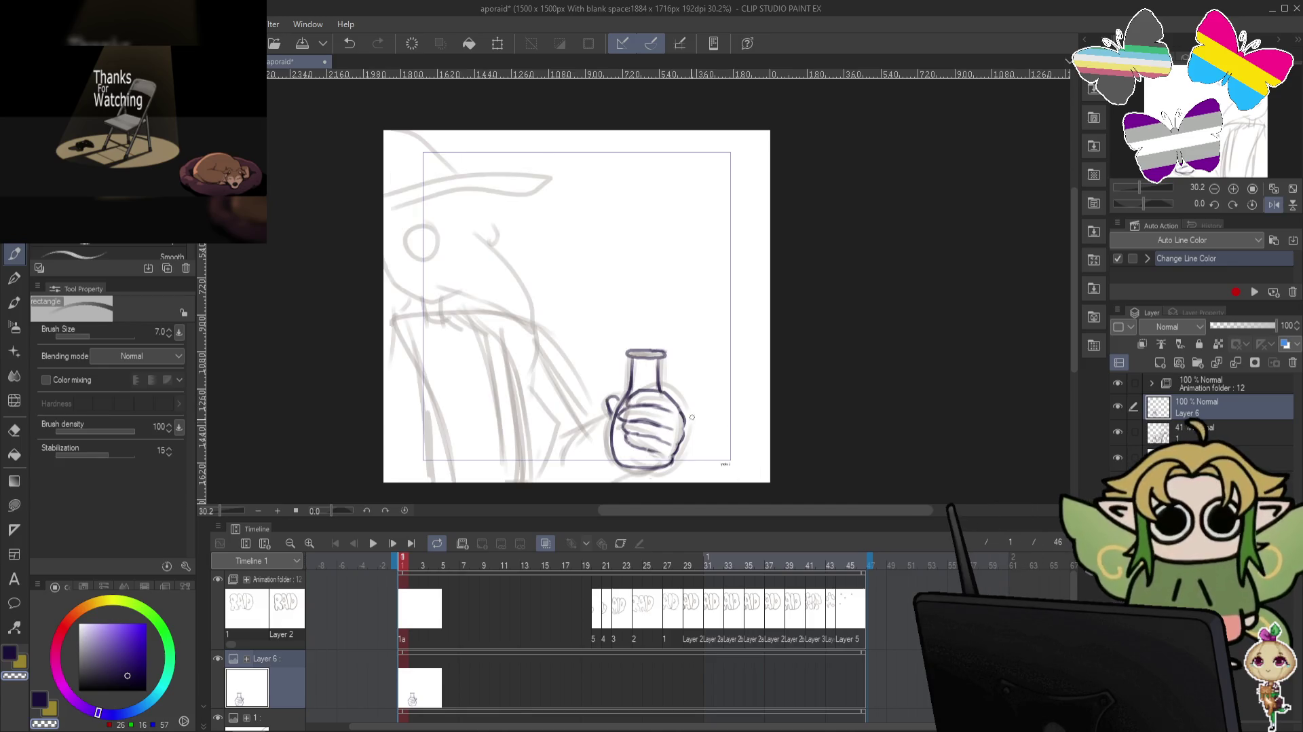
Push the hand lines into shape with an enlarged Liquify brush.
{"action": "left_click", "coordinate": [14, 400]}
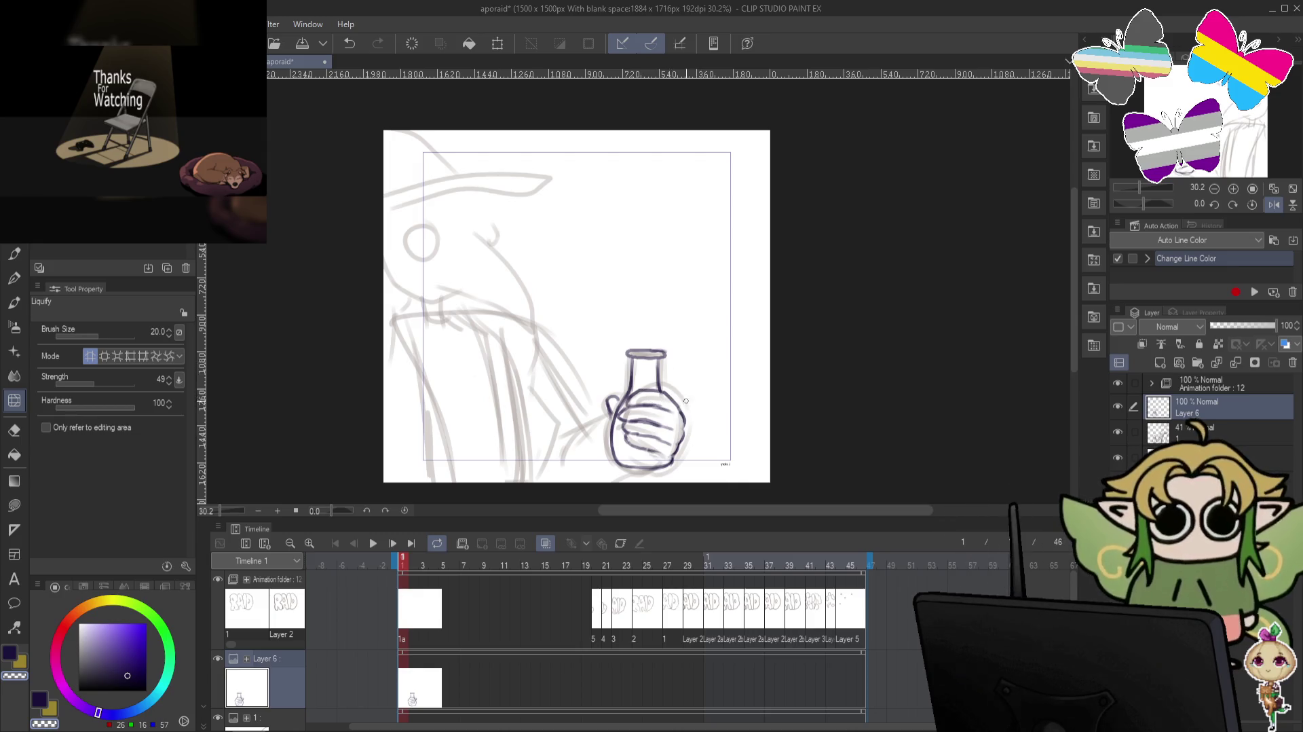
{"action": "key", "text": "bracketright"}
{"action": "key", "text": "bracketright"}
{"action": "key", "text": "bracketright"}
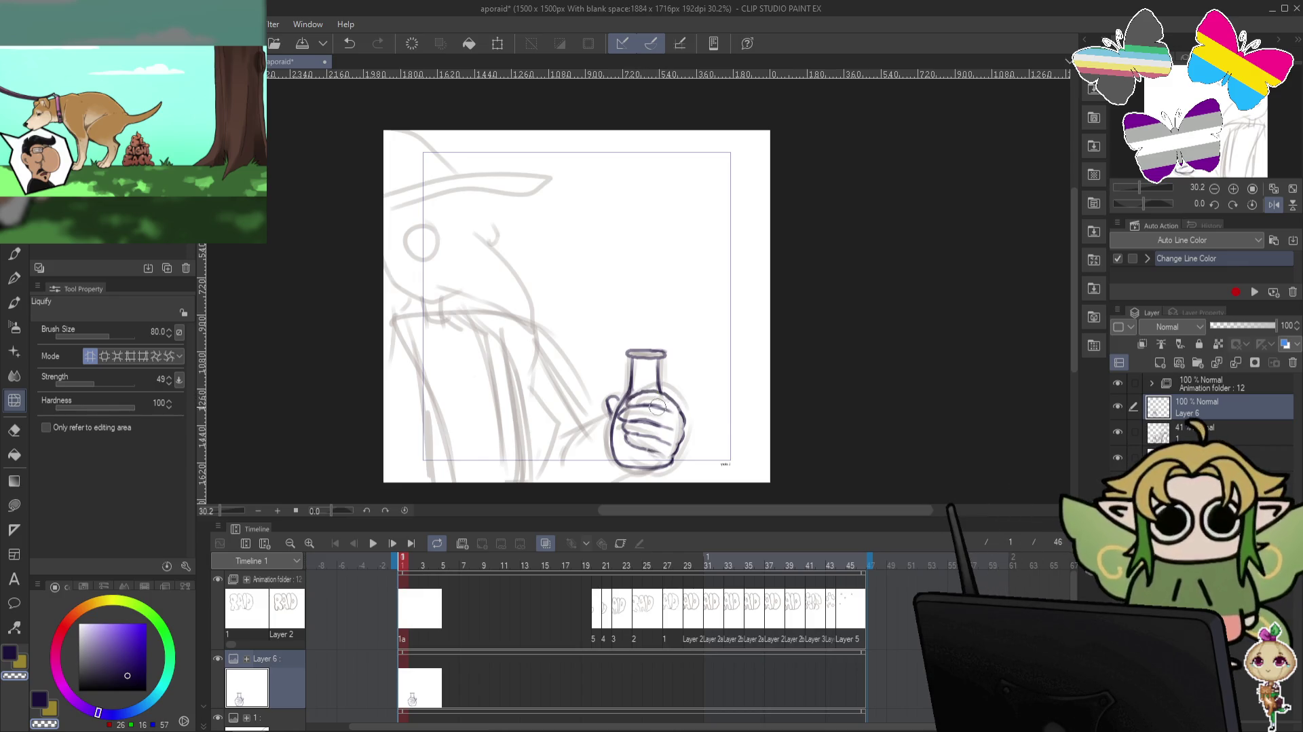
{"action": "key", "text": "bracketright"}
{"action": "key", "text": "bracketright"}
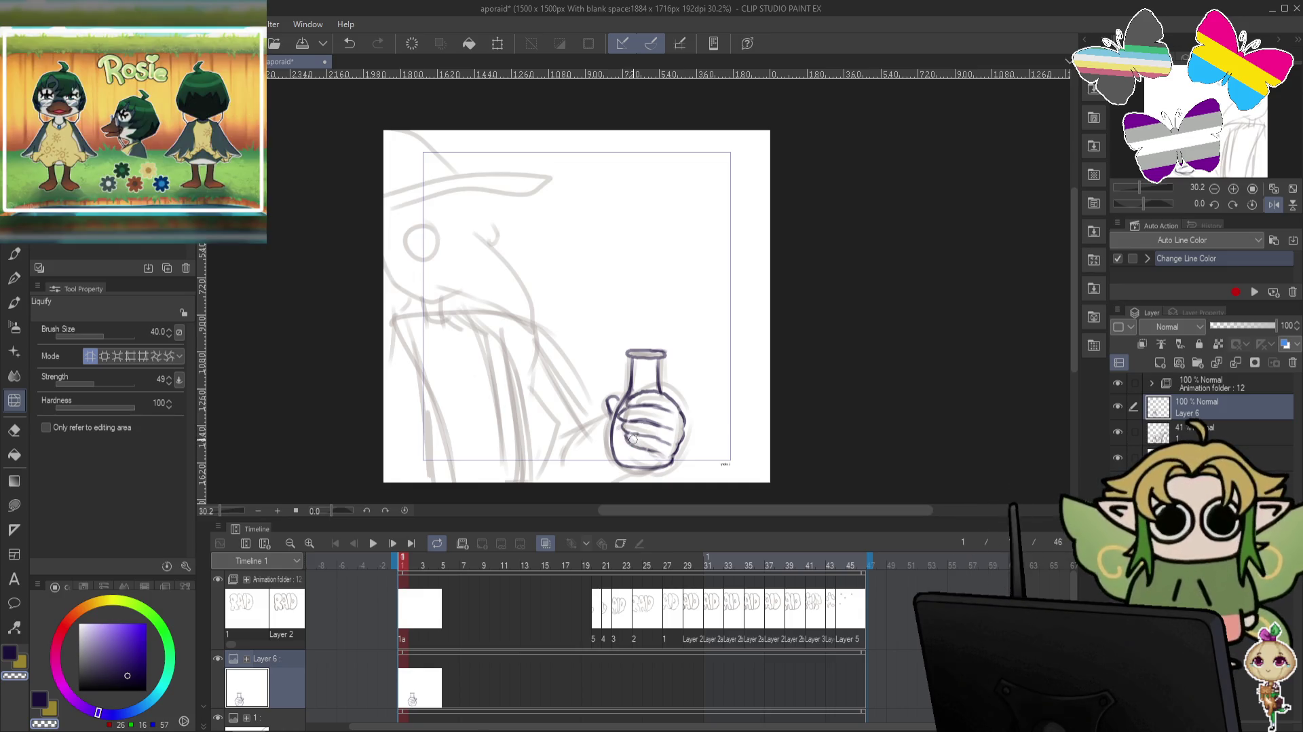
{"action": "key", "text": "bracketright"}
{"action": "key", "text": "bracketright"}
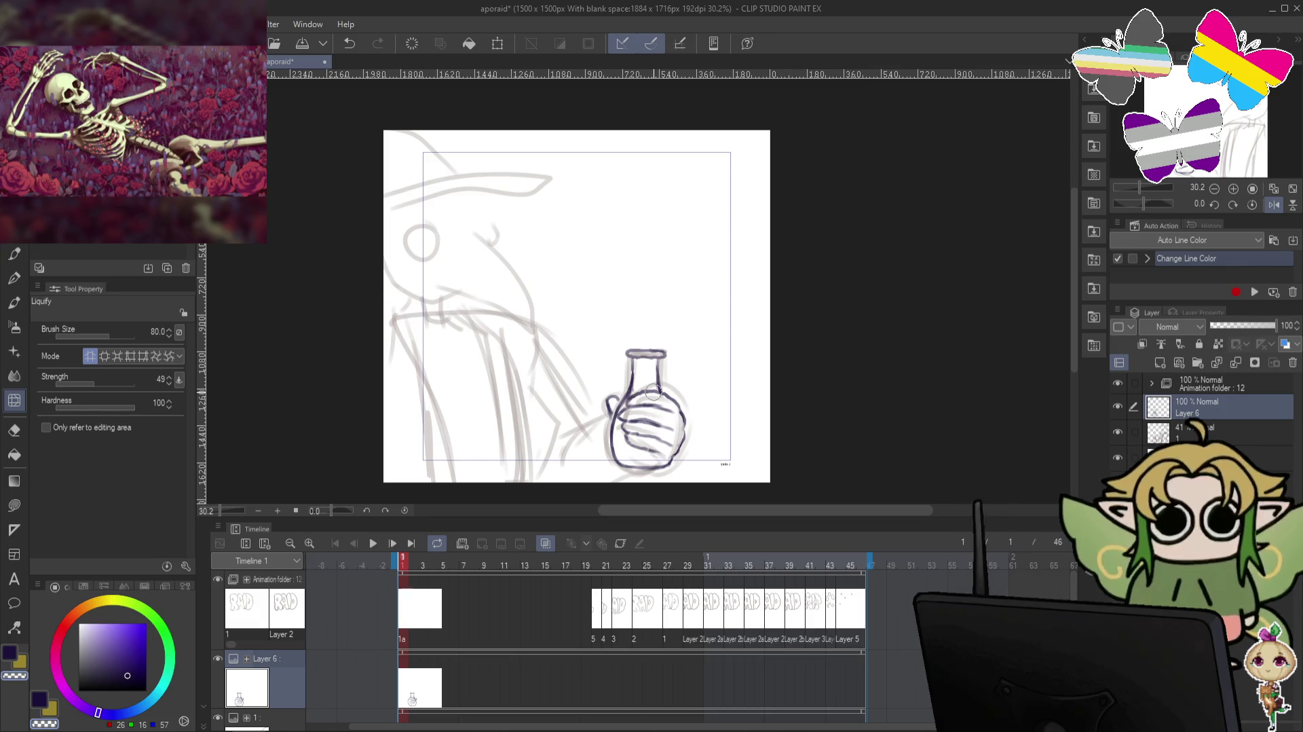
Unflip the canvas and, with the pen, ink the hand's lower edge and rising arm line.
{"action": "key", "text": "h"}
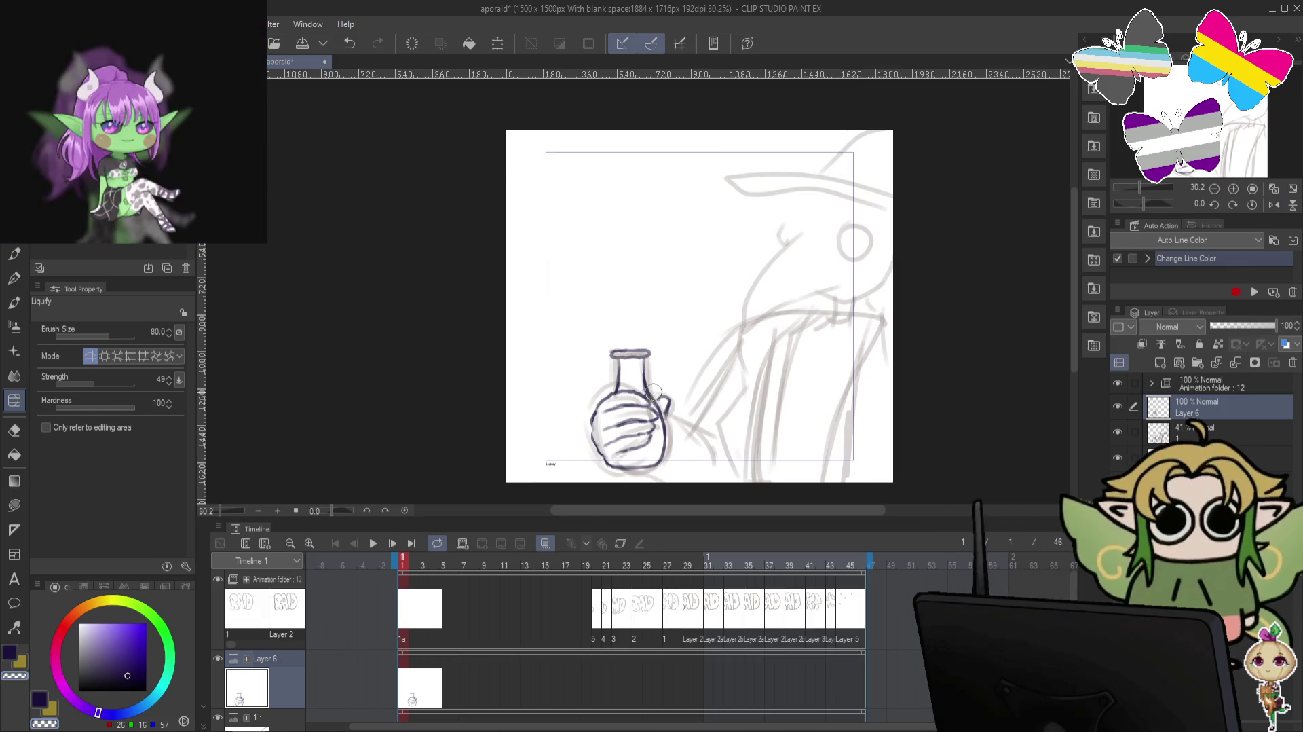
{"action": "key", "text": "p"}
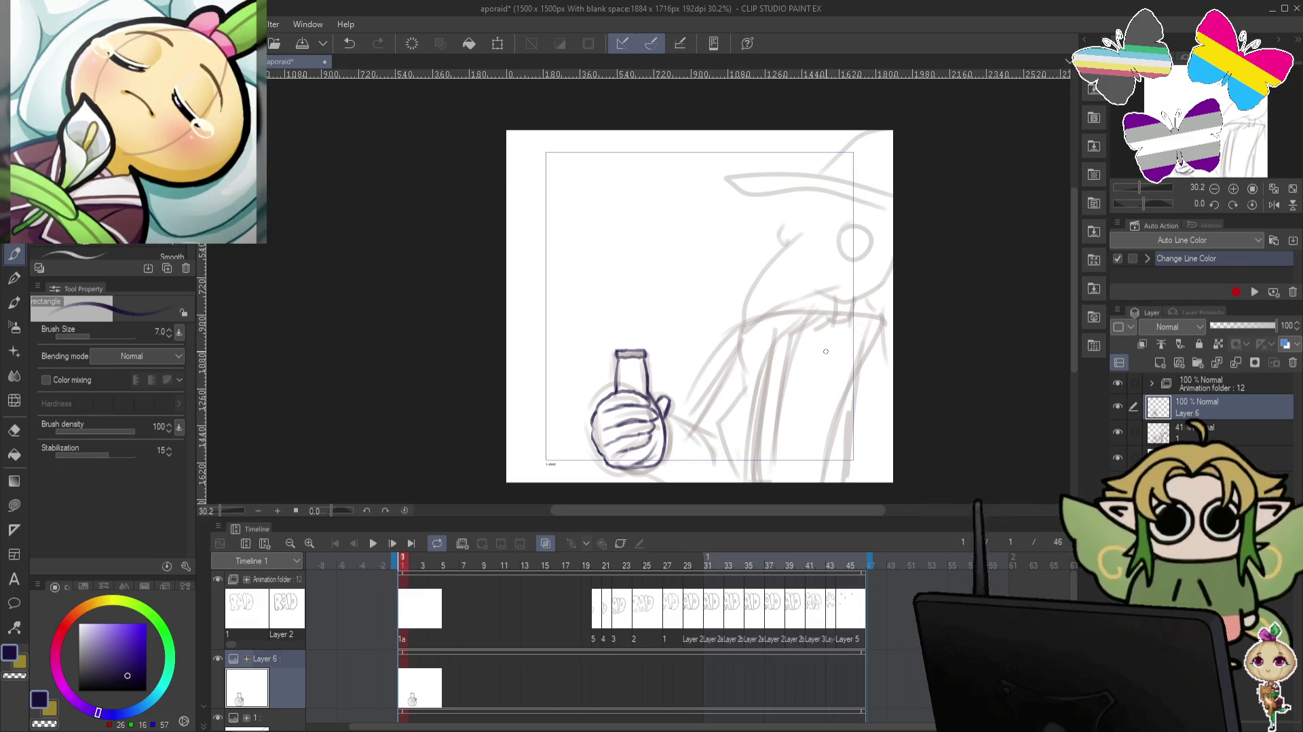
{"action": "key", "text": "ctrl+z"}
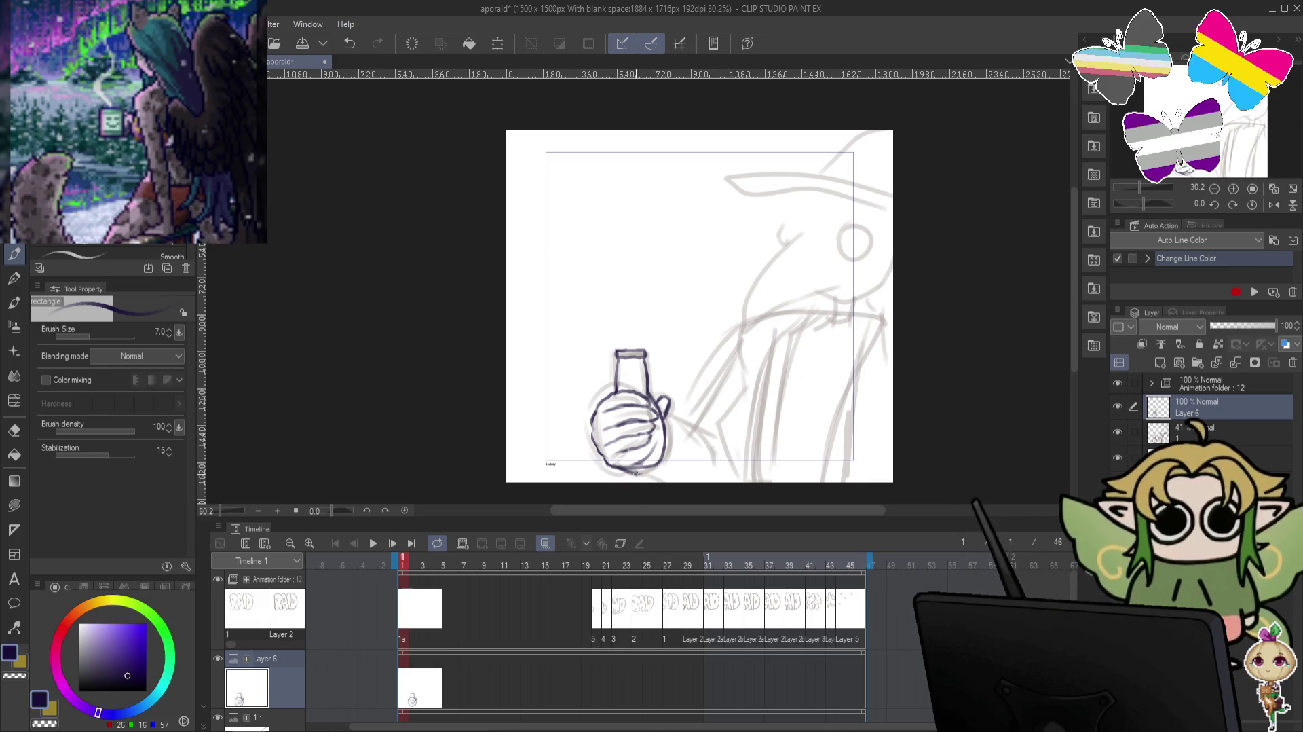
{"action": "left_click_drag", "start_coordinate": [613, 465], "coordinate": [642, 471]}
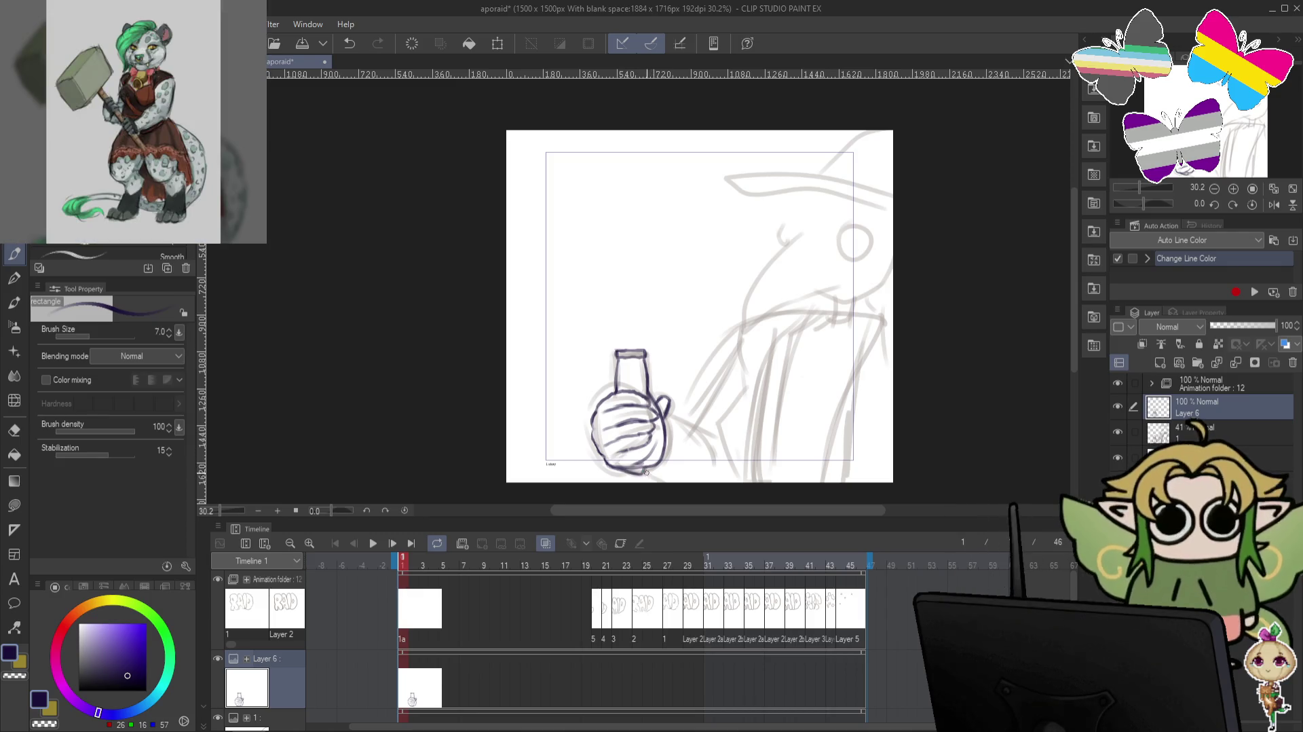
{"action": "left_click_drag", "start_coordinate": [667, 431], "coordinate": [736, 467]}
{"action": "key", "text": "ctrl+z"}
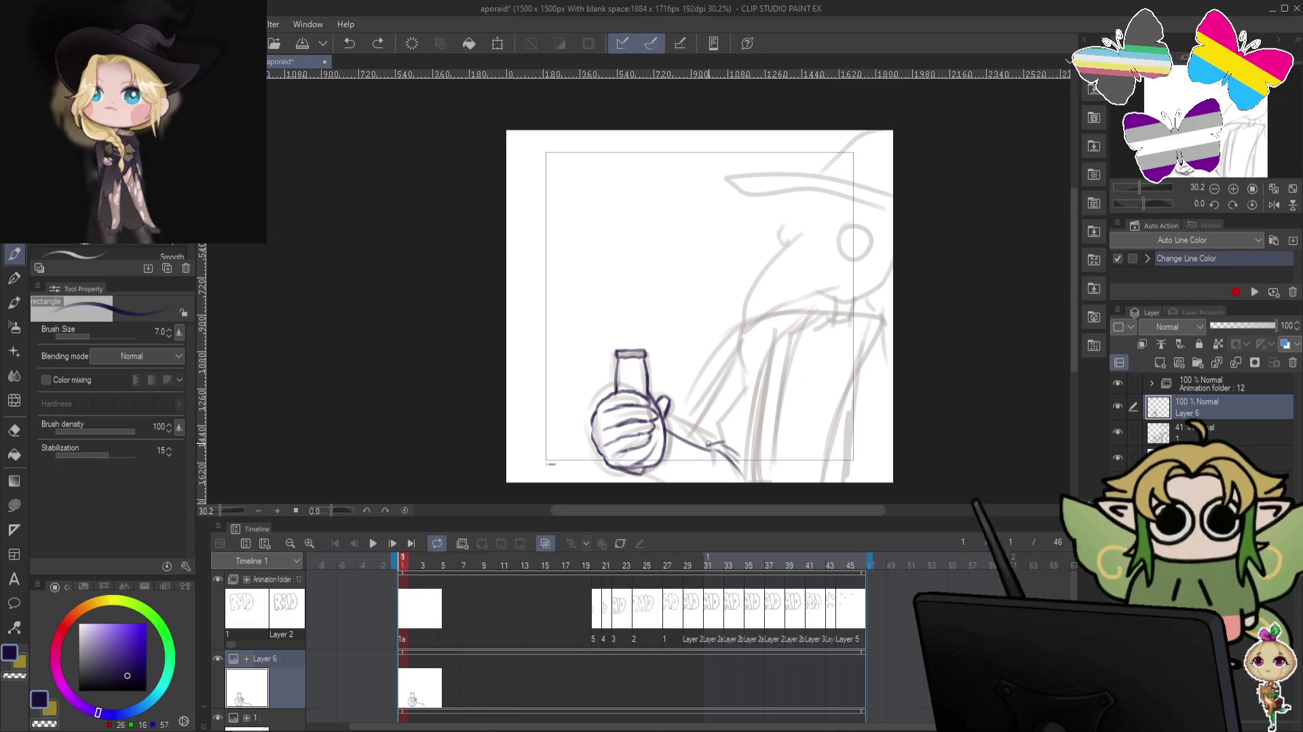
{"action": "left_click_drag", "start_coordinate": [710, 446], "coordinate": [737, 372]}
{"action": "key", "text": "ctrl+z"}
{"action": "left_click_drag", "start_coordinate": [711, 444], "coordinate": [734, 378]}
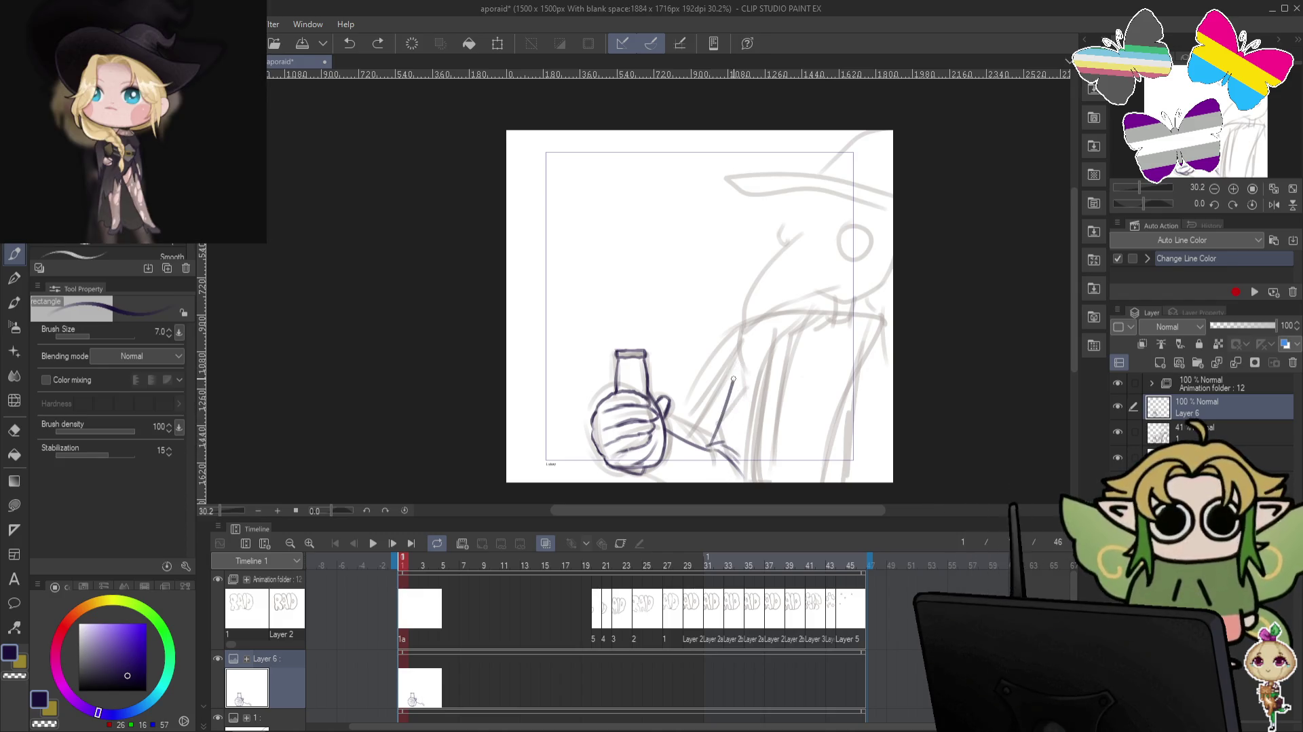
{"action": "key", "text": "ctrl+z"}
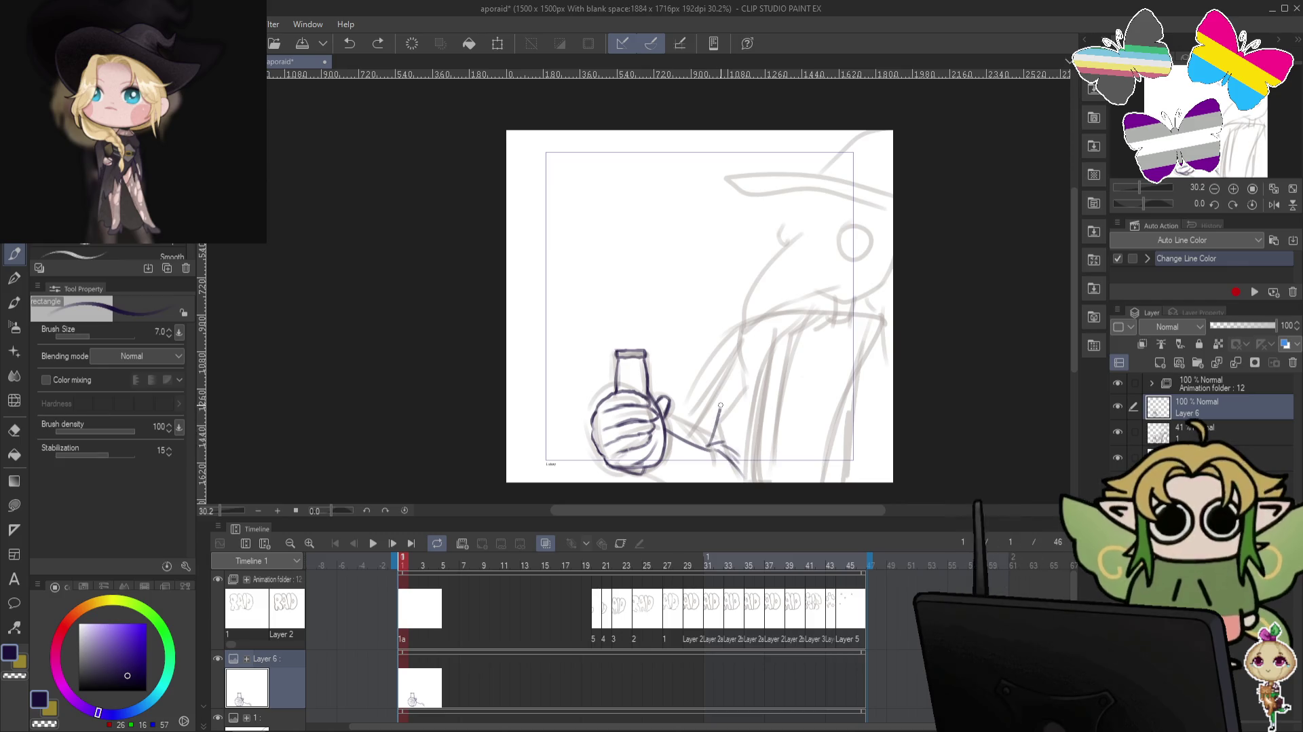